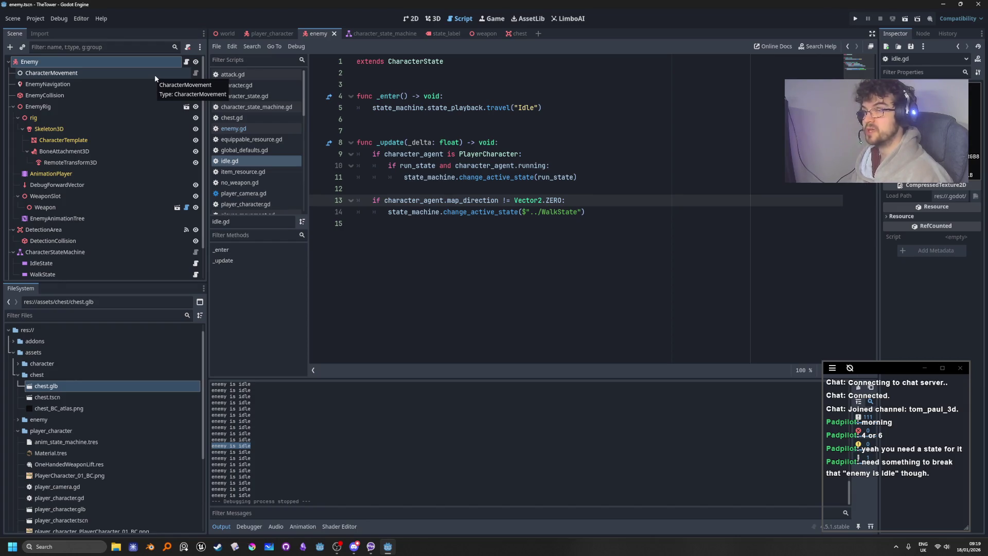
# Inspect the AttackState, IdleState and WalkState nodes in the Scene tree
pyautogui.scroll(-3, 128, 154)
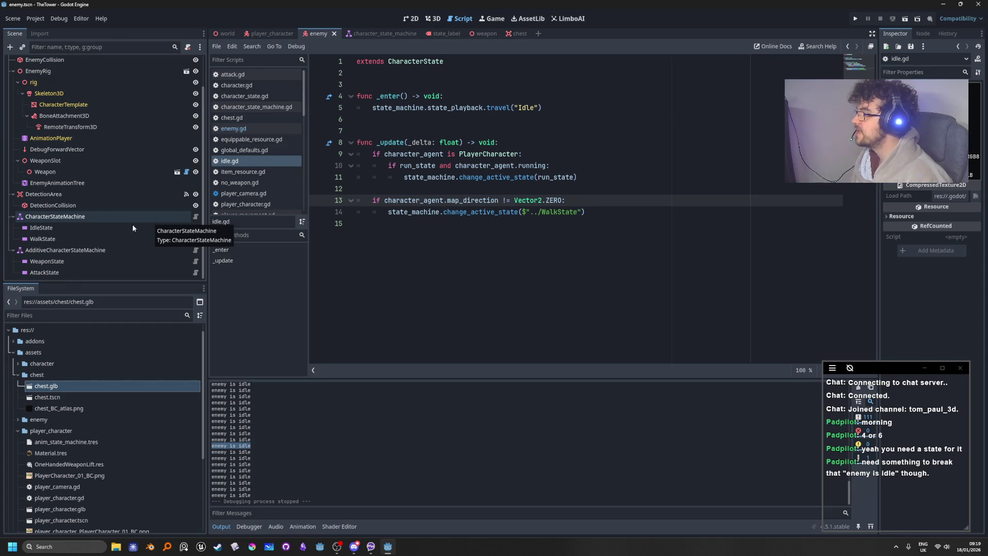
pyautogui.click(41, 272)
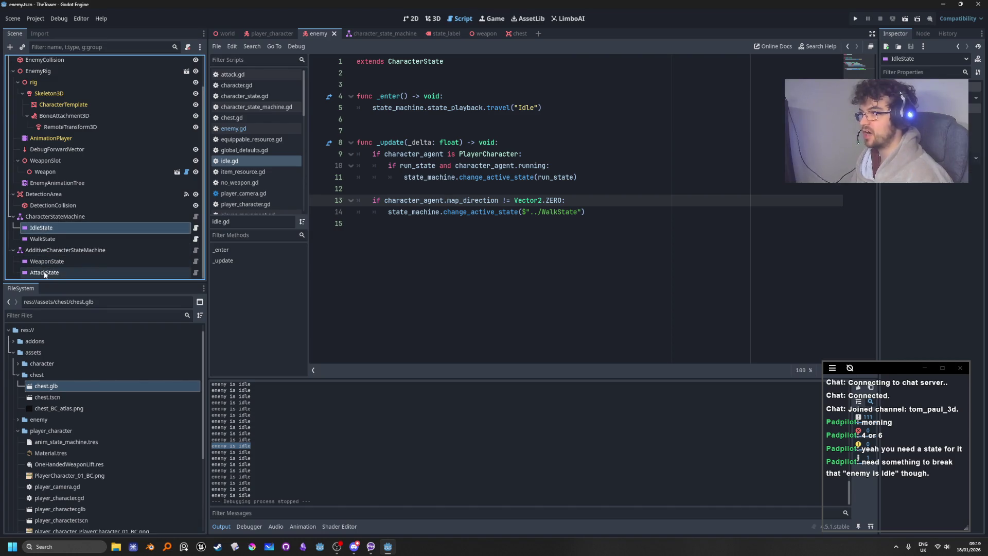
pyautogui.click(114, 227)
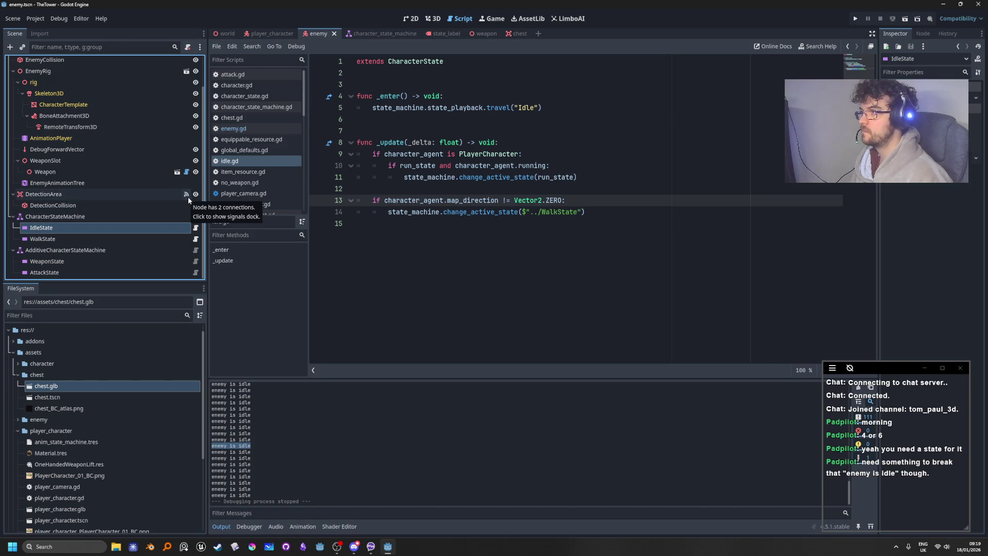
pyautogui.click(66, 238)
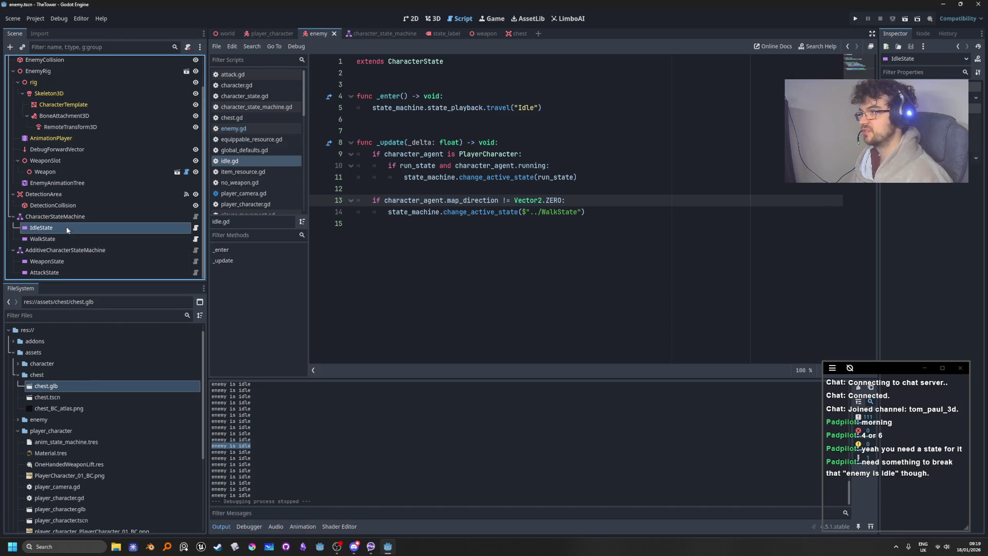
pyautogui.click(86, 229)
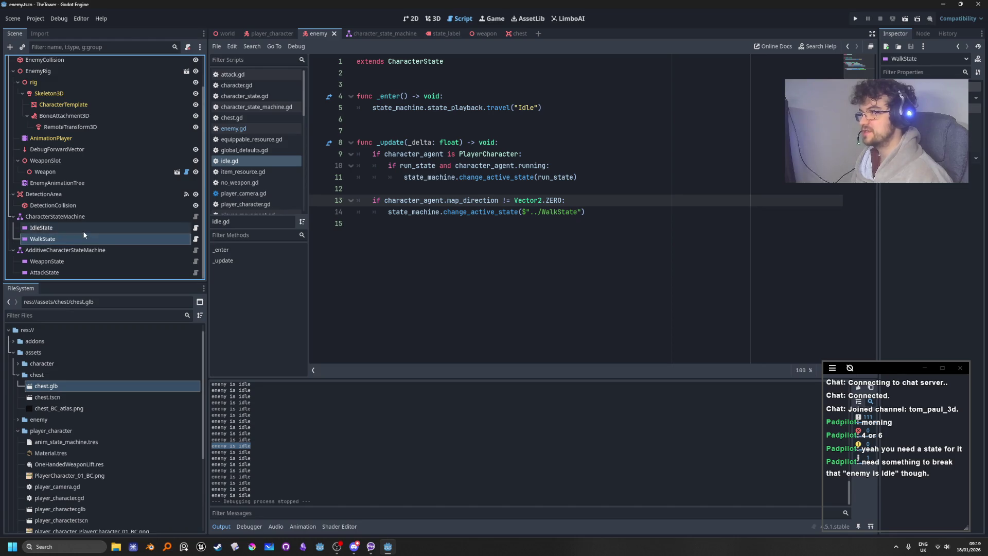
pyautogui.click(82, 240)
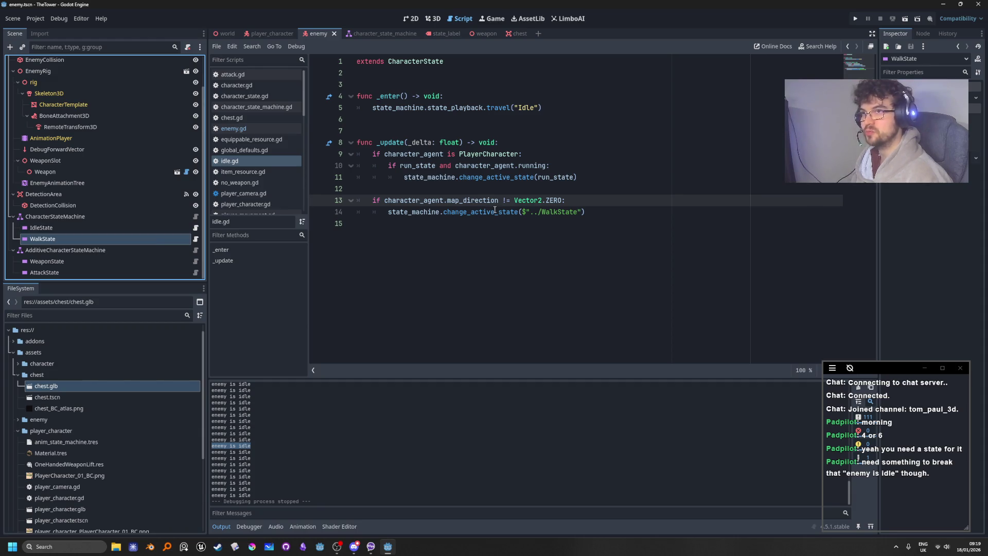
# Review the idle state script's running check on line 10 and Idle travel call on line 5
pyautogui.moveTo(490, 208)
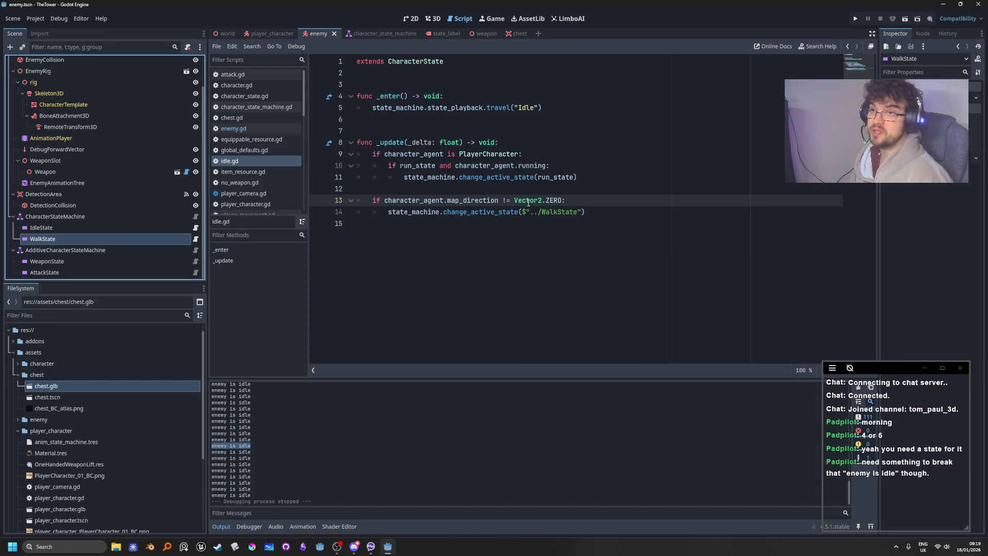
pyautogui.moveTo(528, 202)
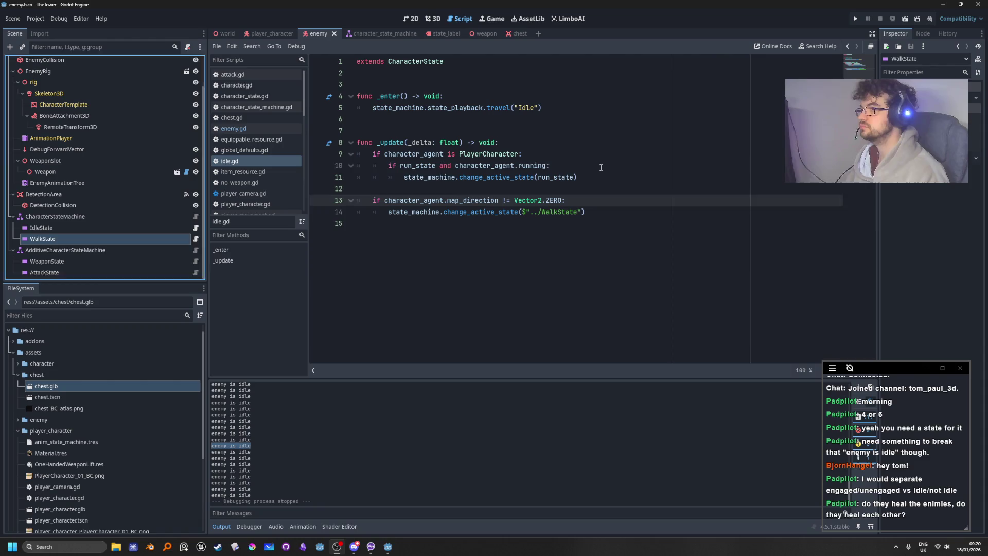
pyautogui.click(551, 165)
pyautogui.click(195, 228)
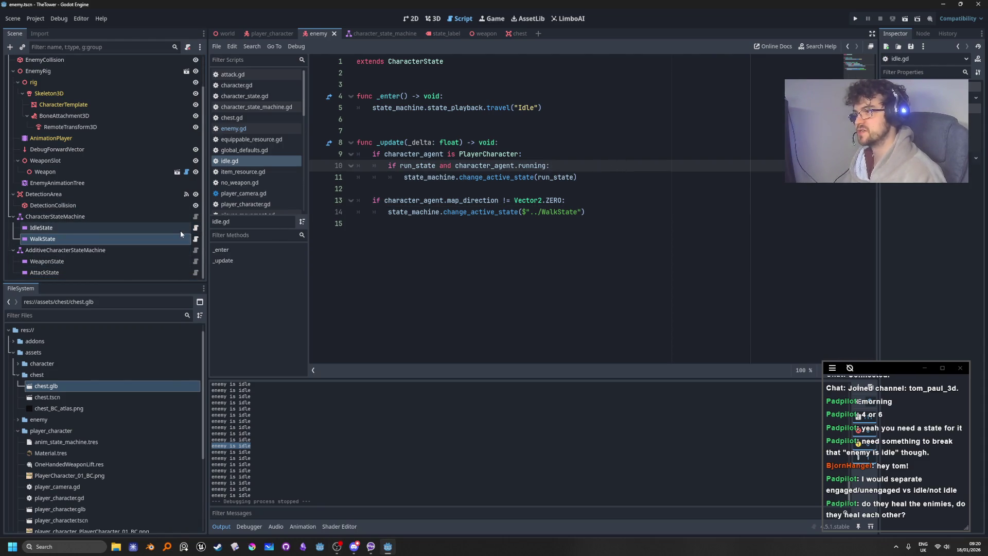
pyautogui.click(179, 229)
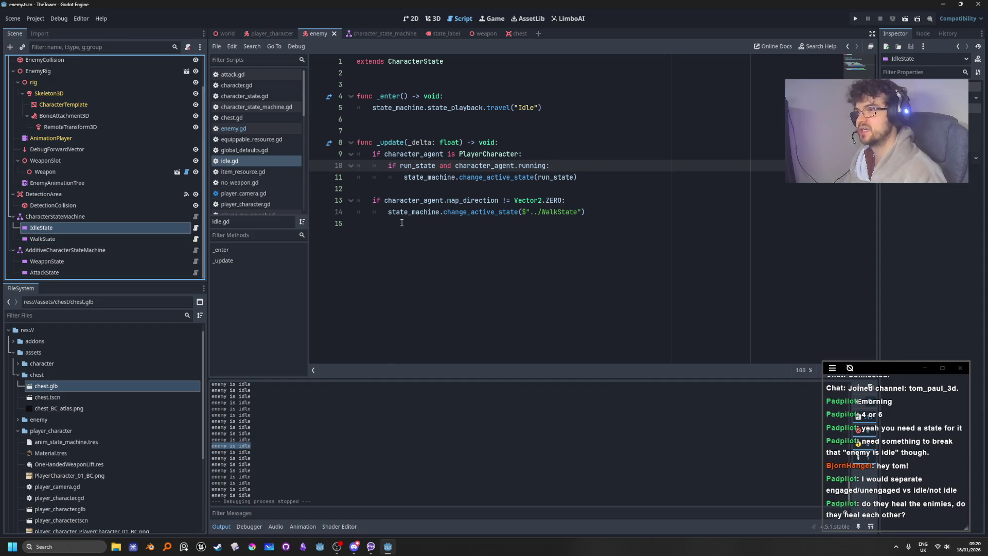
pyautogui.click(554, 111)
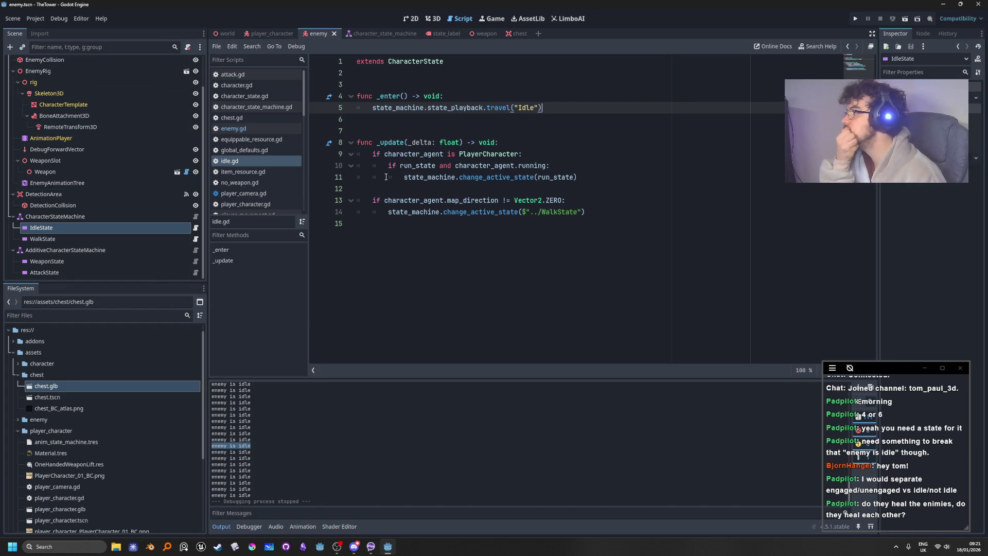
pyautogui.scroll(2, 151, 165)
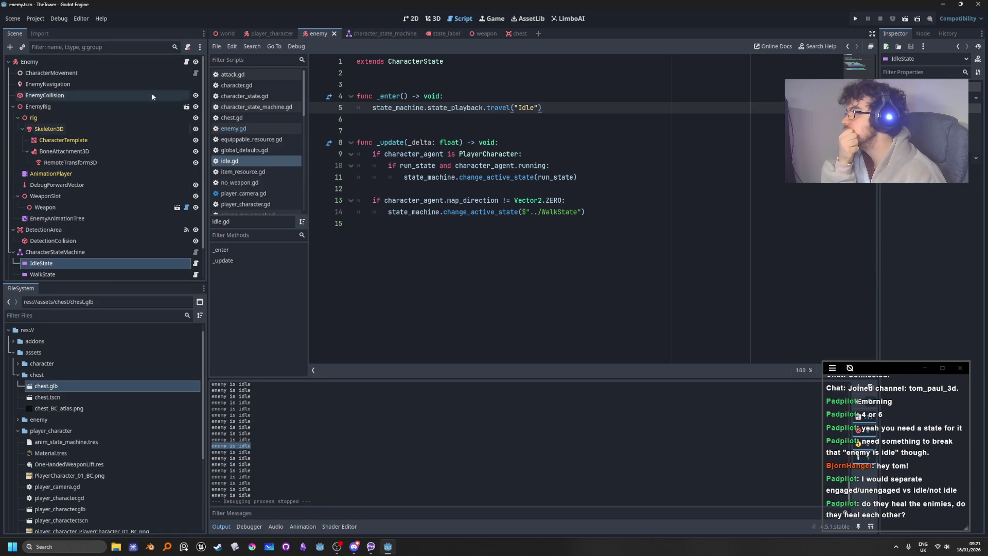
# Open the enemy's main script, enemy.gd, and scroll through it
pyautogui.click(186, 62)
pyautogui.scroll(-4, 586, 304)
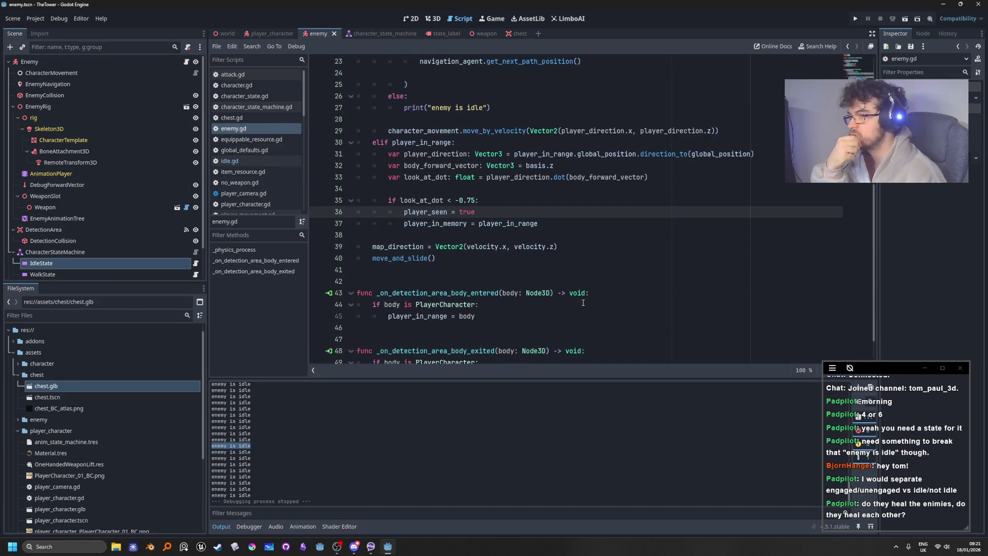
pyautogui.scroll(6, 475, 262)
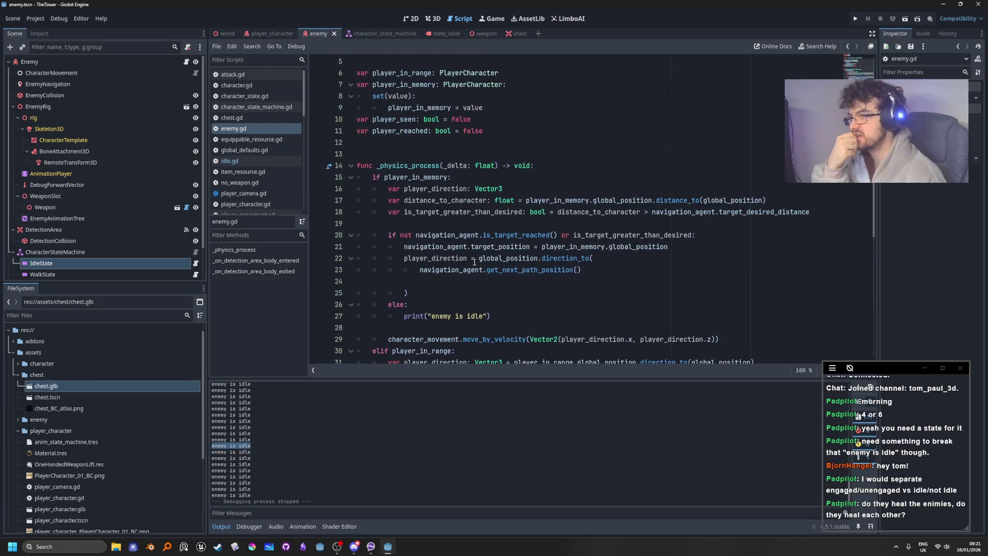
pyautogui.scroll(2, 468, 237)
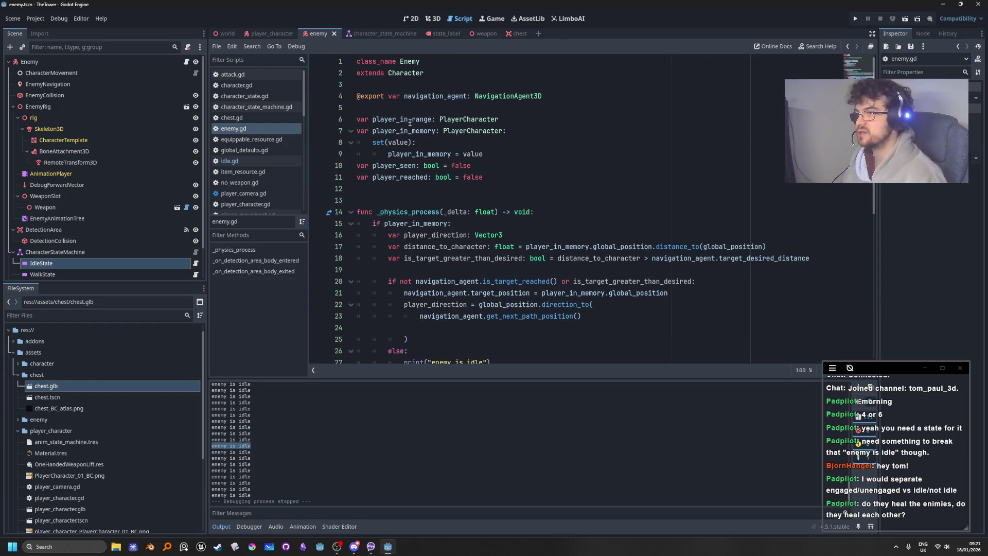
pyautogui.scroll(-2, 662, 320)
pyautogui.scroll(-3, 663, 320)
pyautogui.scroll(7, 662, 320)
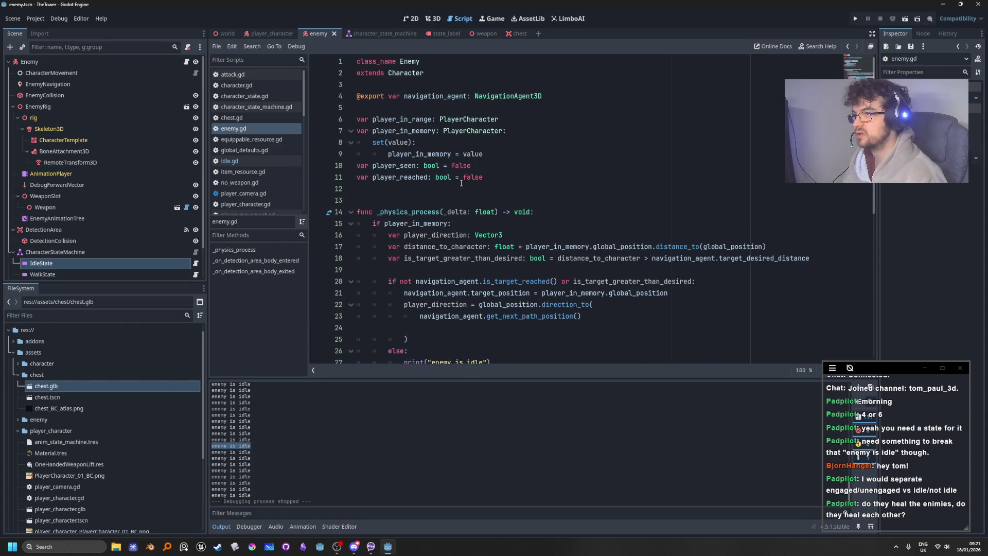
# Look over the Character base class script, then return to enemy.gd
pyautogui.keyDown('ctrl'); pyautogui.click(412, 73); pyautogui.keyUp('ctrl')
pyautogui.scroll(-3, 692, 293)
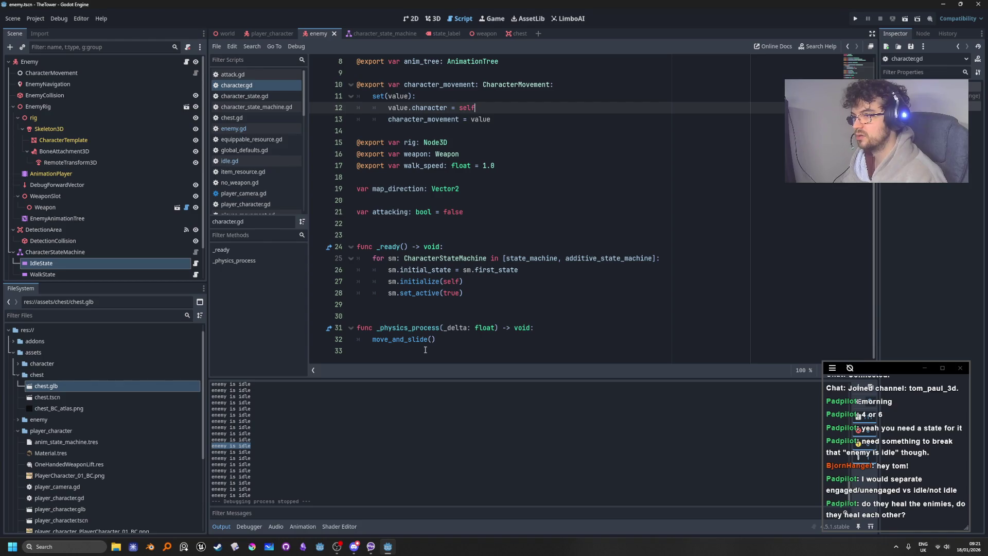
pyautogui.scroll(3, 427, 298)
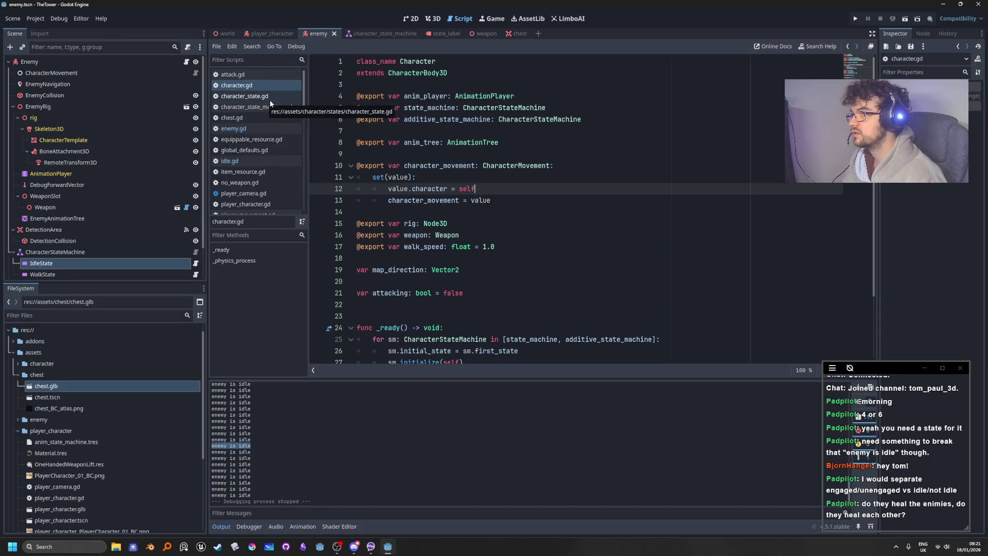
pyautogui.click(241, 129)
pyautogui.scroll(-5, 566, 235)
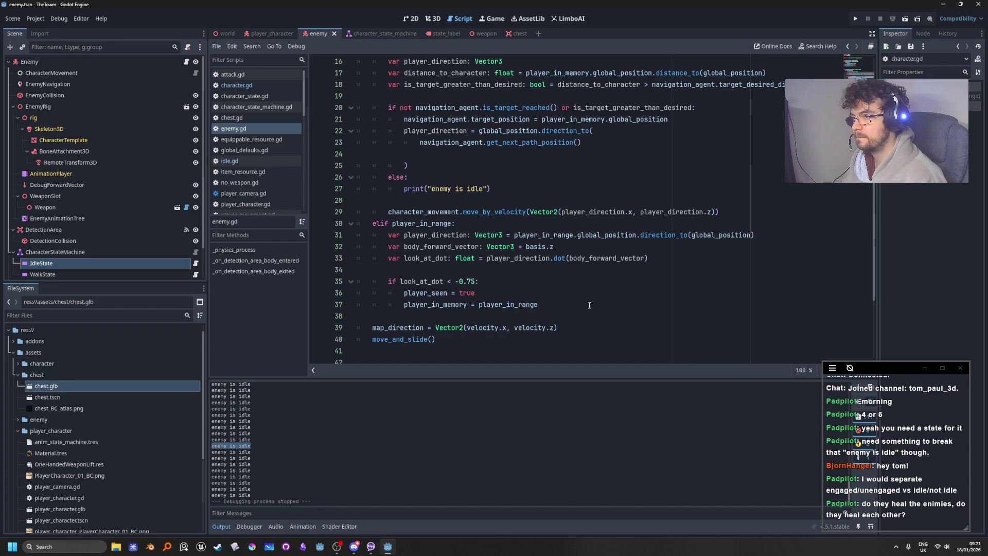
pyautogui.scroll(-3, 589, 305)
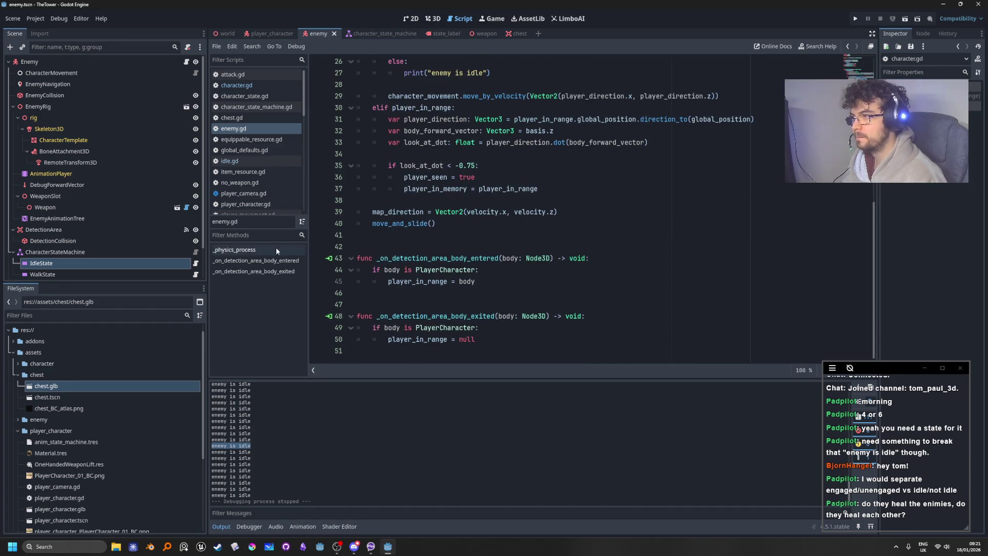
# Select the WalkState node and open its script, walk.gd
pyautogui.click(175, 275)
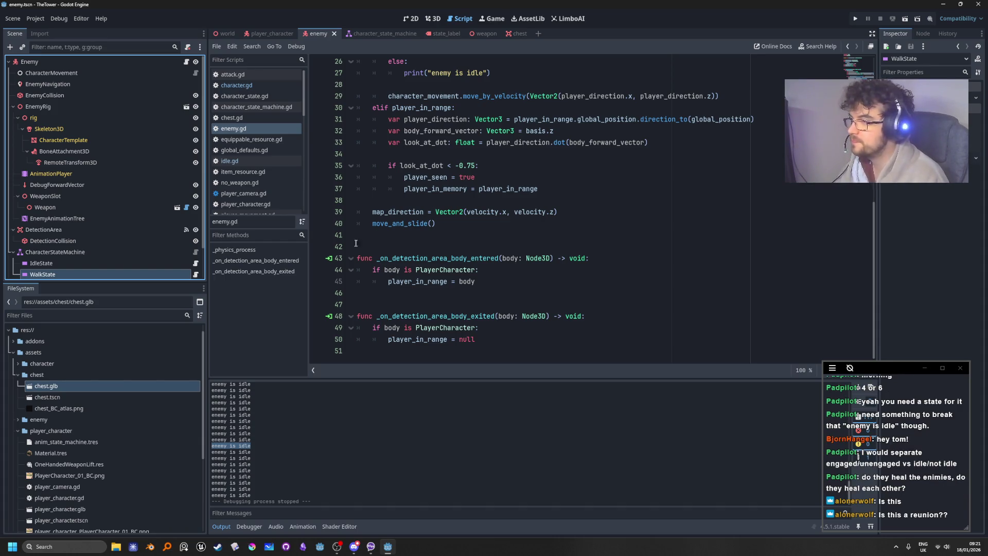
pyautogui.scroll(-2, 201, 252)
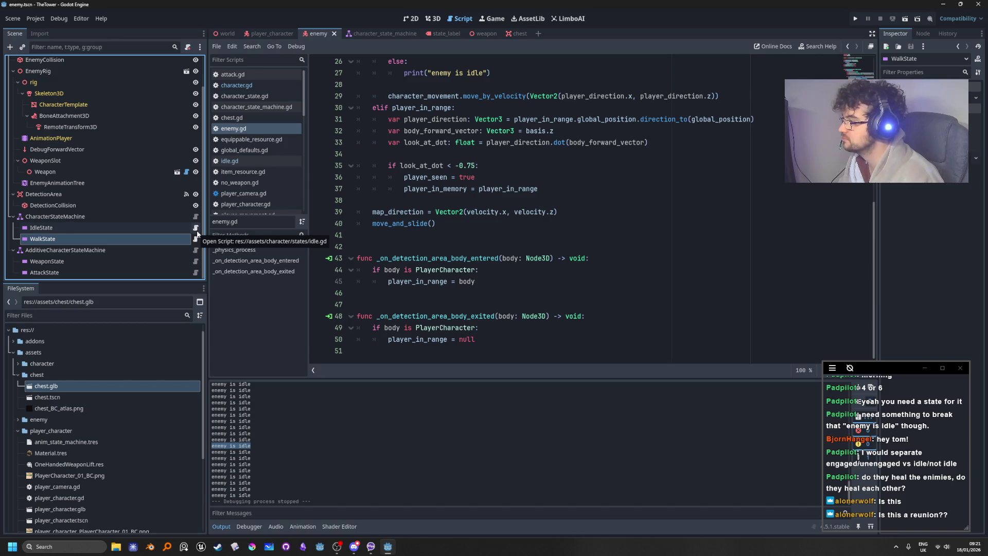
pyautogui.click(196, 240)
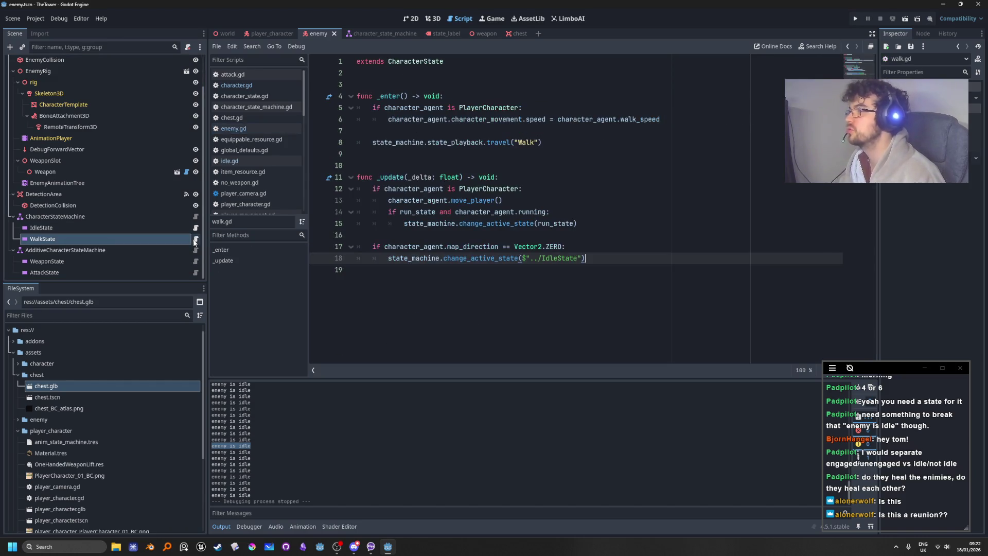
pyautogui.moveTo(587, 258); pyautogui.dragTo(215, 245)
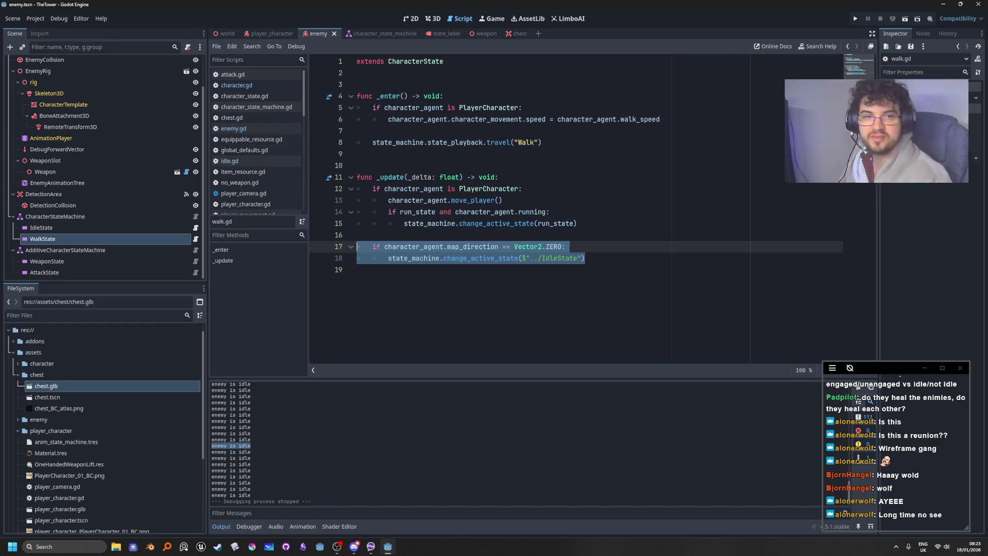
pyautogui.hotkey('alt', 'Tab')
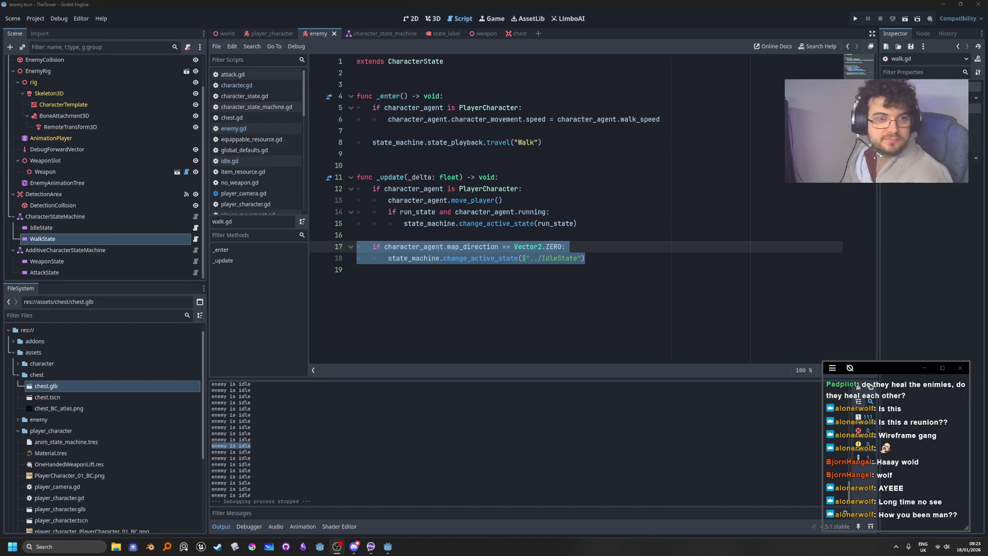
pyautogui.click(671, 255)
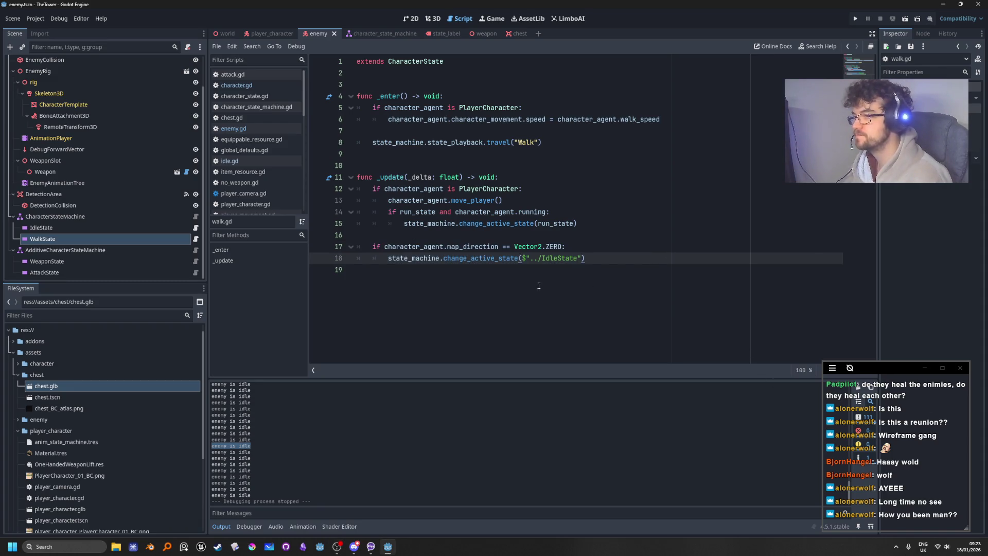
pyautogui.doubleClick(478, 251)
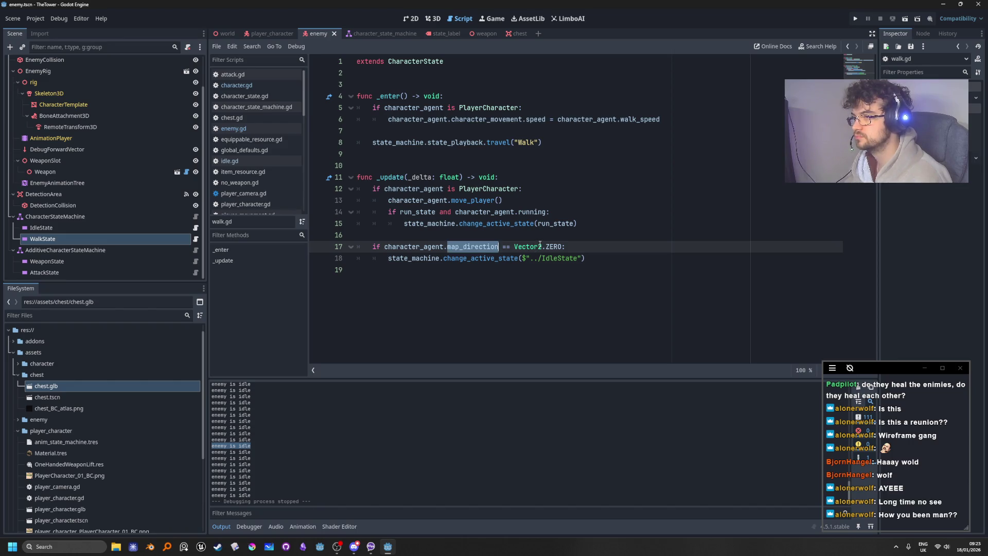
pyautogui.moveTo(541, 244)
pyautogui.click(579, 205)
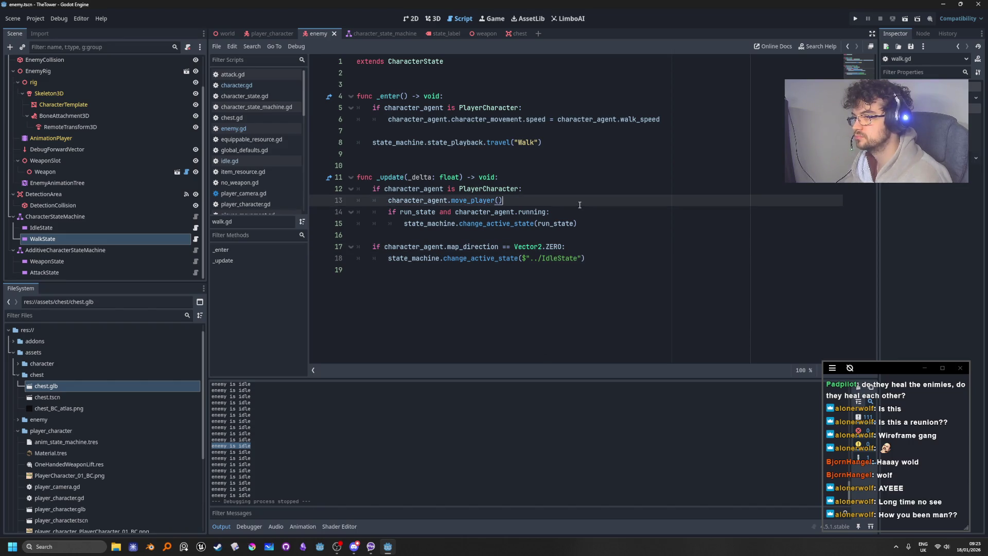
pyautogui.doubleClick(471, 250)
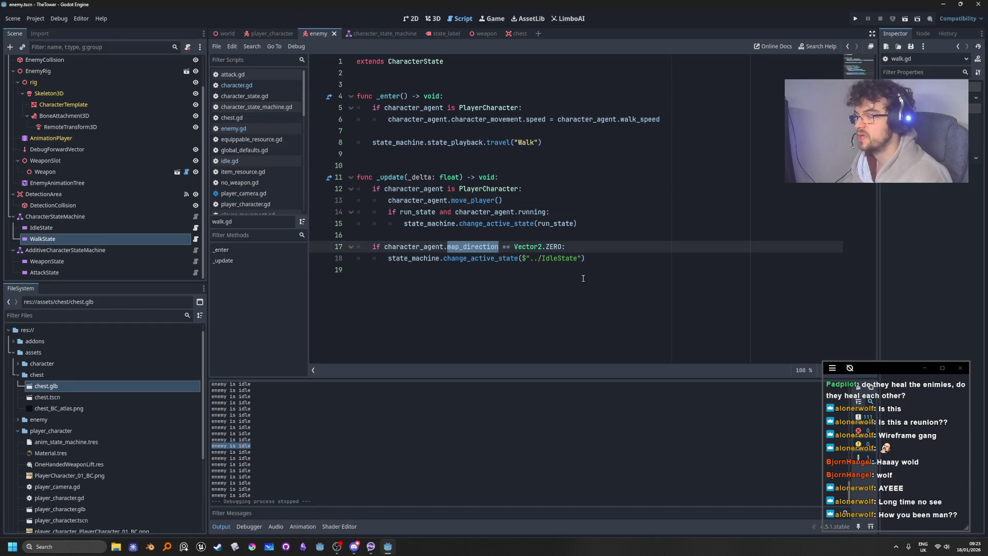
pyautogui.click(472, 249)
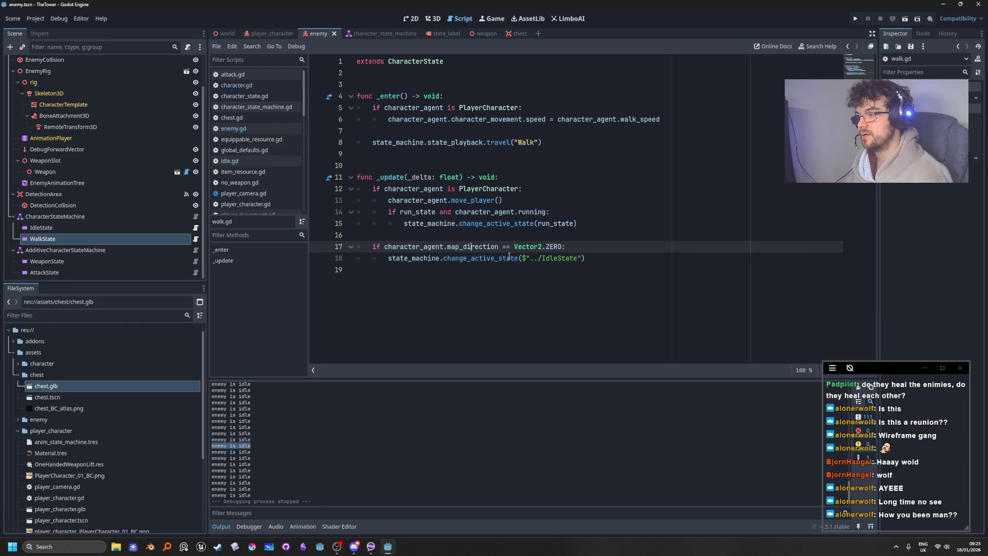
pyautogui.moveTo(509, 256)
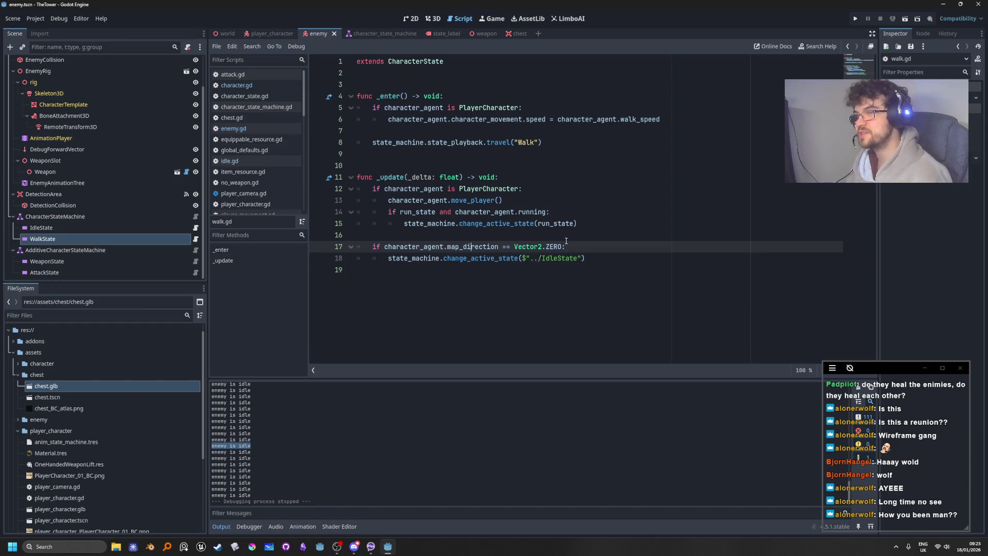
pyautogui.click(614, 262)
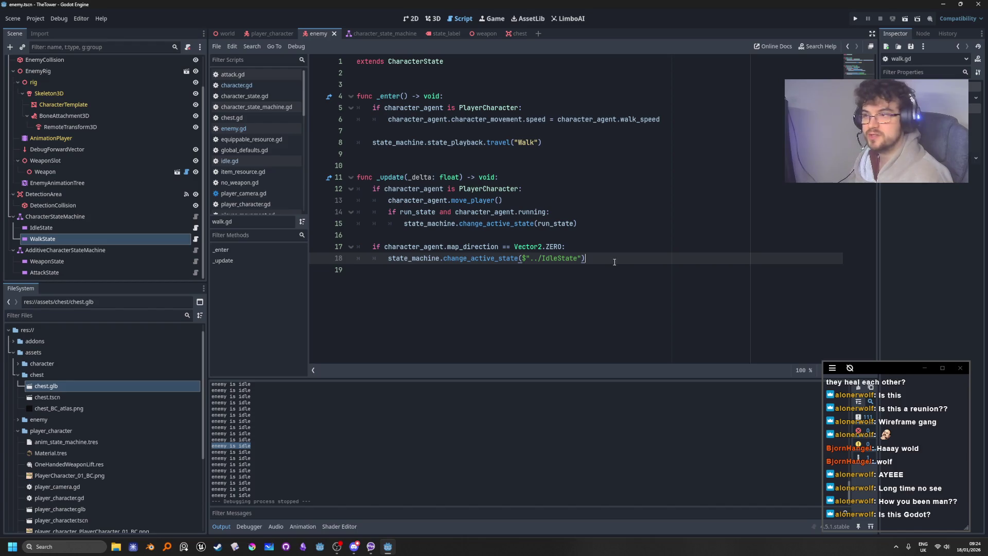
pyautogui.click(617, 249)
pyautogui.click(618, 260)
pyautogui.click(612, 247)
pyautogui.click(612, 258)
pyautogui.scroll(3, 95, 208)
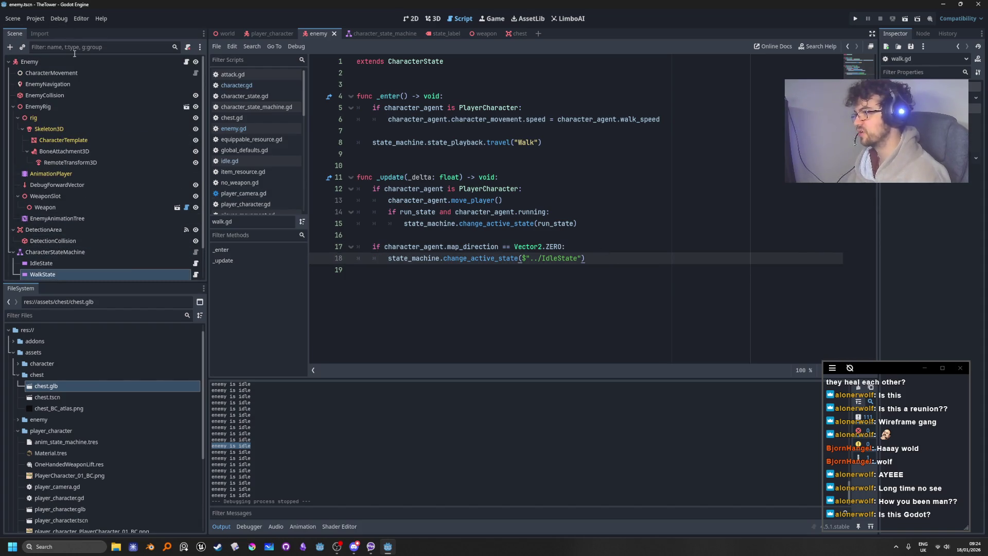
# Delete the else branch printing 'enemy is idle' from enemy.gd, then select IdleState
pyautogui.click(186, 62)
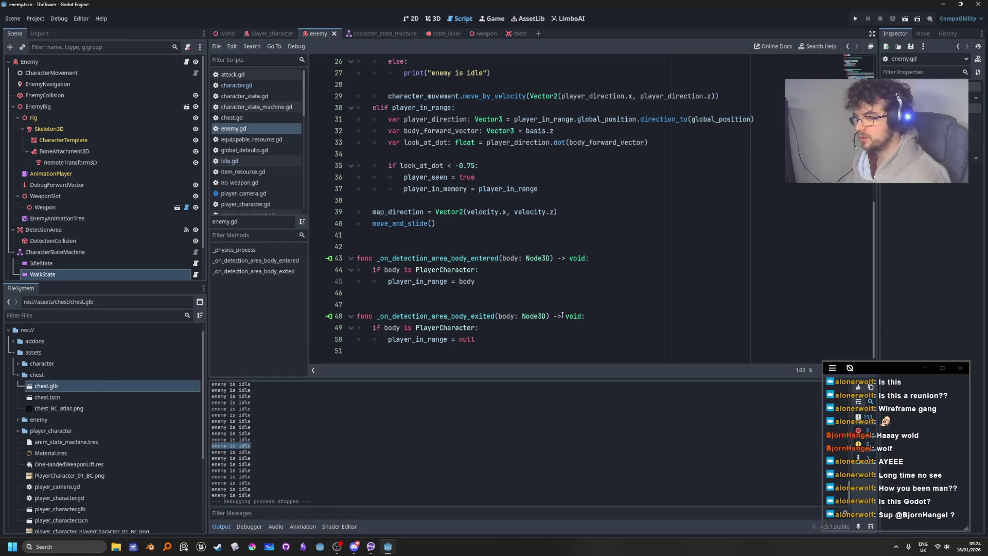
pyautogui.scroll(7, 591, 290)
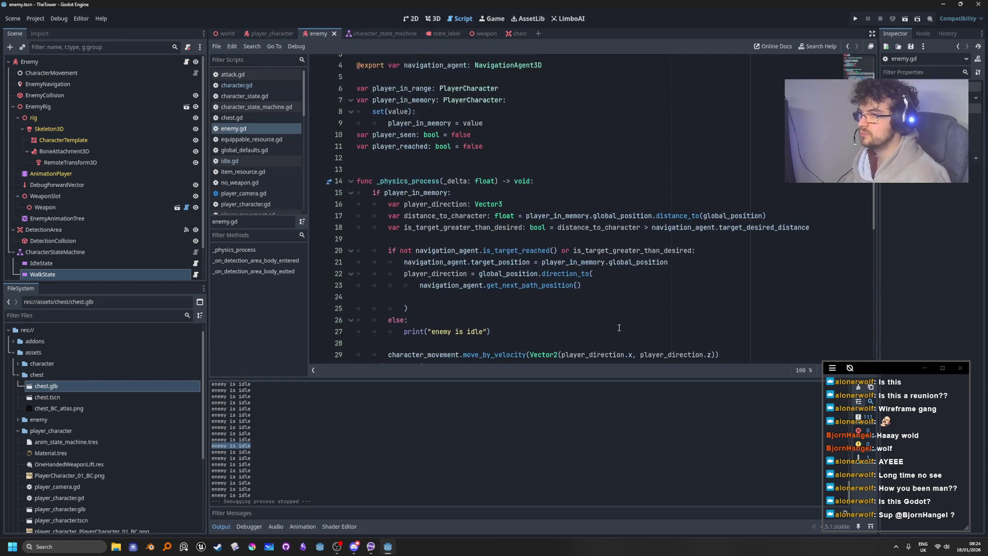
pyautogui.scroll(-3, 619, 328)
pyautogui.click(533, 226)
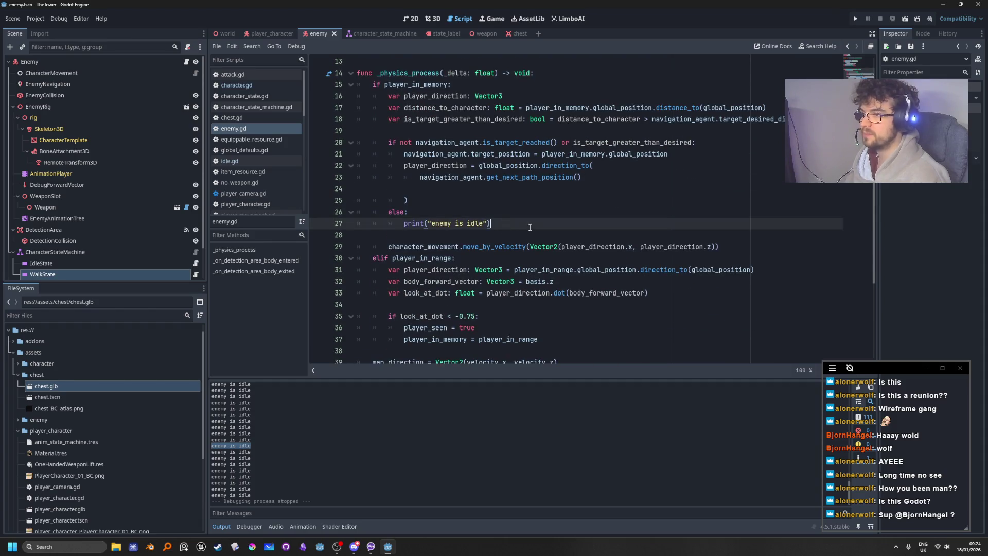
pyautogui.moveTo(532, 226); pyautogui.dragTo(357, 211)
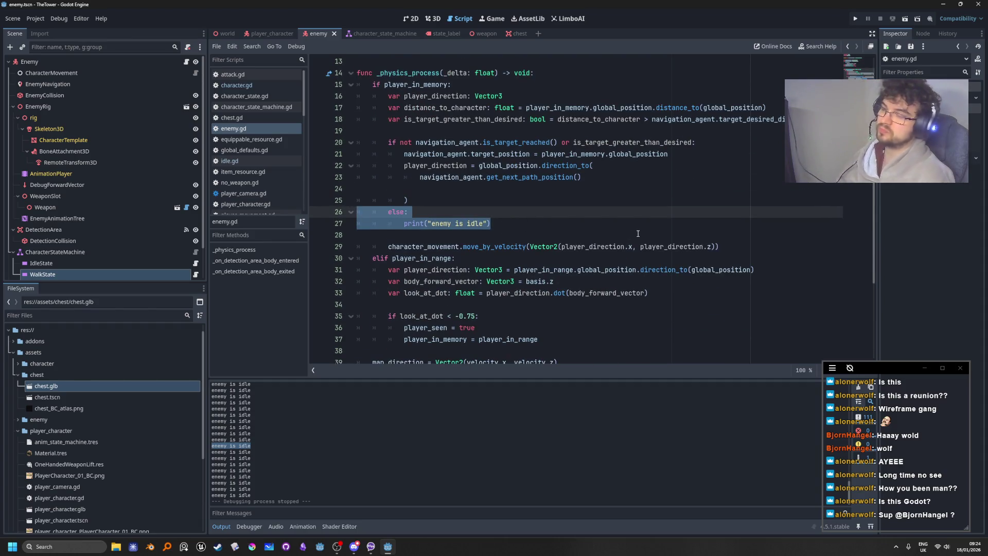
pyautogui.press('BackSpace')
pyautogui.press('BackSpace')
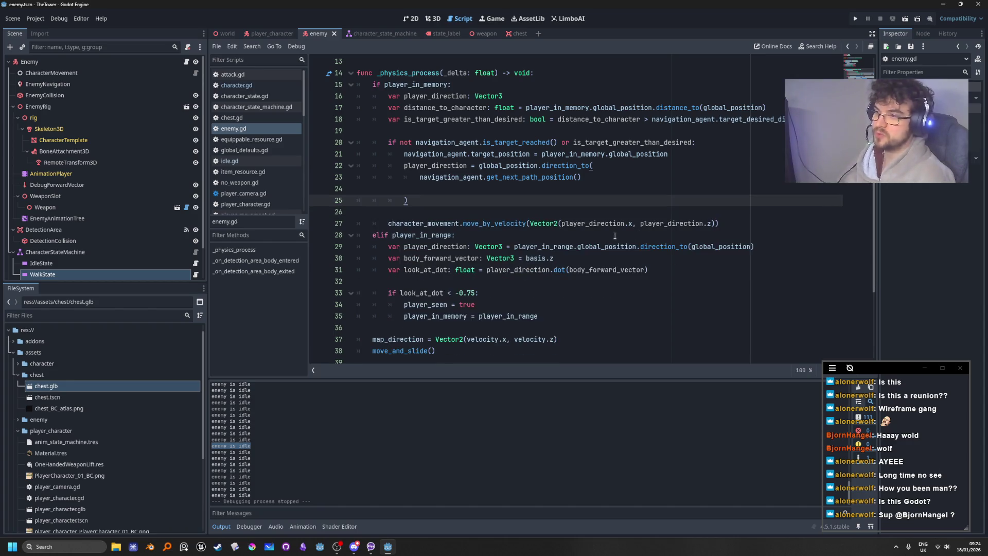
pyautogui.click(638, 234)
pyautogui.scroll(-3, 96, 251)
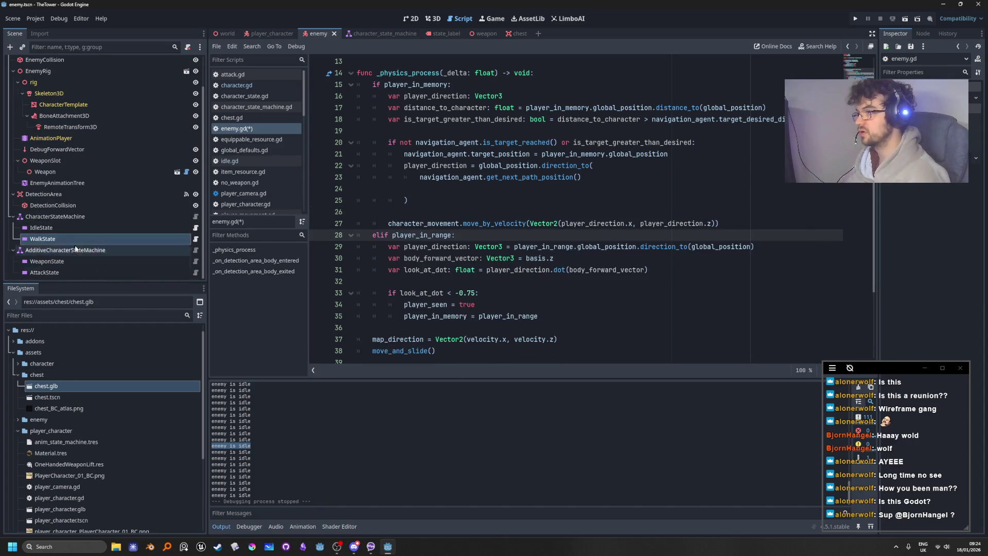
pyautogui.click(90, 229)
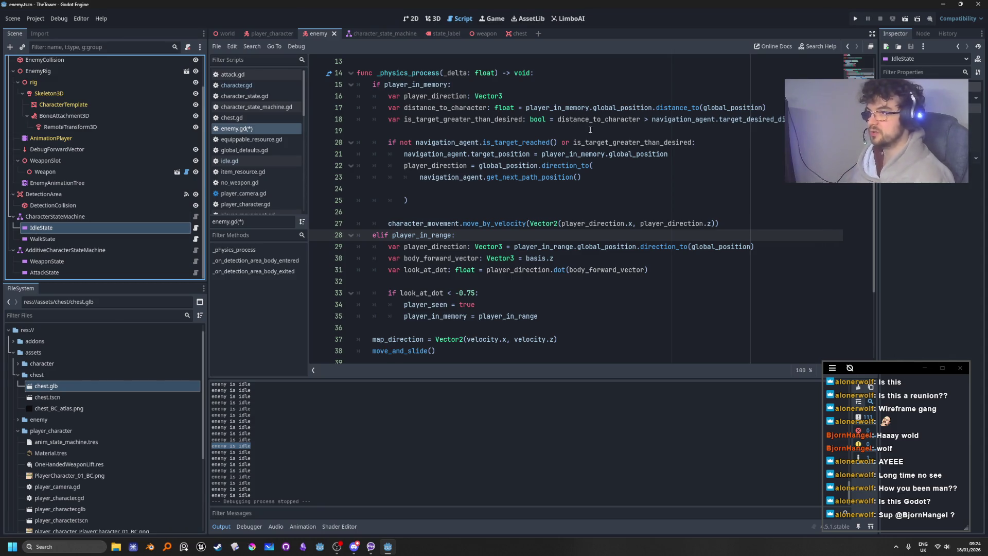
pyautogui.moveTo(536, 174)
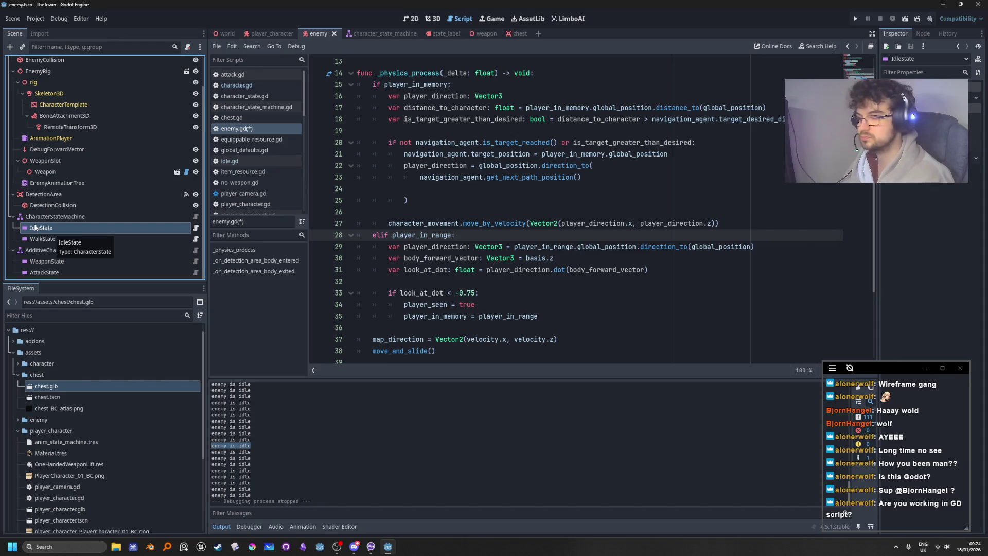
# Connect IdleState's entered() signal to a new _on_idle_state_entered receiver in enemy.gd
pyautogui.click(920, 34)
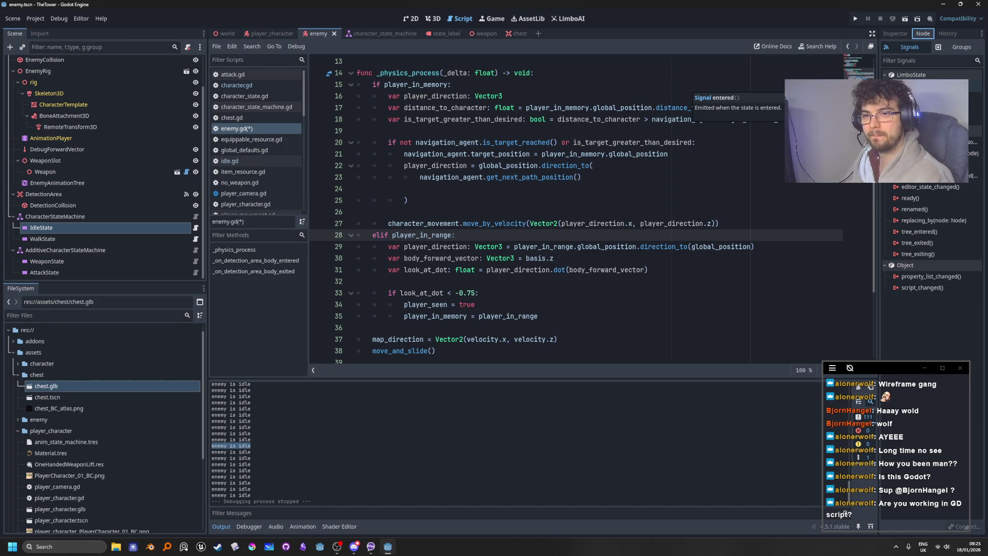
pyautogui.doubleClick(911, 86)
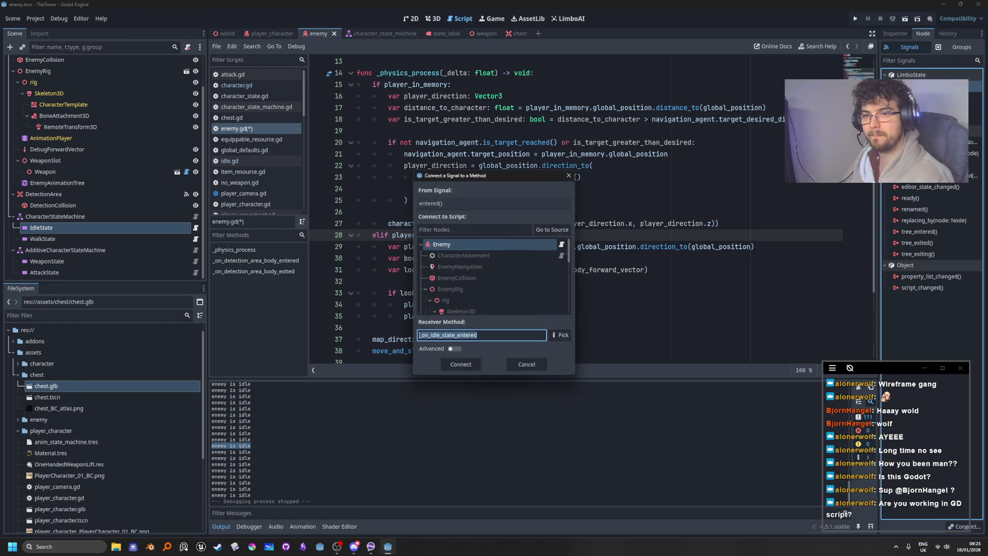
pyautogui.click(466, 366)
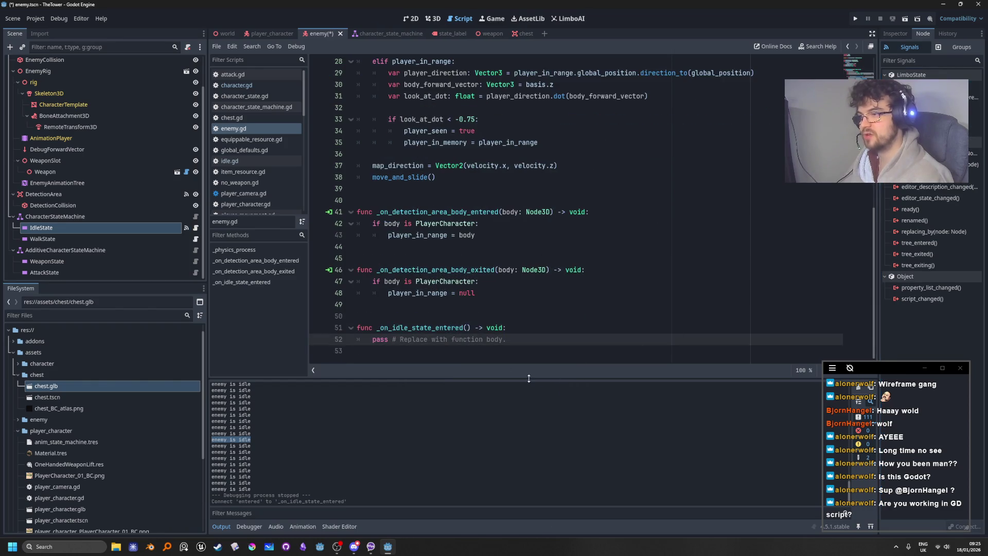
# Replace the stub's pass with print("idle entered") and run the project with F5
pyautogui.hotkey('shift', 'Home')
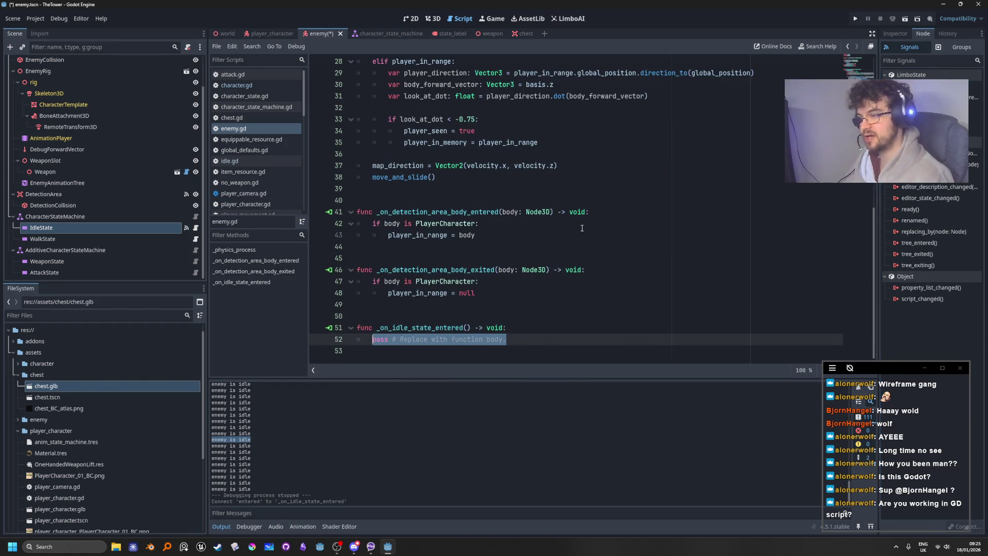
pyautogui.write('print')
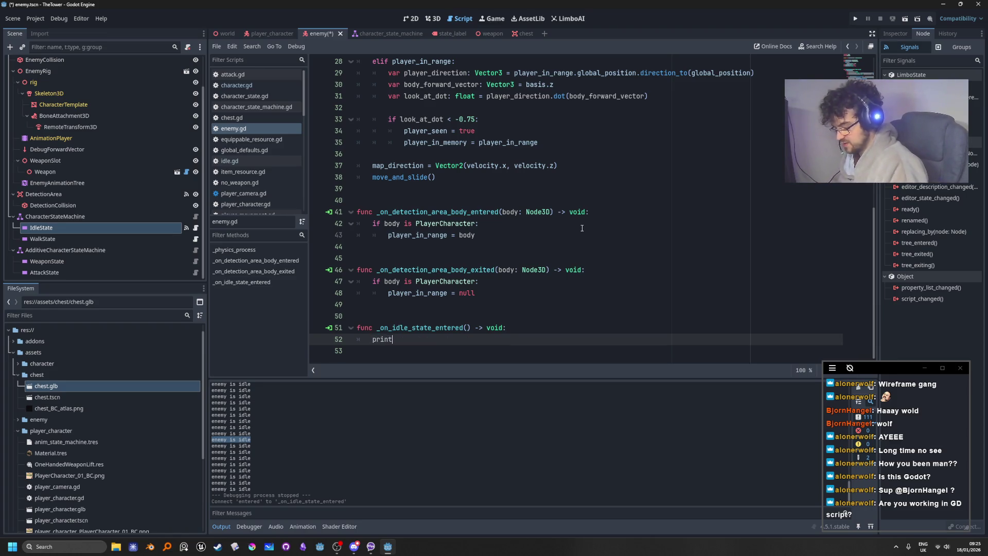
pyautogui.write('("')
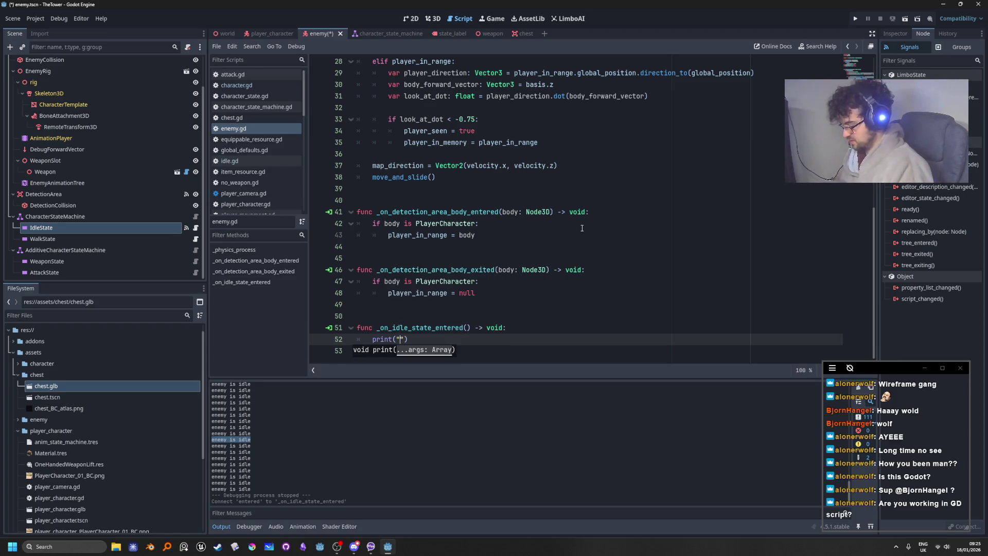
pyautogui.write('idle ')
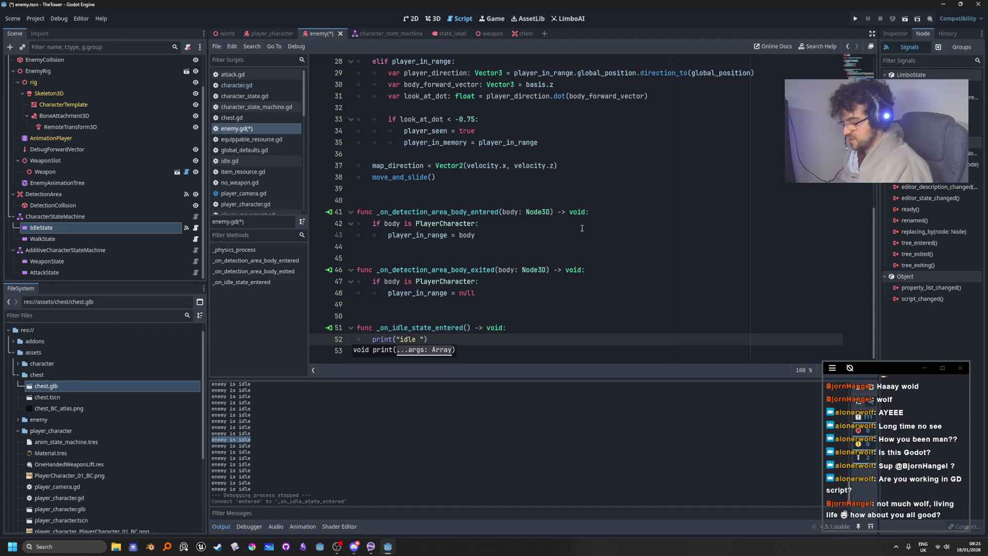
pyautogui.write('entered')
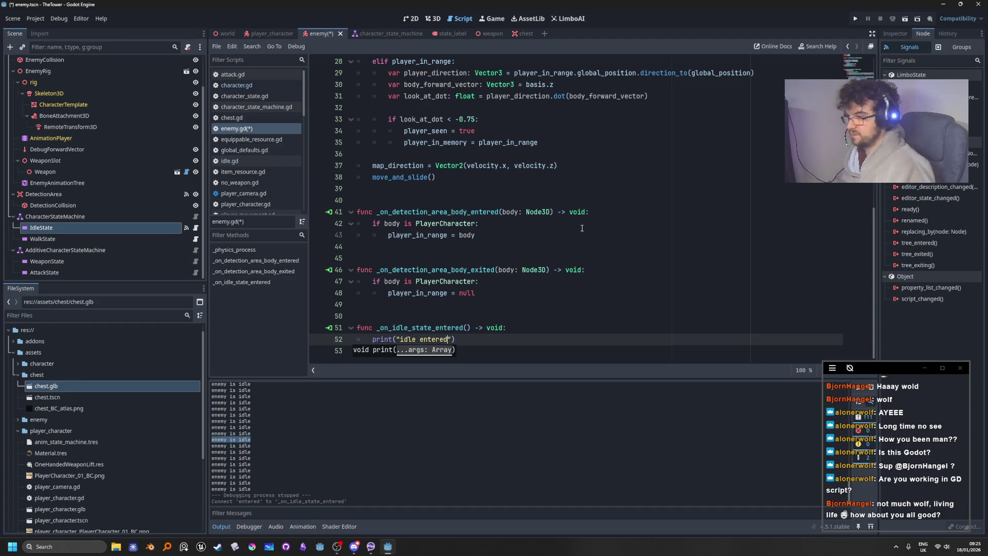
pyautogui.press('F5')
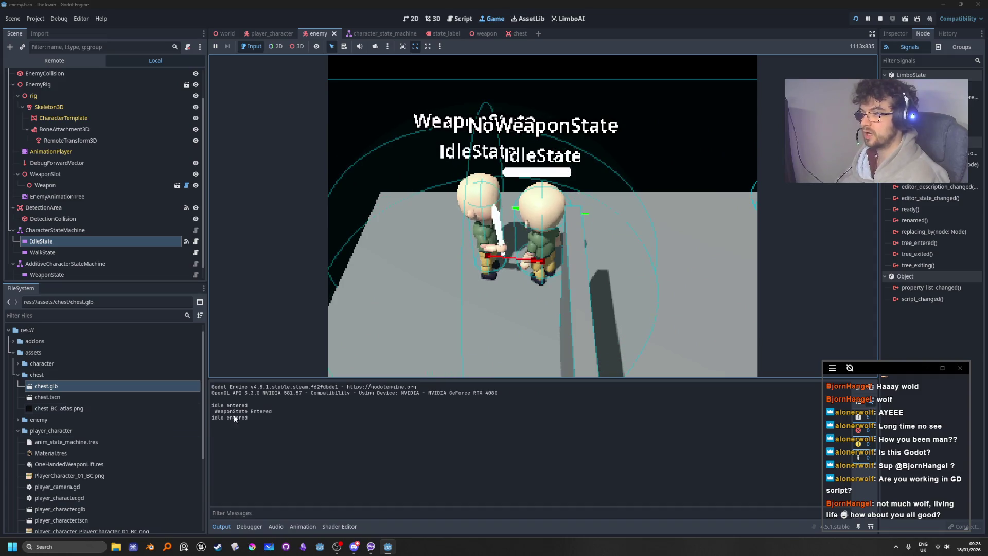
# Stop the game with F8 and select the print("idle entered") line in enemy.gd
pyautogui.press('F8')
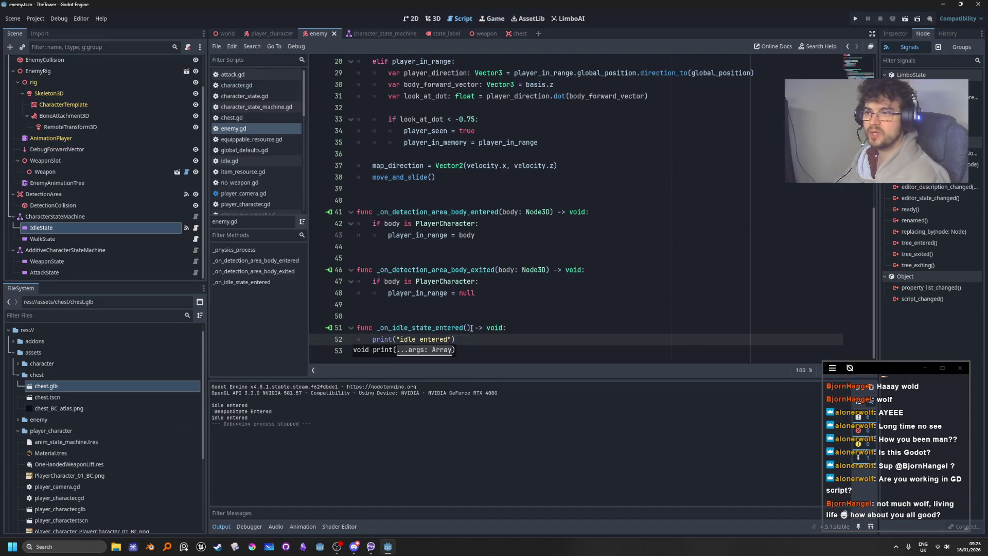
pyautogui.press('Up')
pyautogui.press('Up')
pyautogui.press('Up')
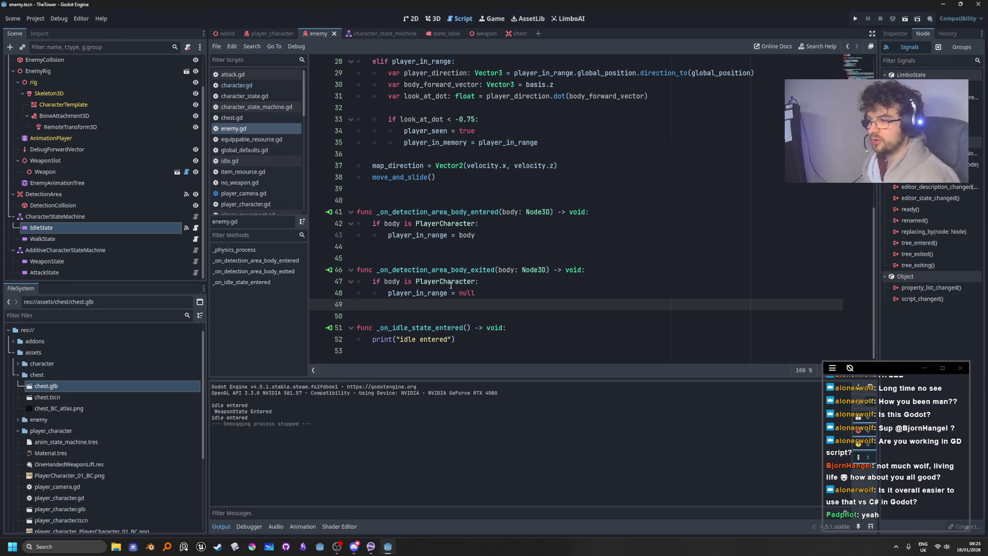
pyautogui.click(480, 339)
pyautogui.moveTo(478, 344); pyautogui.dragTo(369, 340)
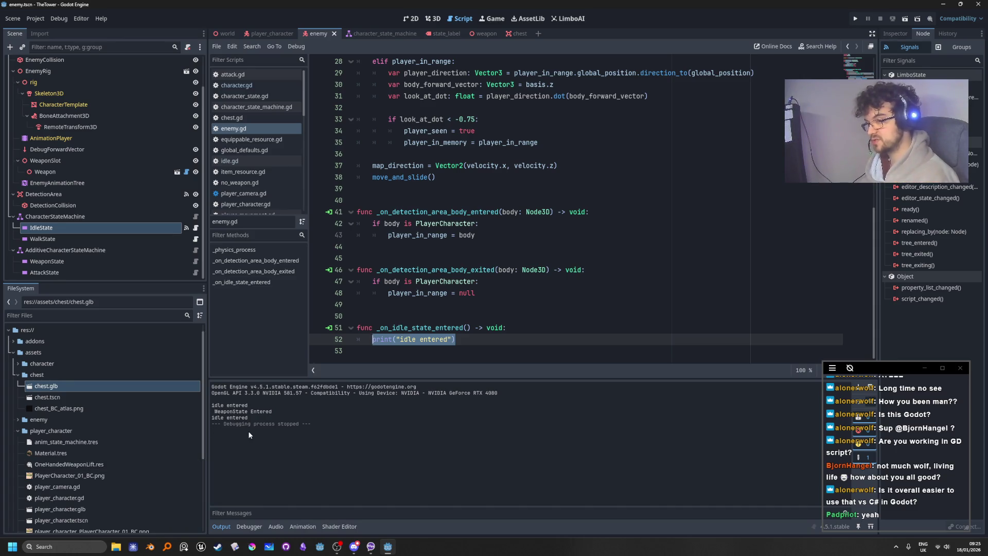
pyautogui.scroll(6, 532, 253)
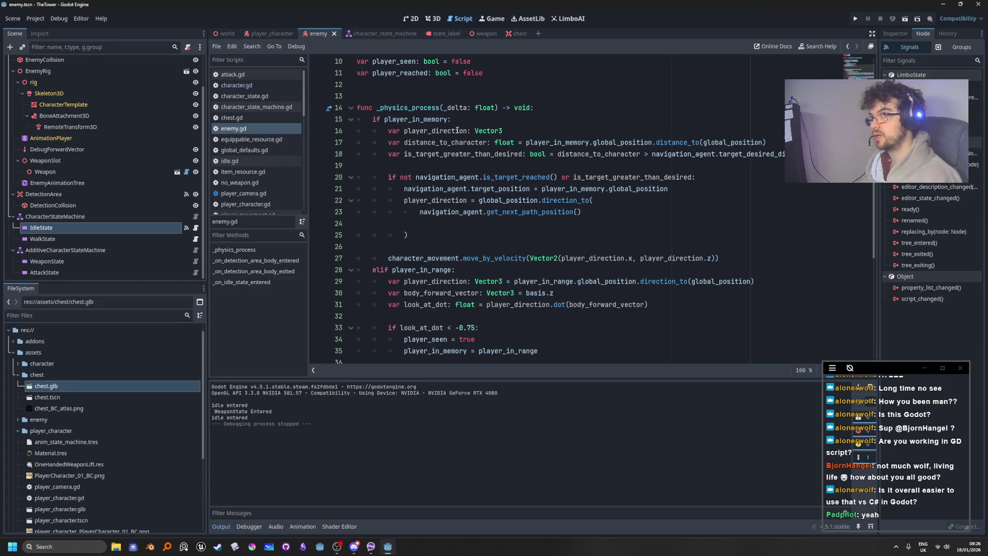
pyautogui.scroll(-6, 457, 131)
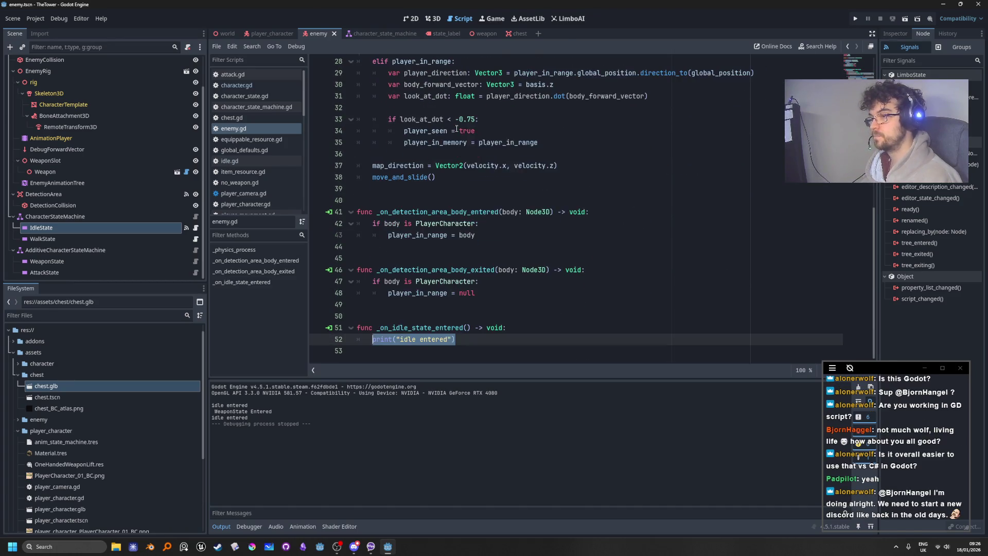
pyautogui.tripleClick(495, 343)
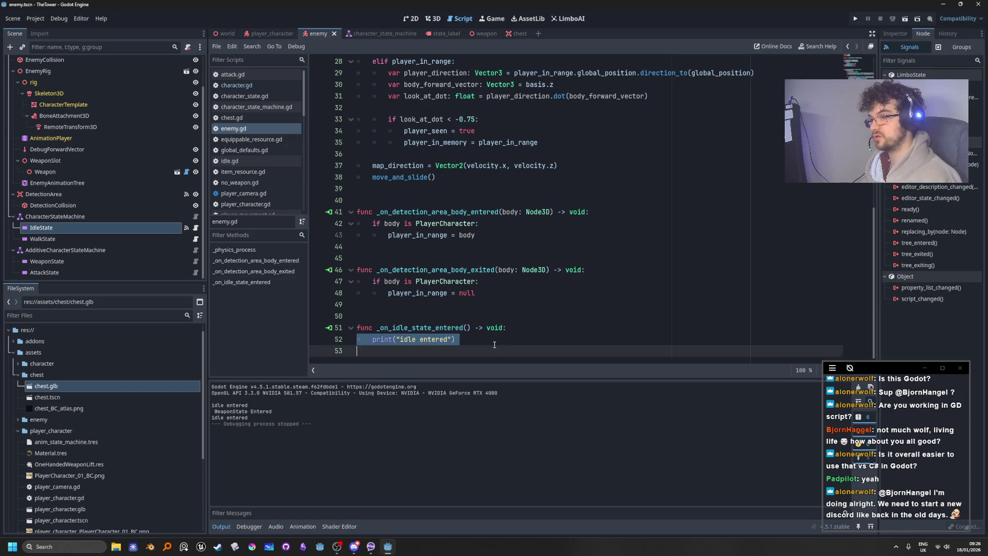
# Replace the print with 'if player_in_memory and player_in_range:' and start an indented line
pyautogui.click(489, 334)
pyautogui.hotkey('shift', 'Home')
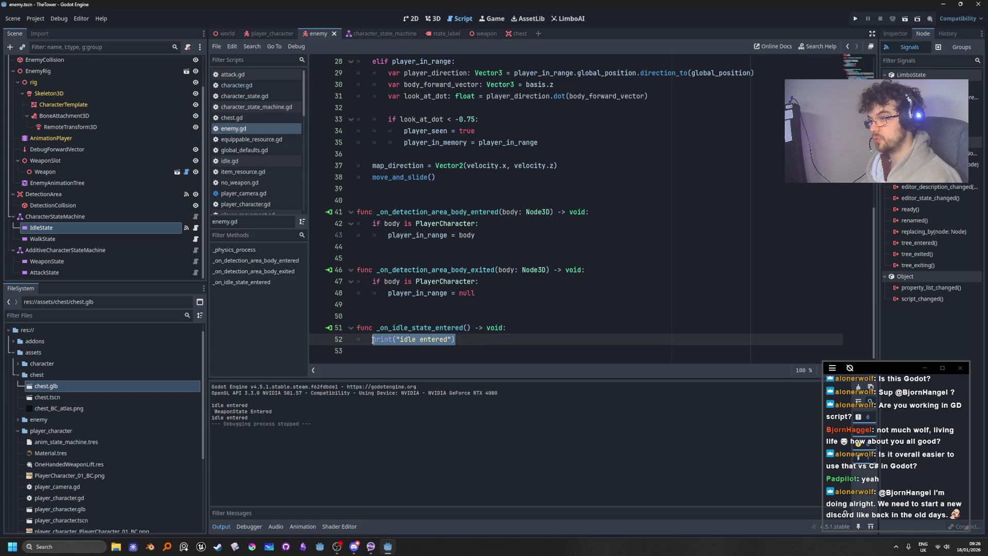
pyautogui.write('if player')
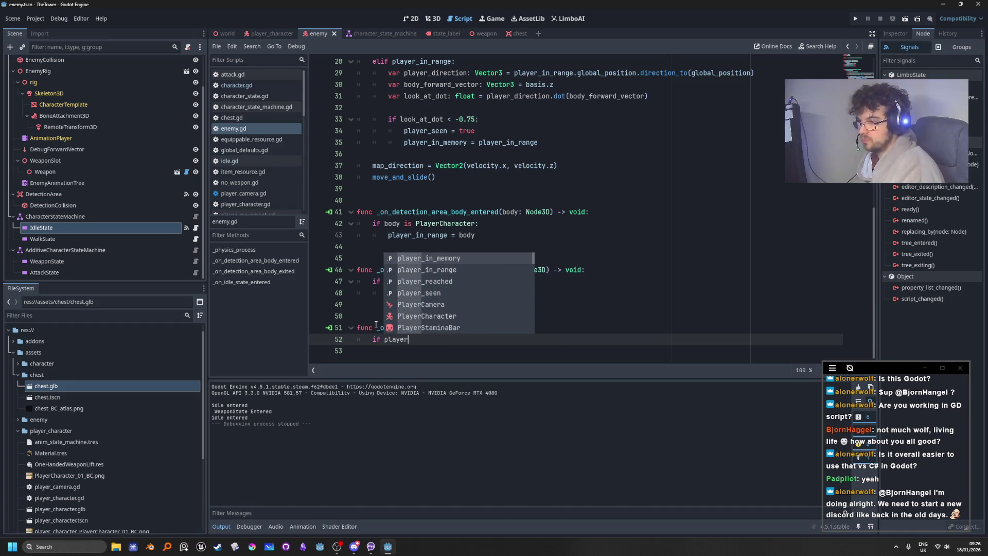
pyautogui.press('Return')
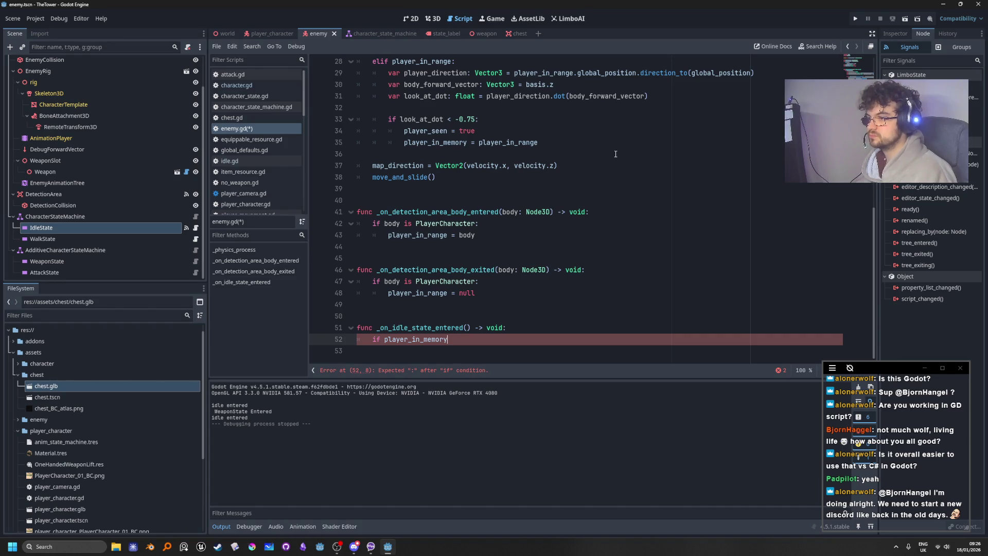
pyautogui.scroll(5, 616, 154)
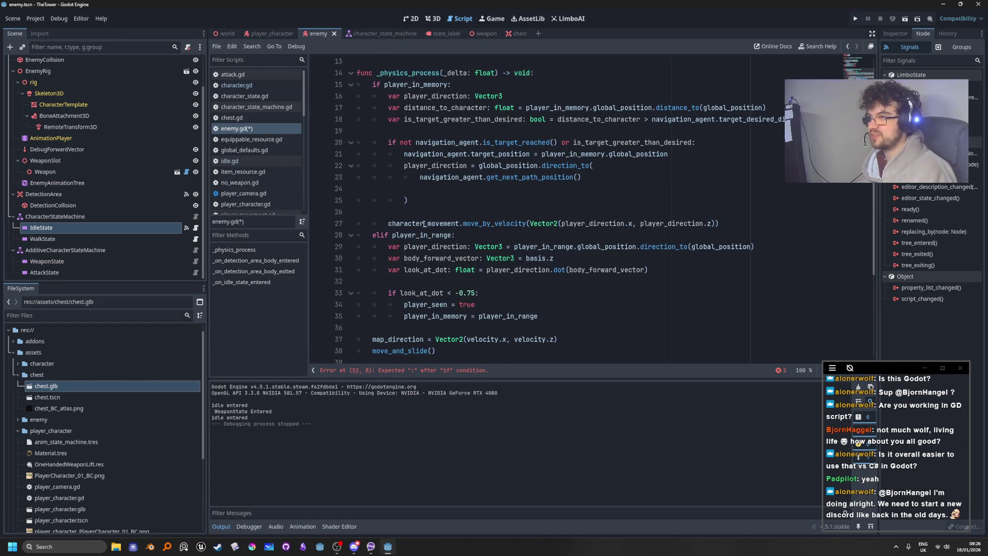
pyautogui.scroll(-5, 631, 207)
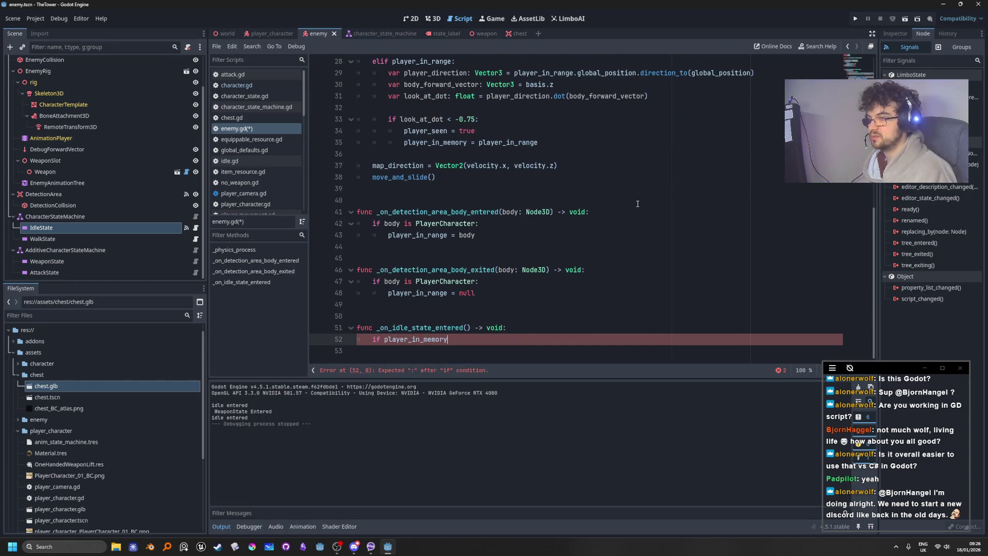
pyautogui.scroll(8, 637, 203)
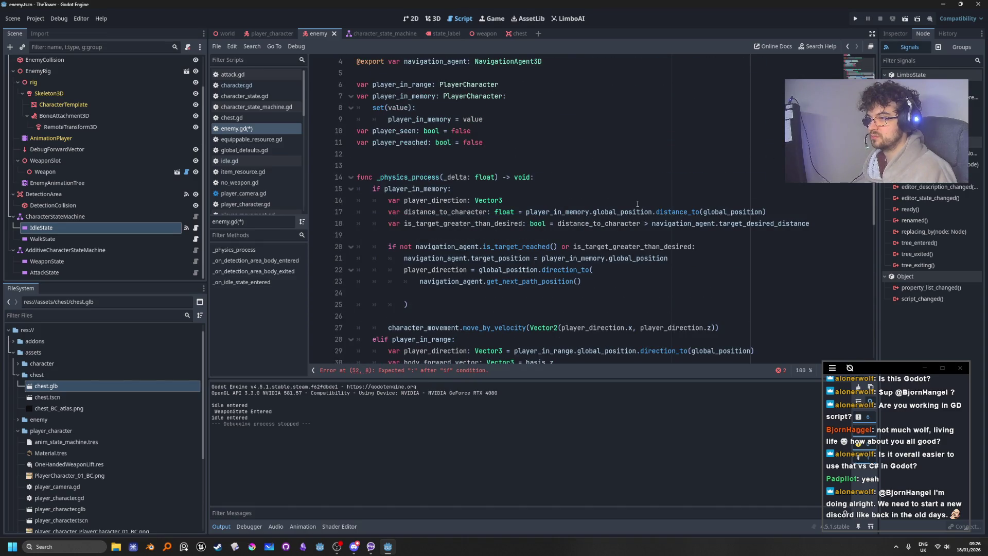
pyautogui.scroll(-8, 637, 204)
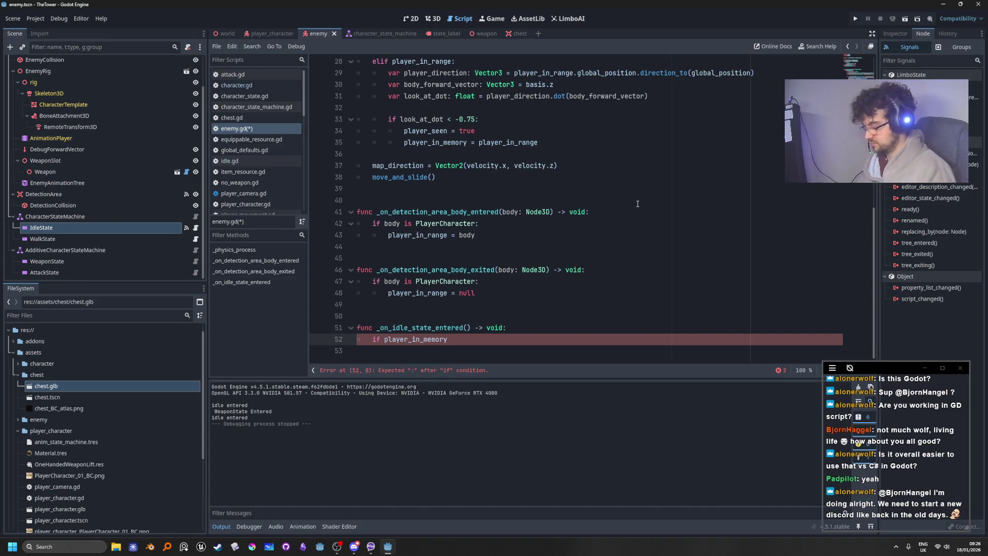
pyautogui.write('and player')
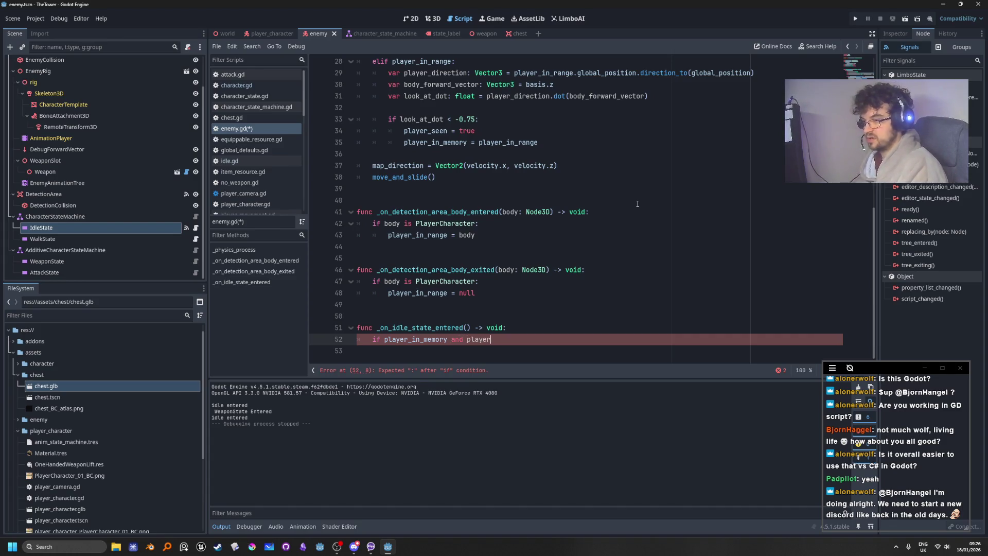
pyautogui.write('_in')
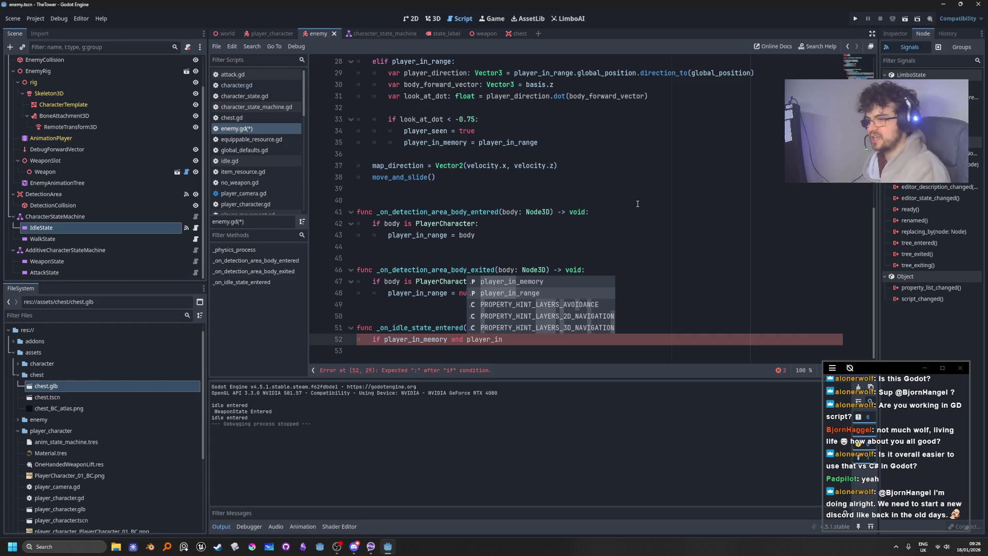
pyautogui.press('Down')
pyautogui.press('Return')
pyautogui.write(':')
pyautogui.press('Return')
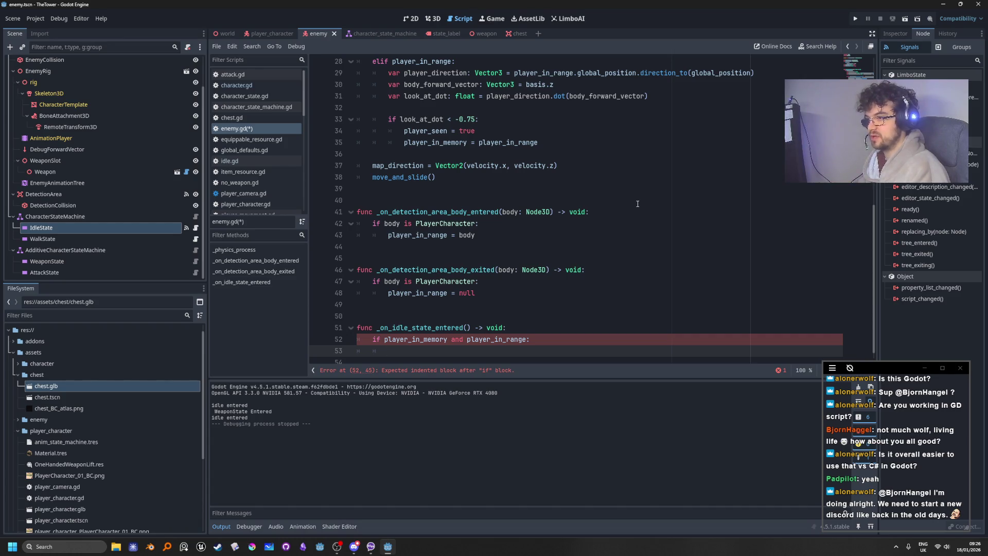
# Begin an additive_state_machine. call inside the if block, then open idle.gd for reference
pyautogui.write('additi')
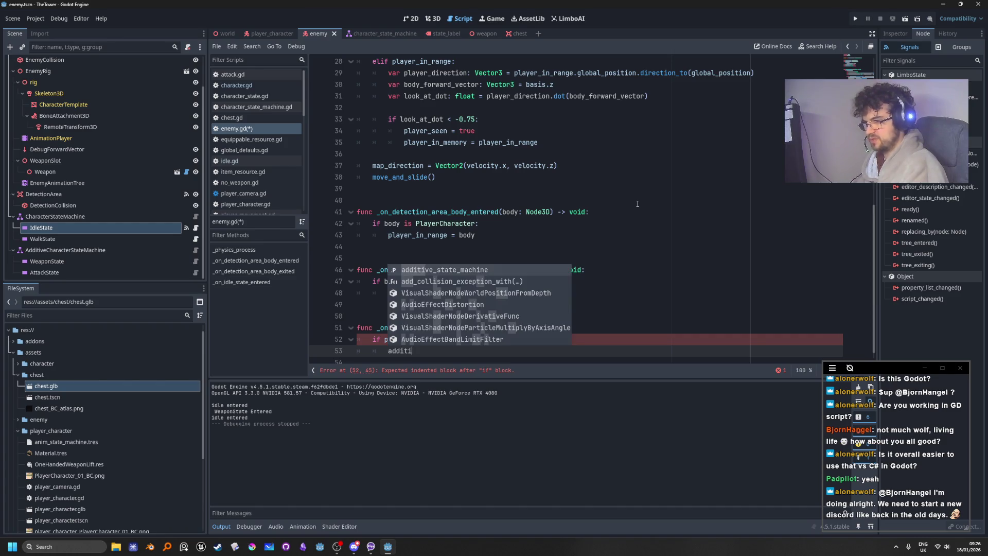
pyautogui.press('Return')
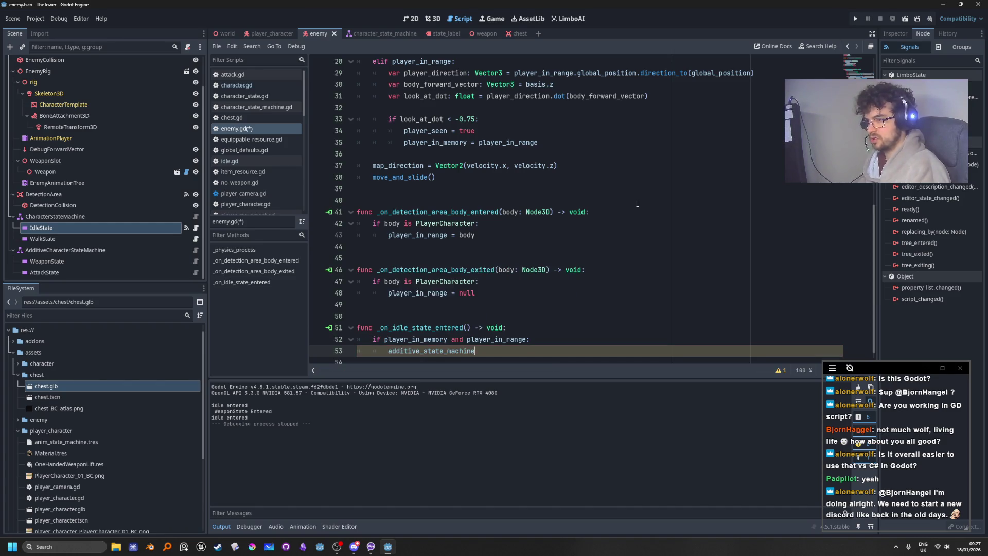
pyautogui.write('.')
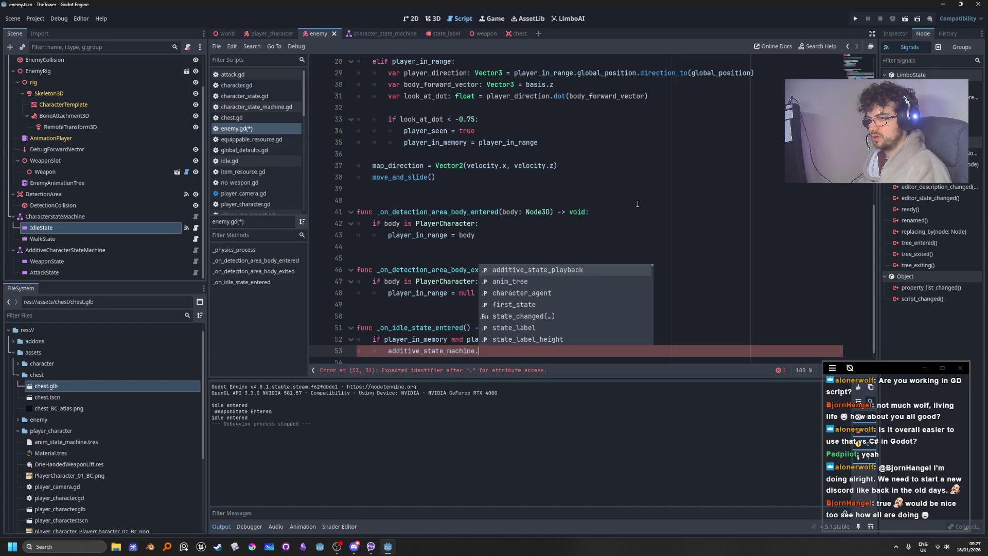
pyautogui.scroll(8, 698, 261)
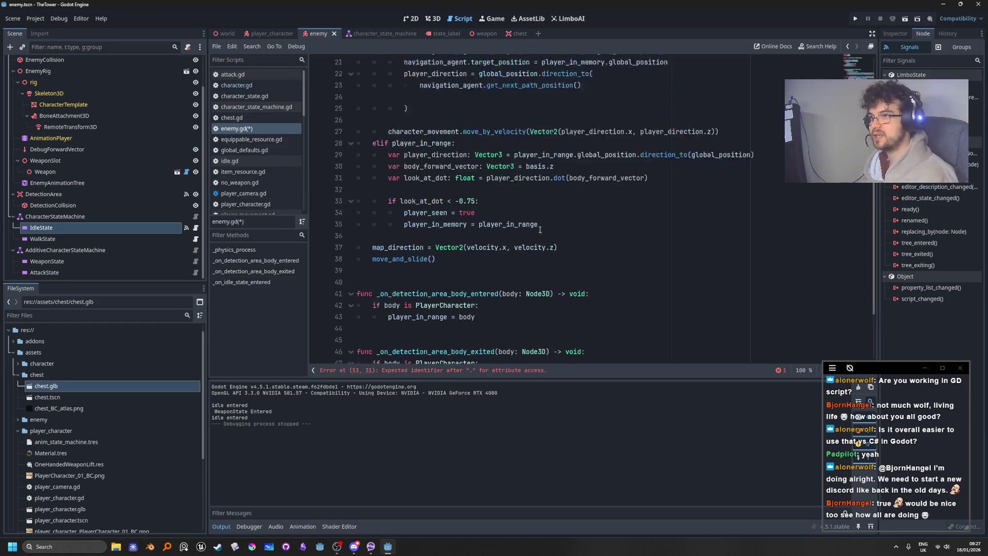
pyautogui.scroll(-8, 699, 261)
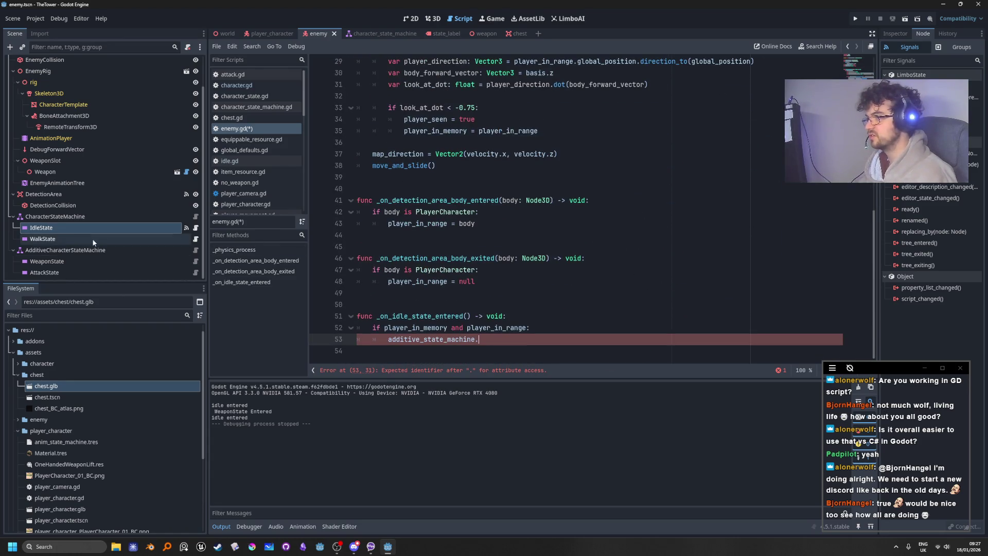
pyautogui.click(196, 228)
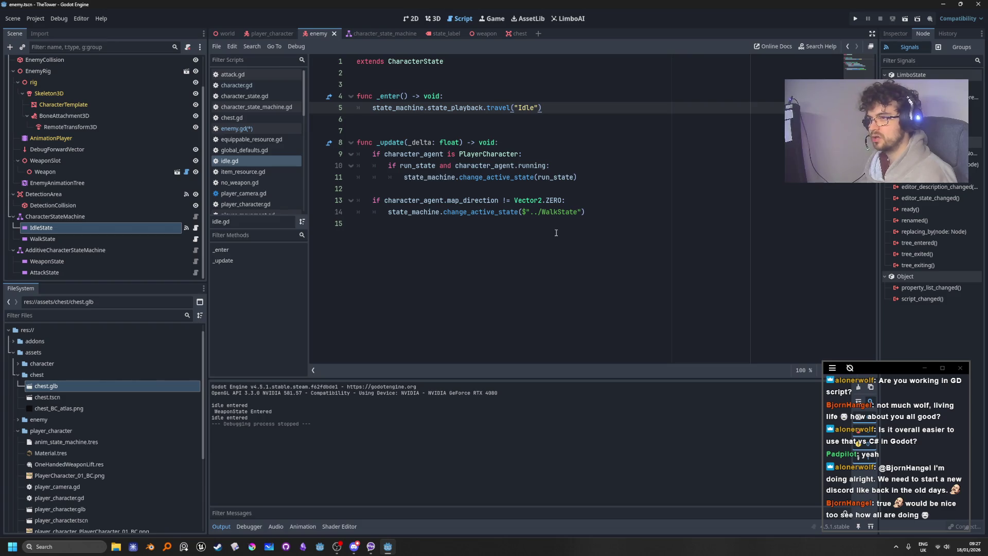
# Complete line 53 with change_active_state() and drag the AttackState node path into it
pyautogui.doubleClick(471, 212)
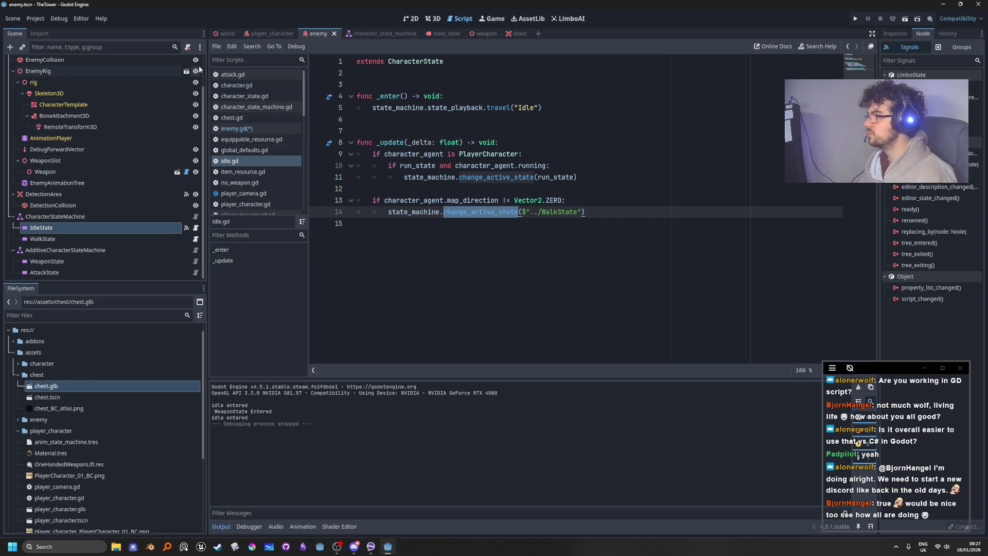
pyautogui.scroll(2, 164, 206)
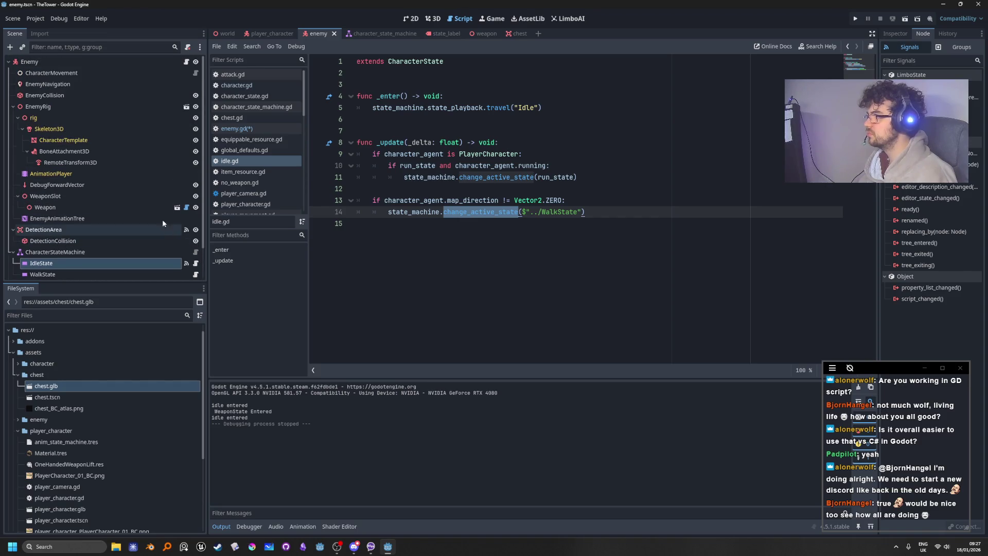
pyautogui.click(188, 60)
pyautogui.write('change_active_state')
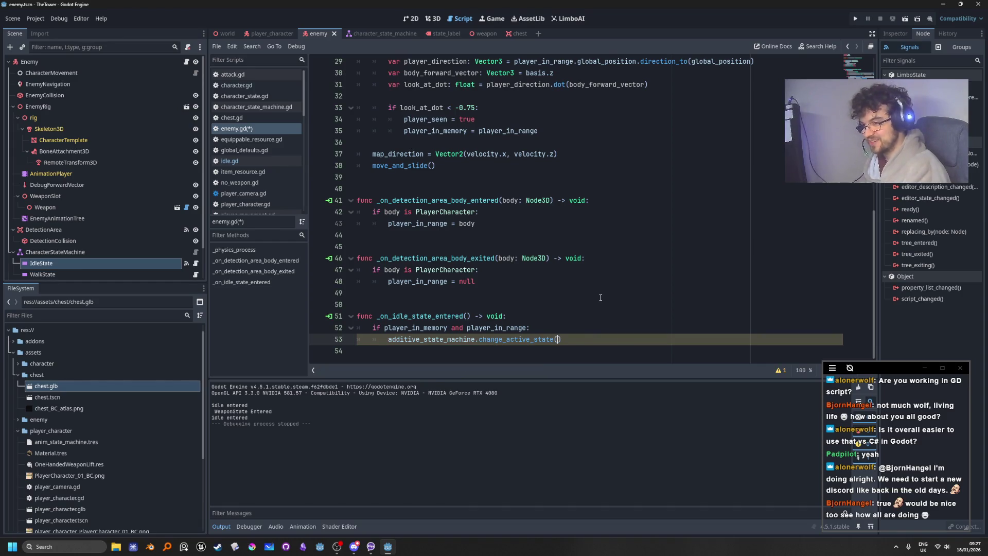
pyautogui.write('(')
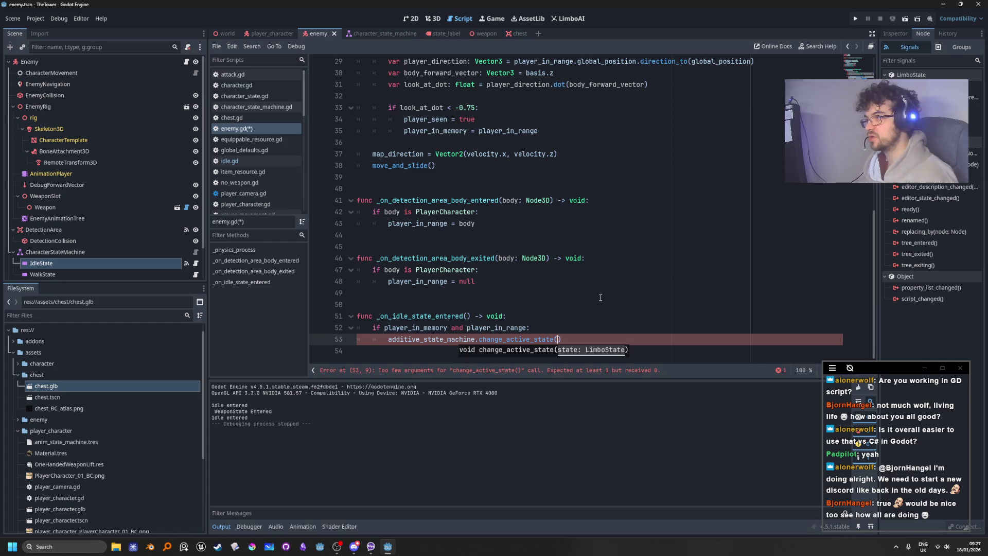
pyautogui.scroll(-3, 83, 214)
pyautogui.moveTo(45, 272); pyautogui.dragTo(561, 345)
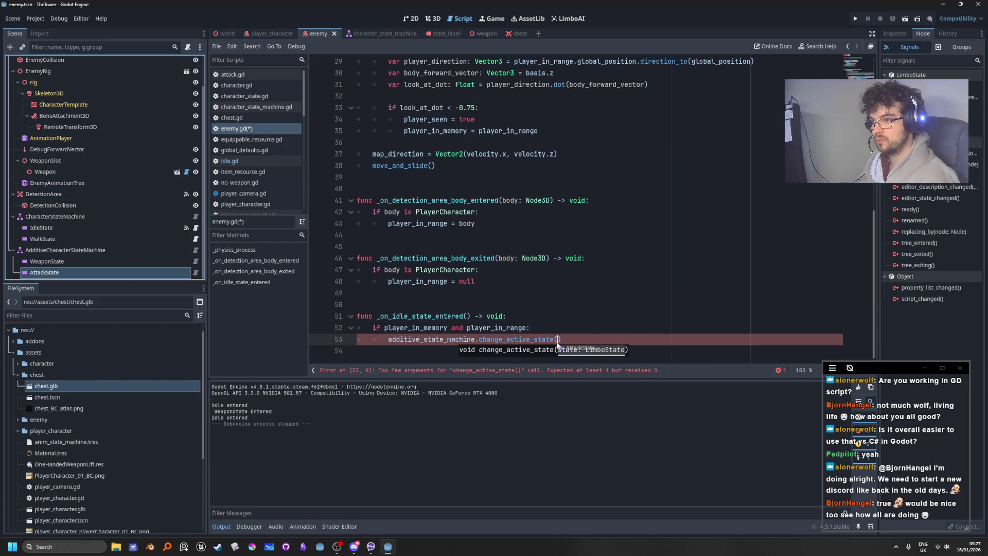
# Select the AttackState node path on line 53, then move to the end of line 11
pyautogui.click(669, 291)
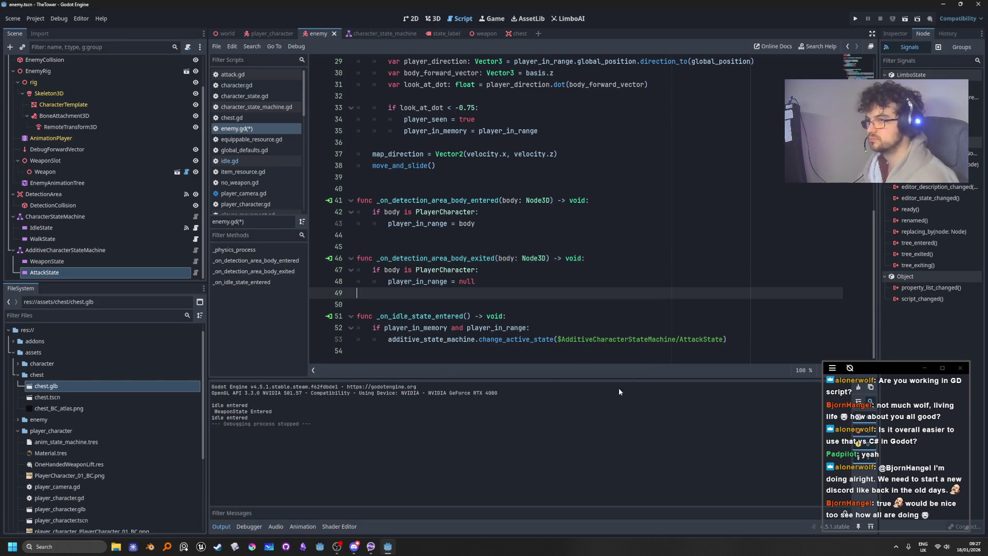
pyautogui.scroll(4, 695, 335)
pyautogui.scroll(-4, 724, 336)
pyautogui.moveTo(724, 336); pyautogui.dragTo(559, 340)
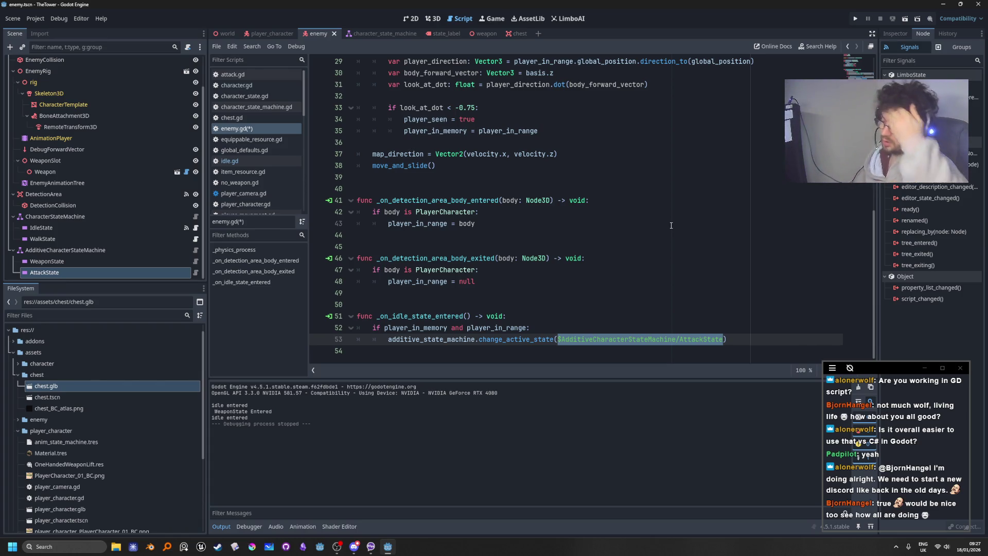
pyautogui.scroll(8, 605, 234)
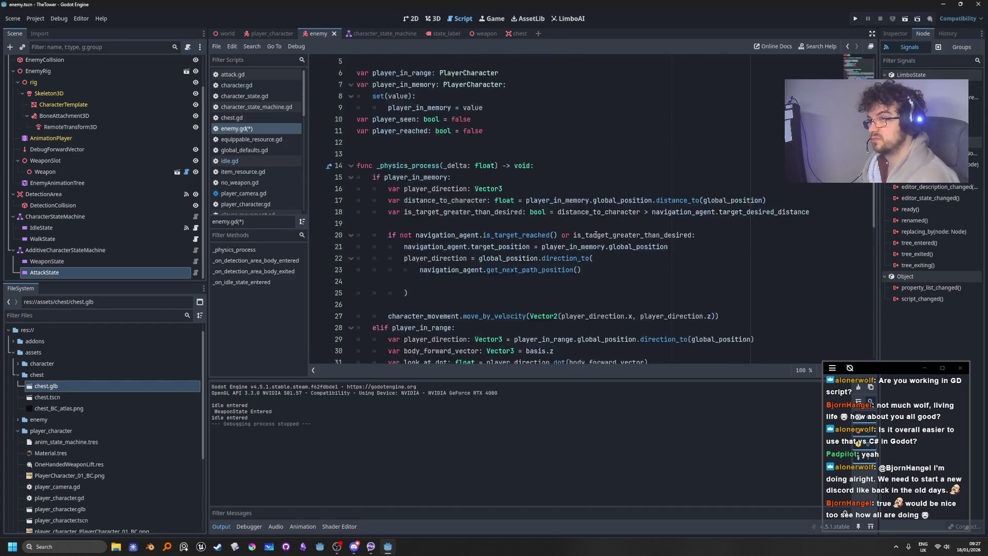
pyautogui.scroll(2, 604, 235)
pyautogui.click(533, 177)
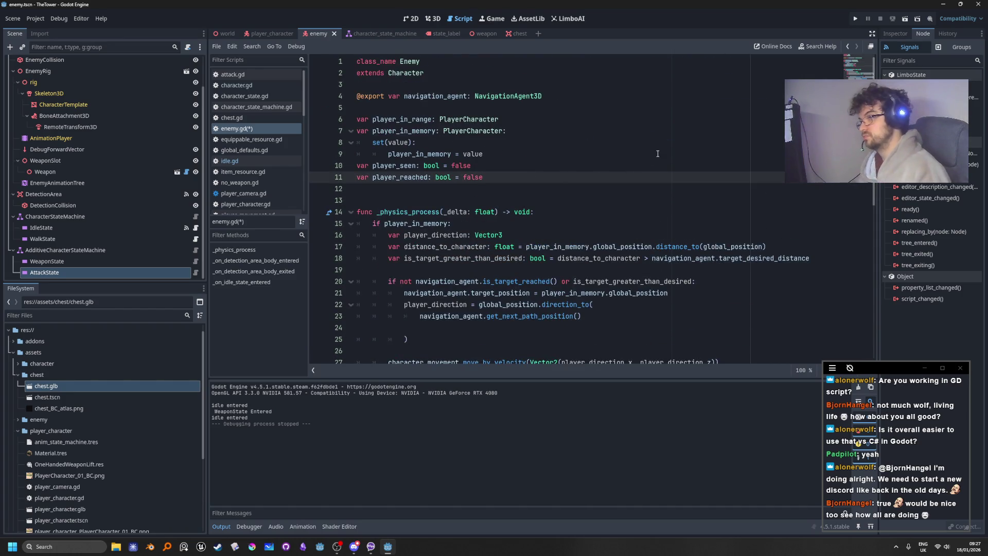
pyautogui.press('Return')
pyautogui.press('Return')
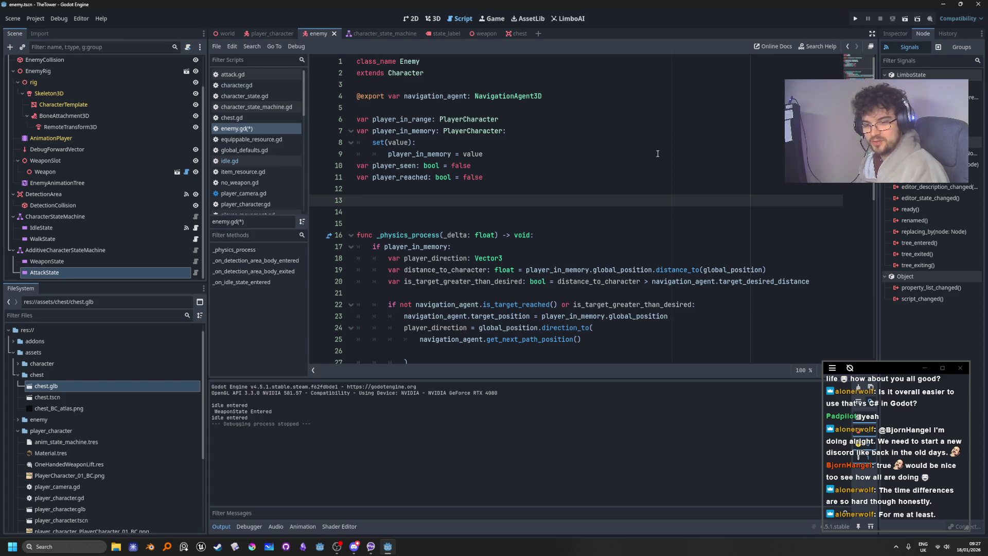
pyautogui.press('BackSpace')
pyautogui.press('BackSpace')
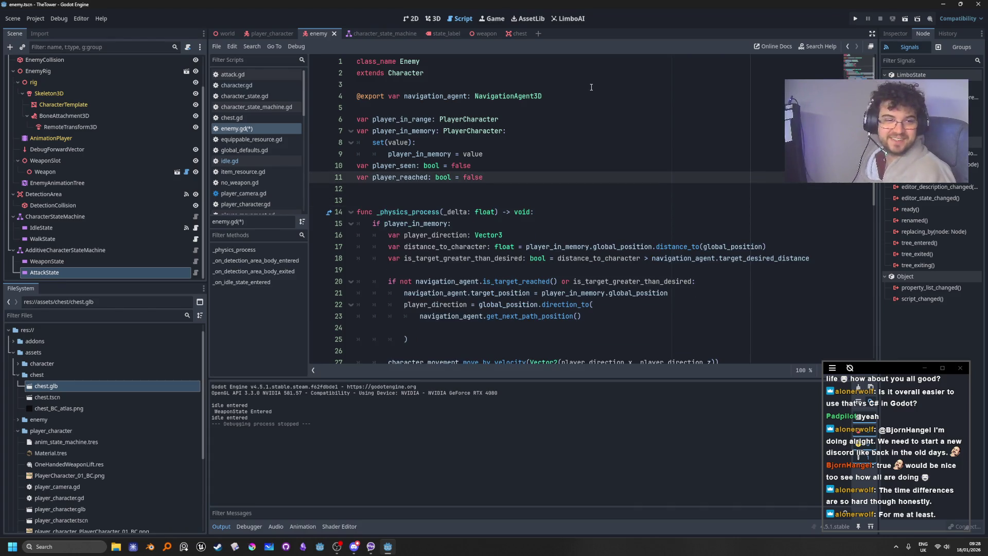
pyautogui.click(570, 85)
pyautogui.click(565, 96)
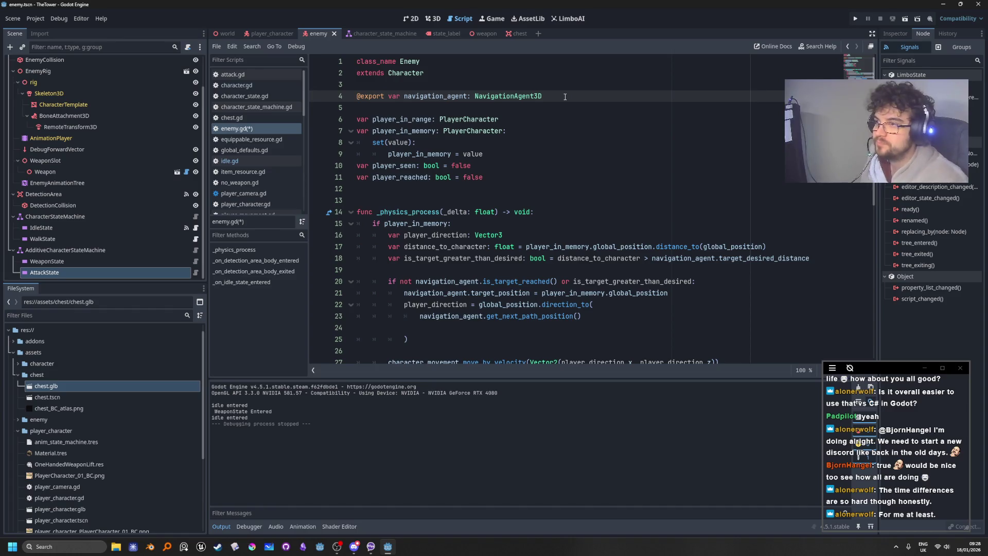
pyautogui.press('Return')
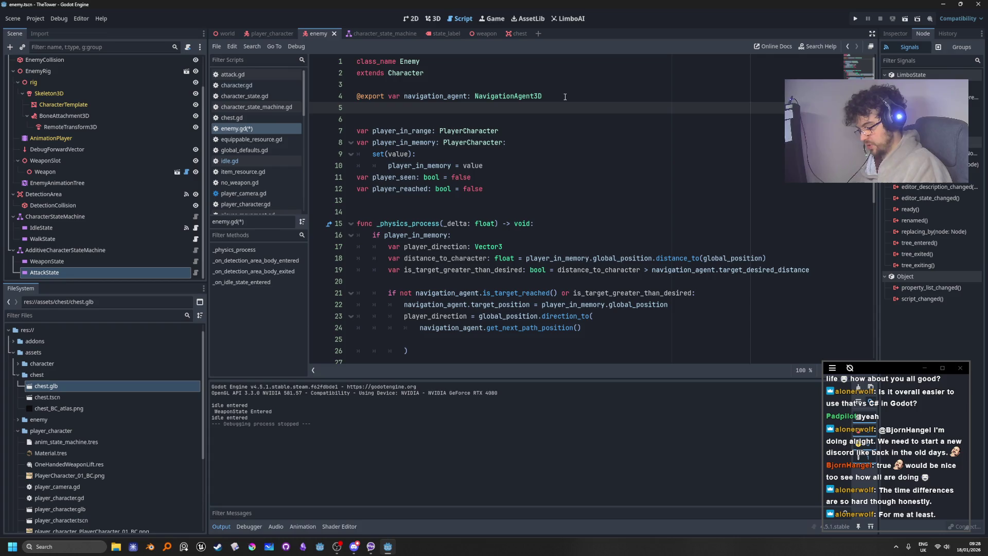
pyautogui.write('@exp')
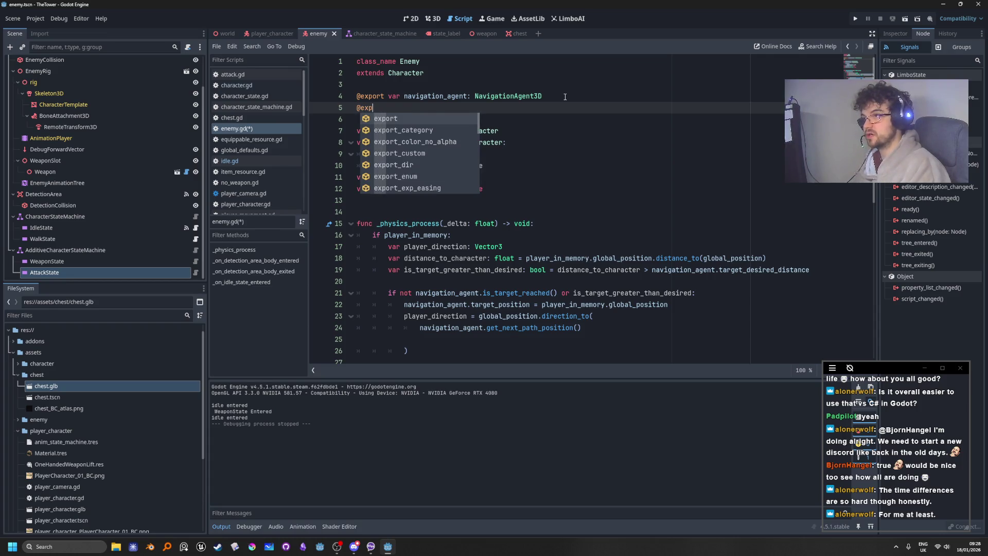
pyautogui.press('Return')
pyautogui.write('var ')
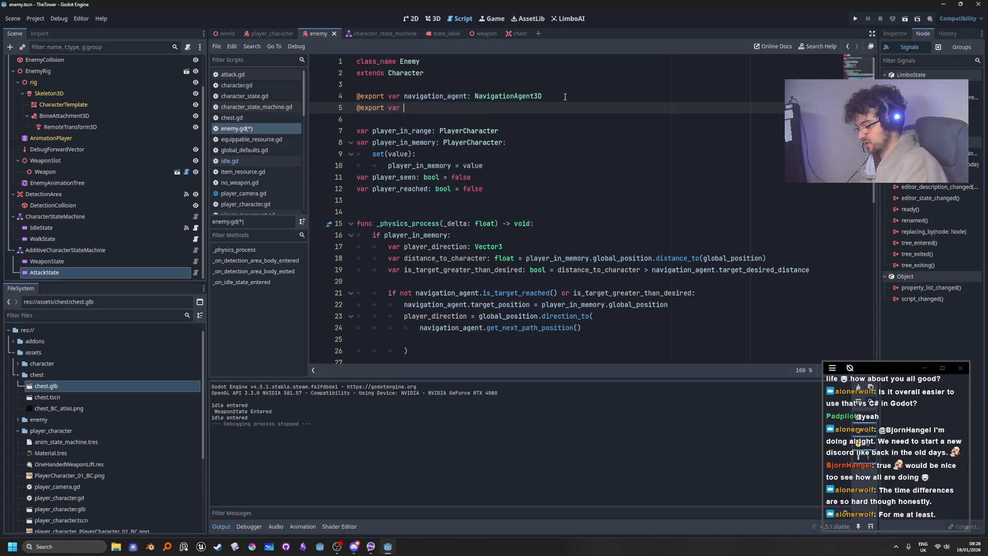
pyautogui.write('attack_st')
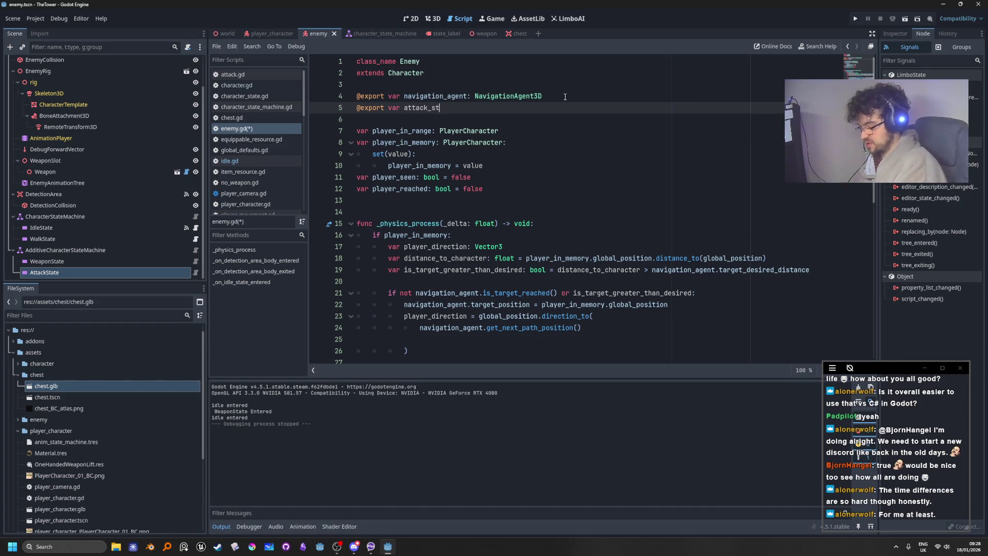
pyautogui.write('ate: L')
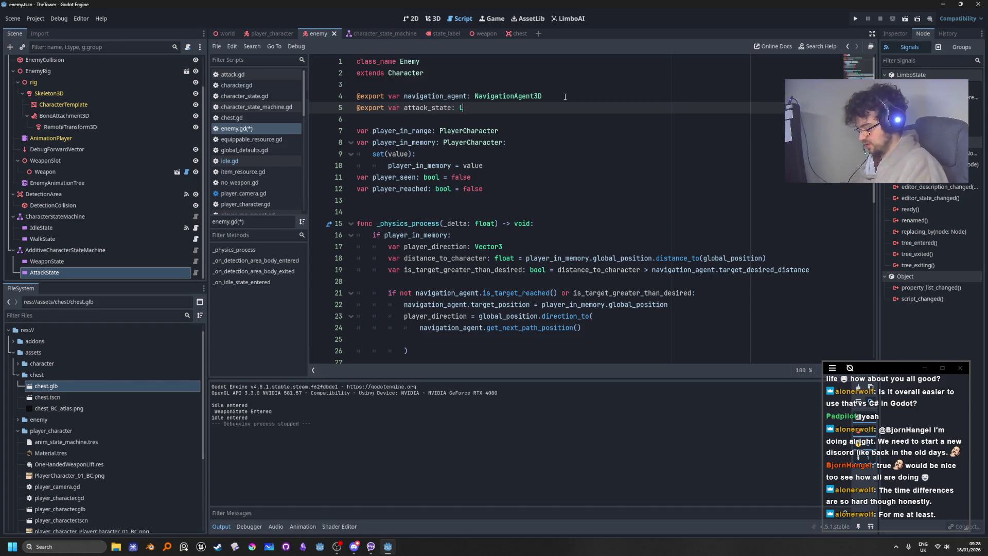
pyautogui.write('imbo')
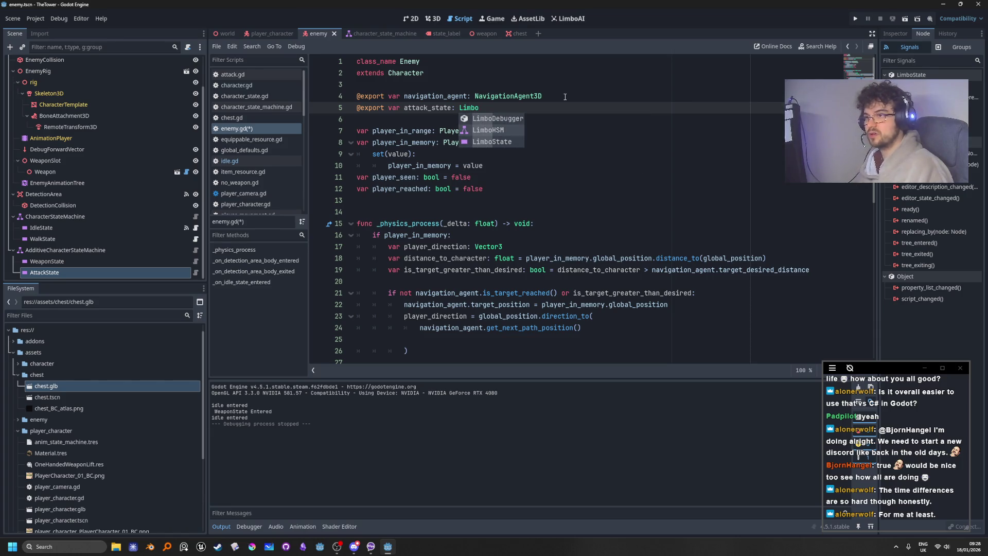
pyautogui.press('Down')
pyautogui.press('Down')
pyautogui.press('Return')
pyautogui.hotkey('ctrl', 's')
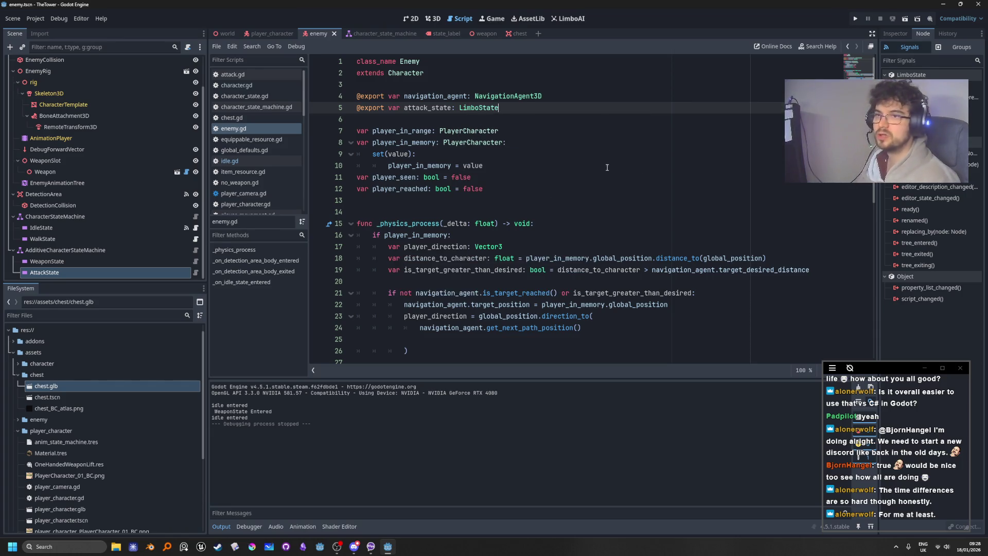
pyautogui.click(605, 169)
# Assign the AttackState node to the Enemy's attack_state property in the Inspector
pyautogui.scroll(3, 85, 116)
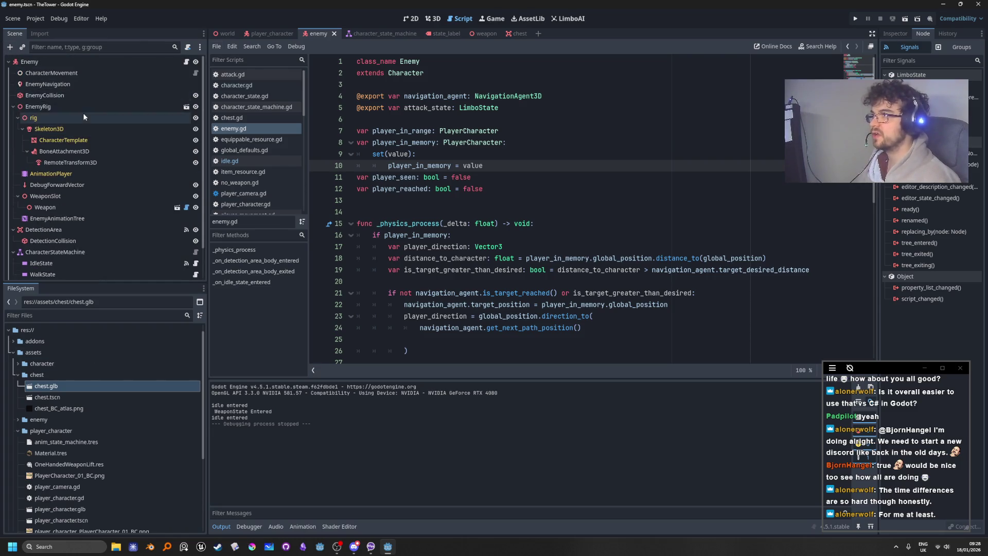
pyautogui.click(62, 60)
pyautogui.click(897, 32)
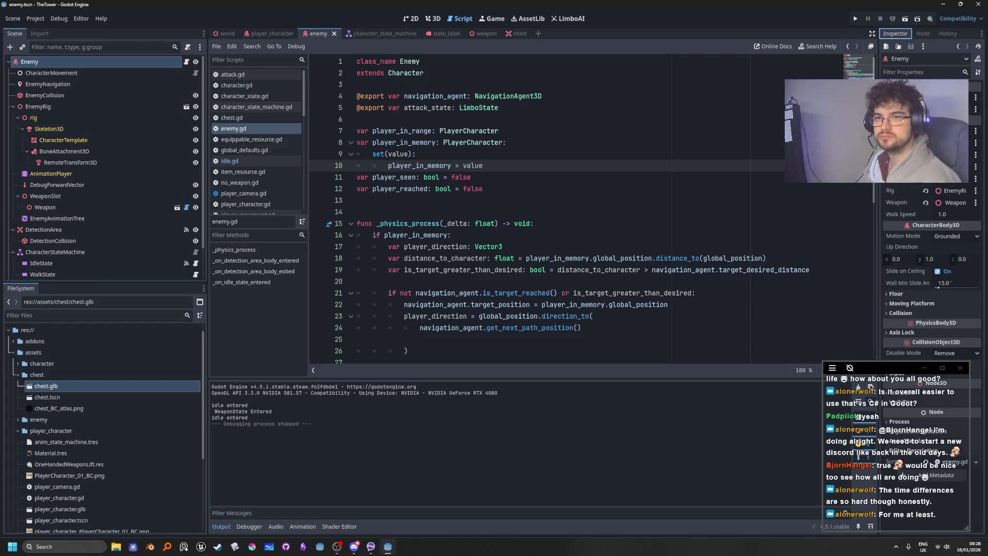
pyautogui.click(927, 109)
pyautogui.click(478, 247)
pyautogui.click(465, 403)
# Replace the hard-coded AttackState node path with attack_state and save the script
pyautogui.click(573, 199)
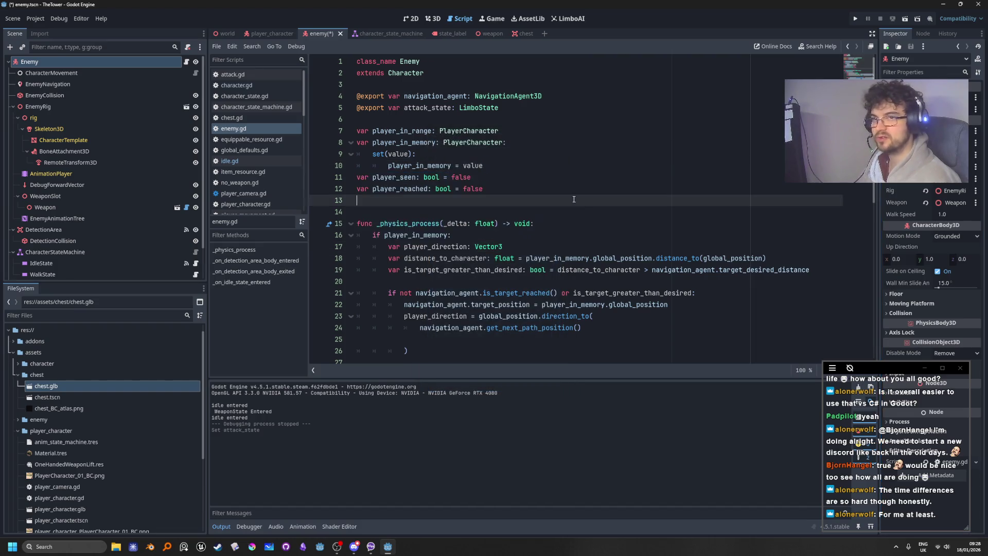
pyautogui.scroll(-10, 574, 199)
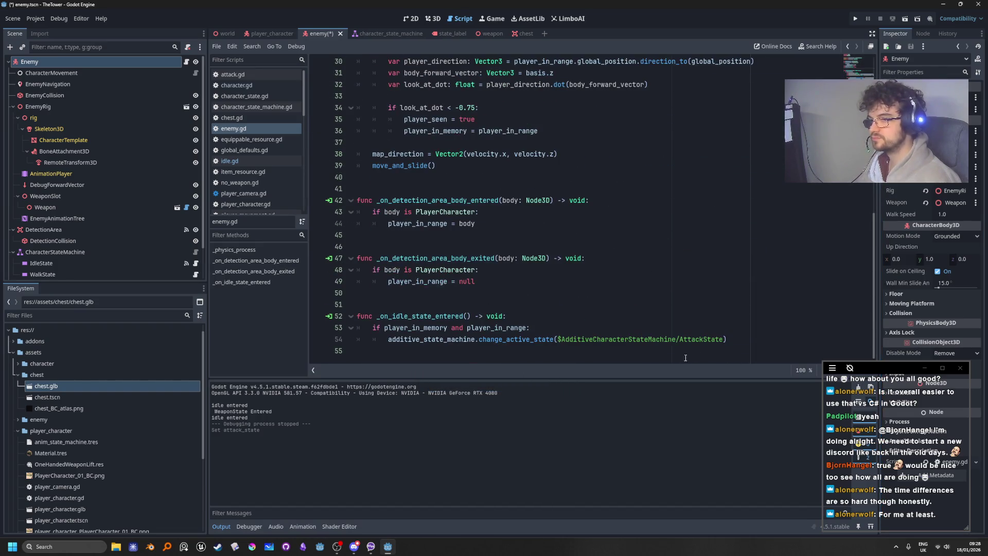
pyautogui.moveTo(723, 339); pyautogui.dragTo(559, 341)
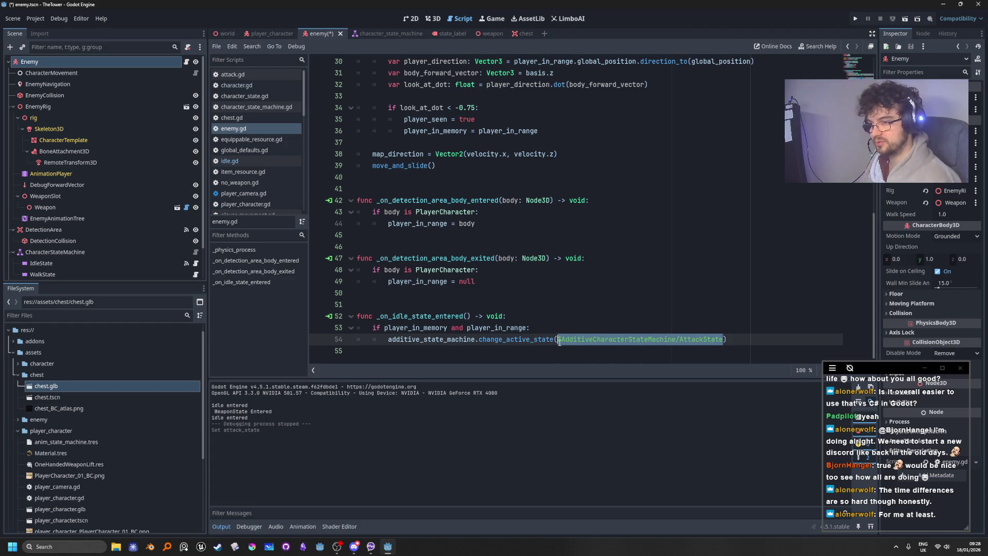
pyautogui.write('atta')
pyautogui.press('Return')
pyautogui.click(655, 235)
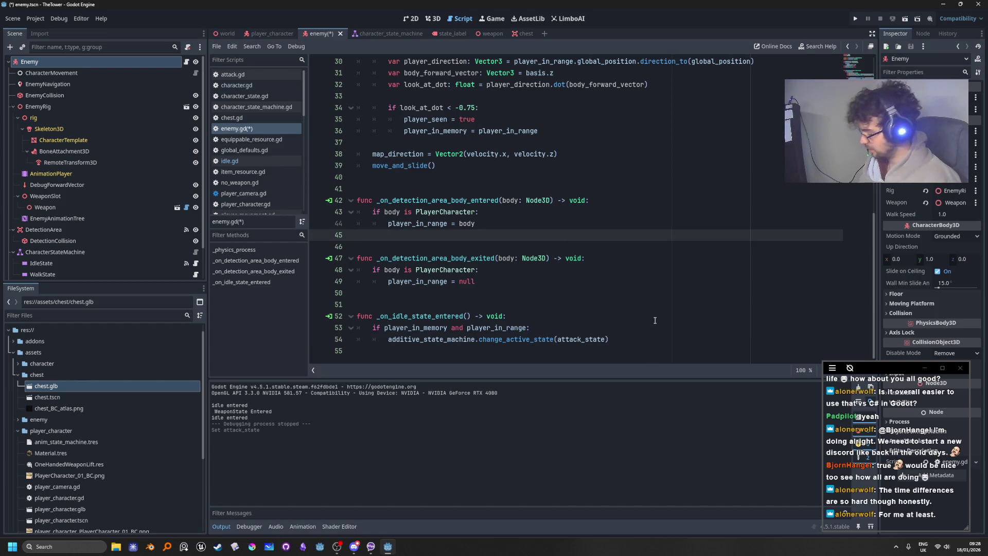
pyautogui.click(608, 258)
pyautogui.hotkey('ctrl', 's')
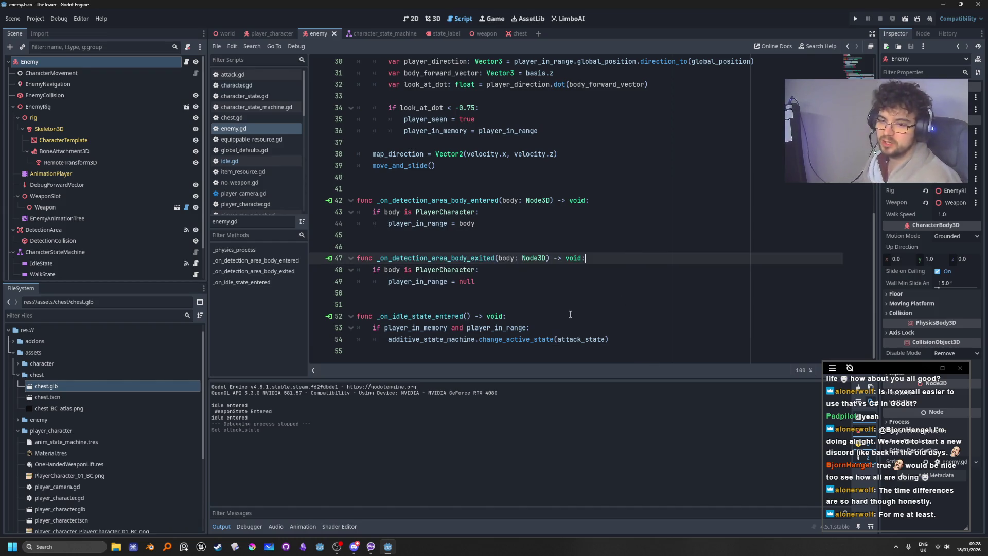
# Run the game to test the enemy's attacks
pyautogui.scroll(8, 570, 314)
pyautogui.scroll(-8, 593, 275)
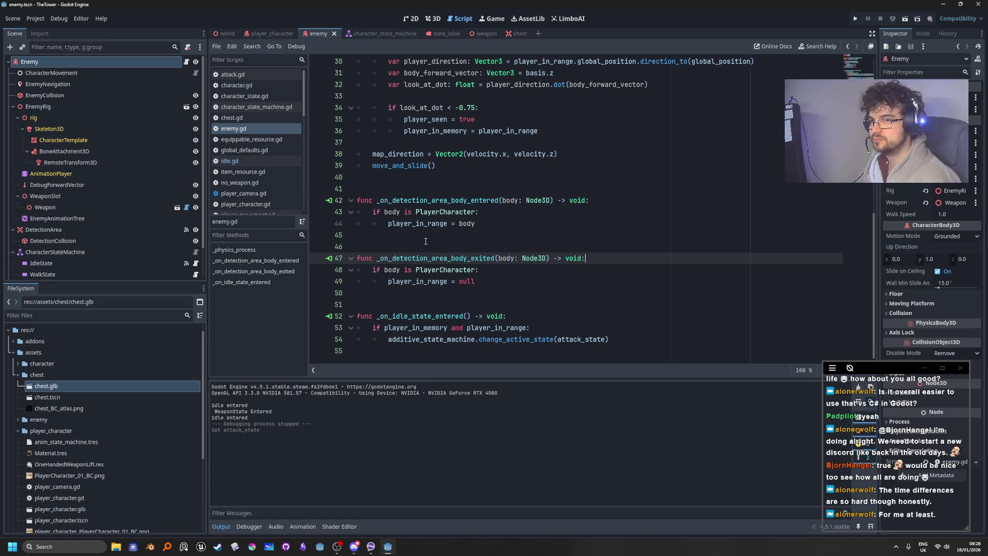
pyautogui.click(634, 337)
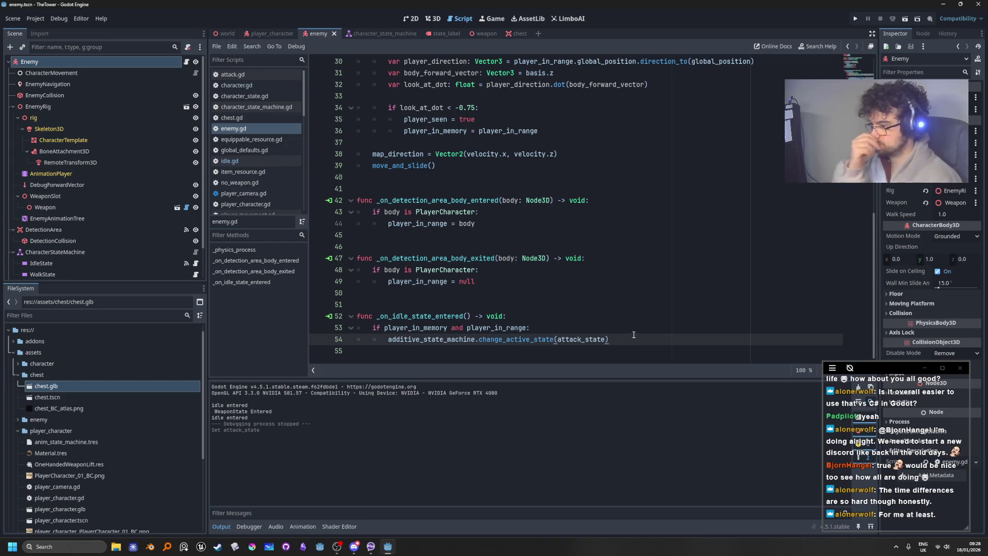
pyautogui.click(856, 19)
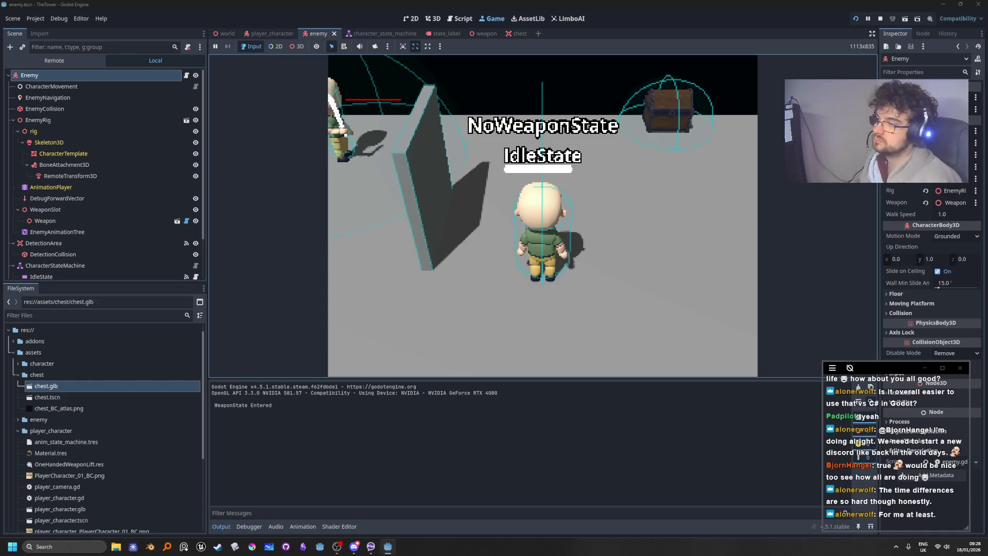
# Move the player with W to provoke enemy attacks, then stop the game
pyautogui.press('w')
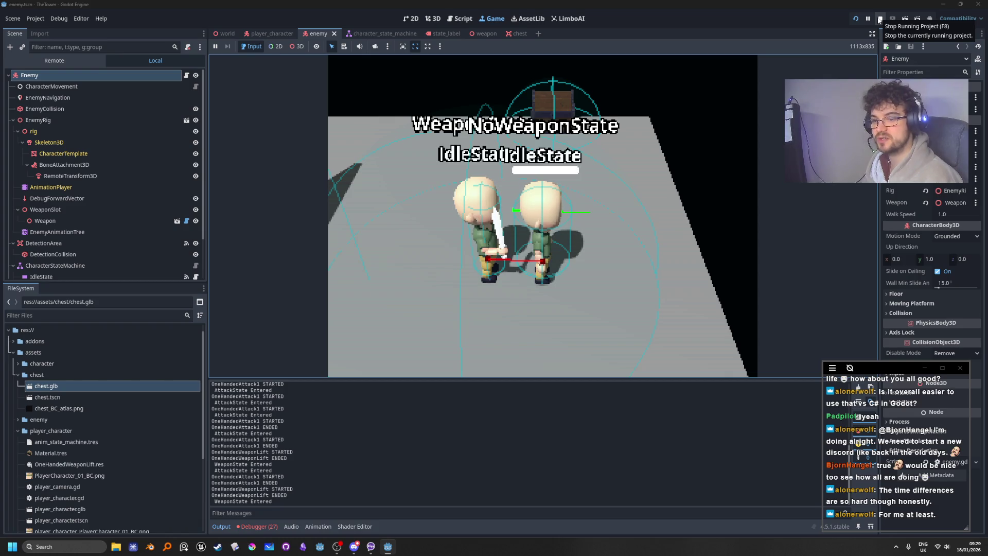
pyautogui.click(879, 19)
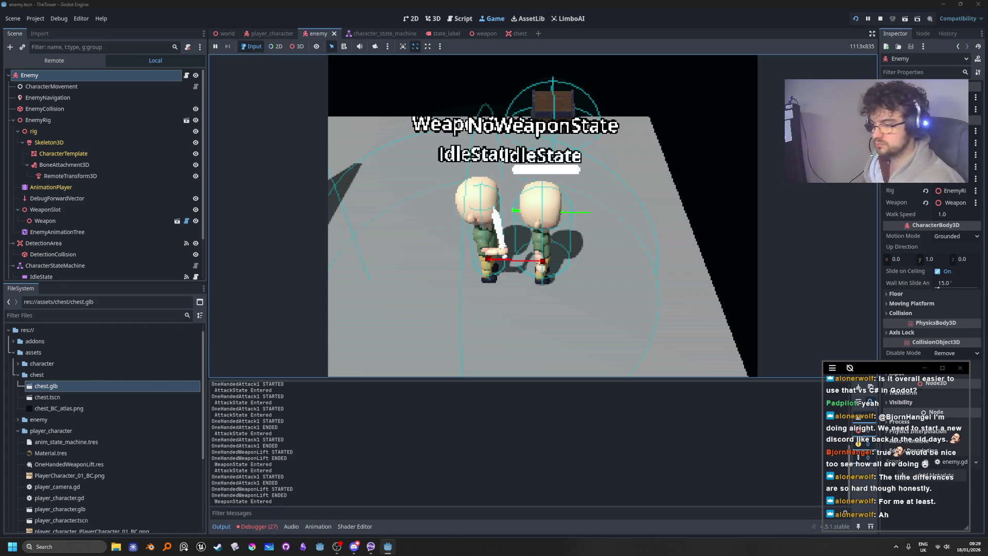
pyautogui.click(880, 19)
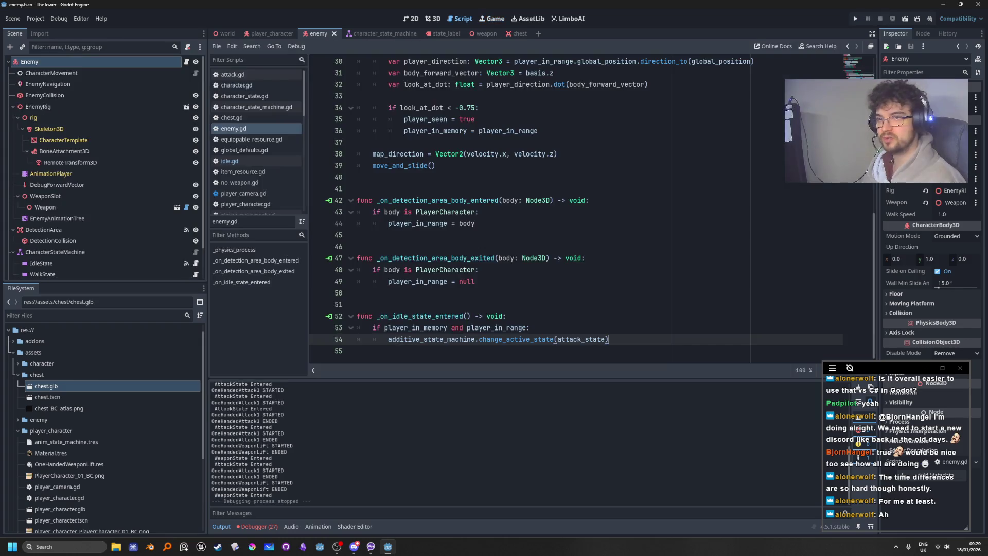
# Open the Debugger's Errors list and jump to the first duplicate-connection error at attack.gd line 15
pyautogui.click(255, 526)
pyautogui.click(280, 387)
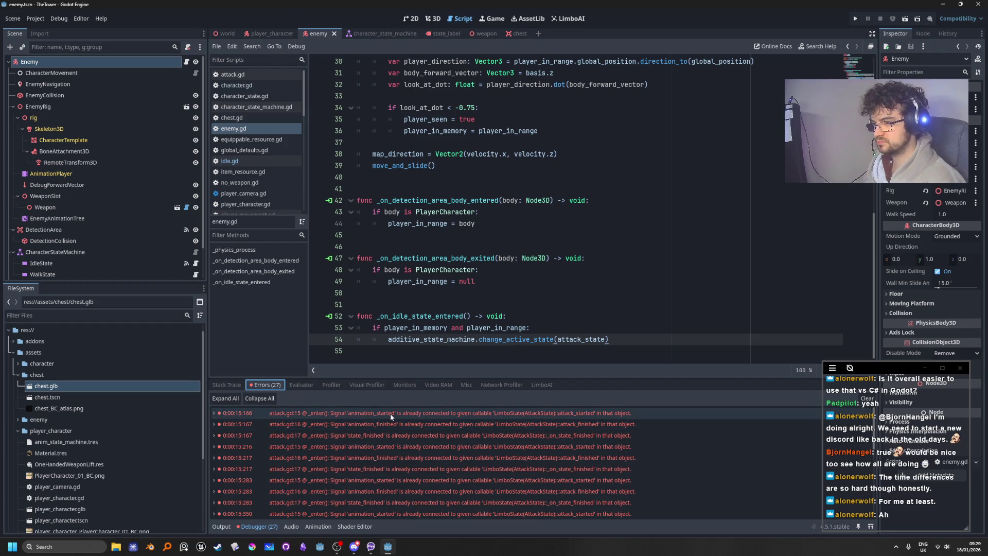
pyautogui.click(295, 415)
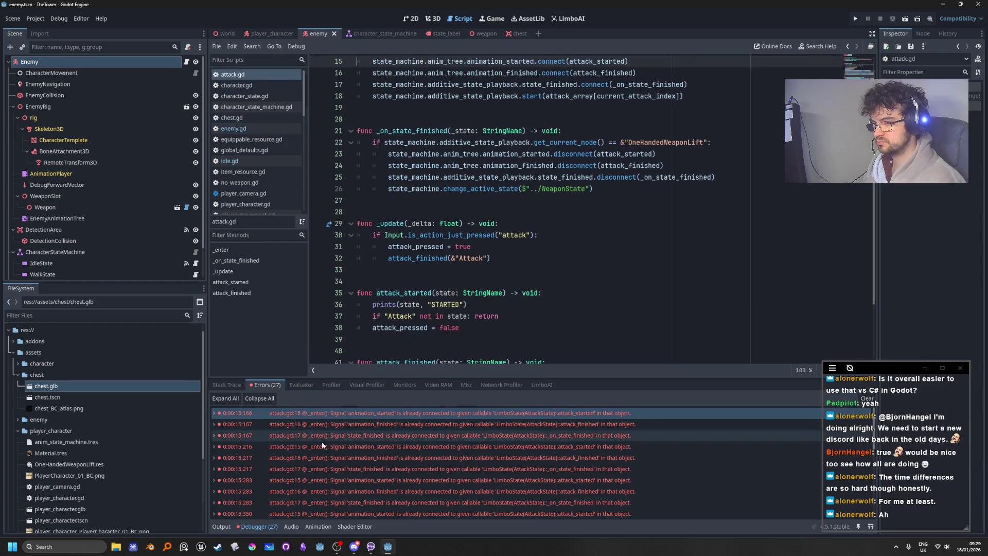
pyautogui.scroll(4, 508, 320)
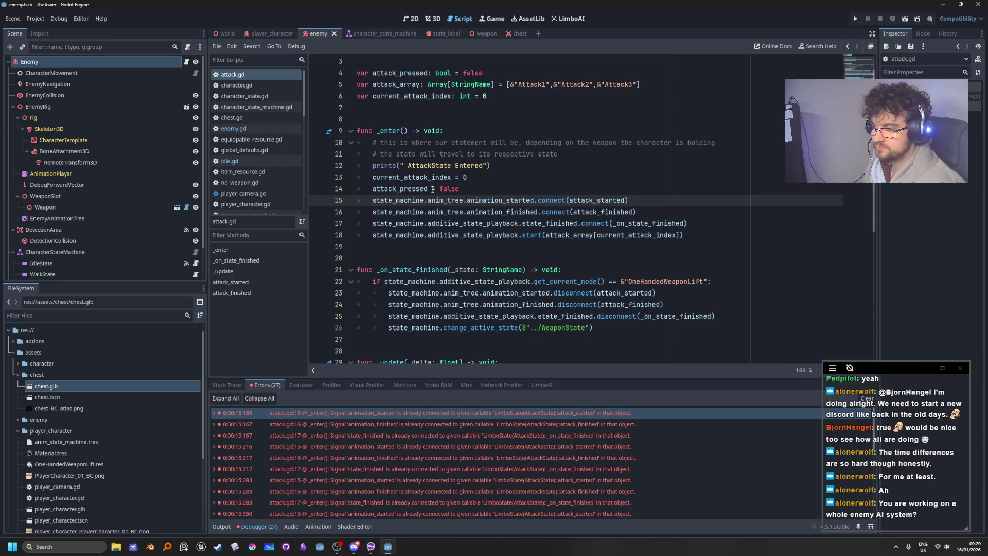
pyautogui.moveTo(427, 179)
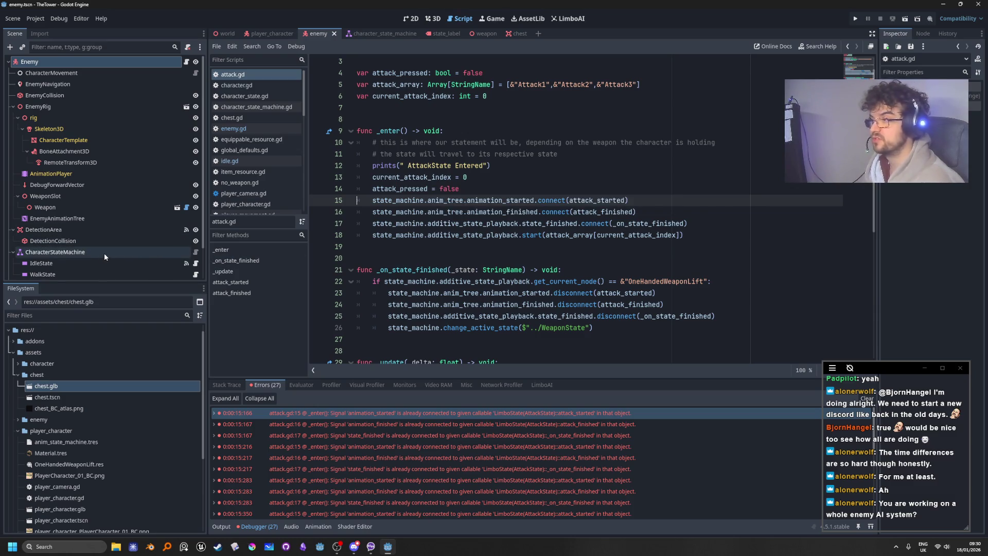
# Select CharacterStateMachine, adjust the Inspector width, and open the empty LimboAI behavior tree editor
pyautogui.click(142, 255)
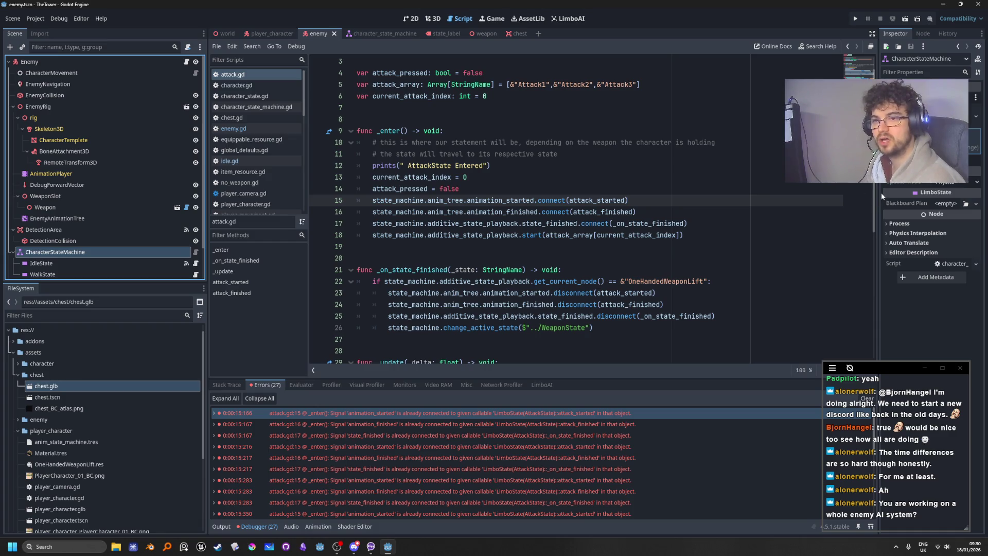
pyautogui.moveTo(878, 192); pyautogui.dragTo(768, 193)
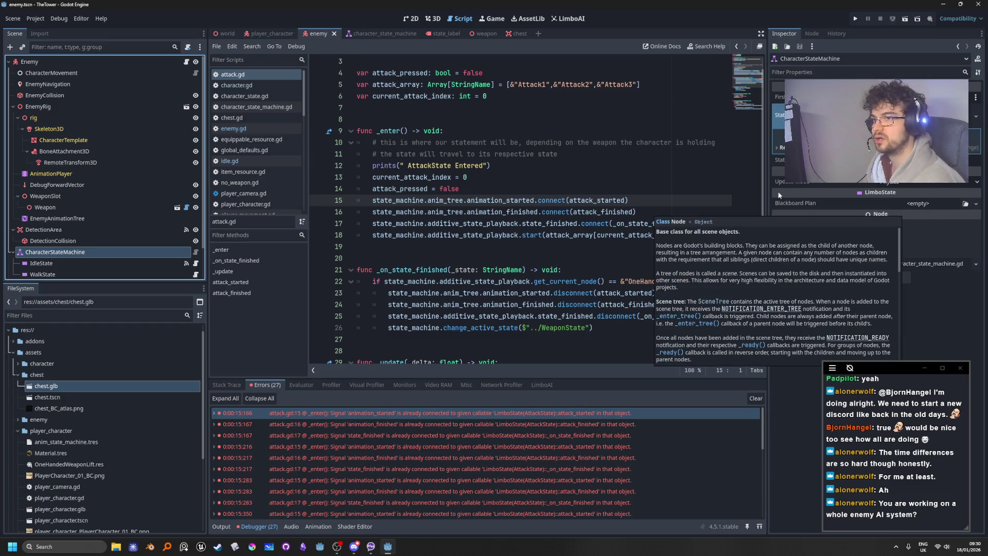
pyautogui.moveTo(766, 164); pyautogui.dragTo(817, 164)
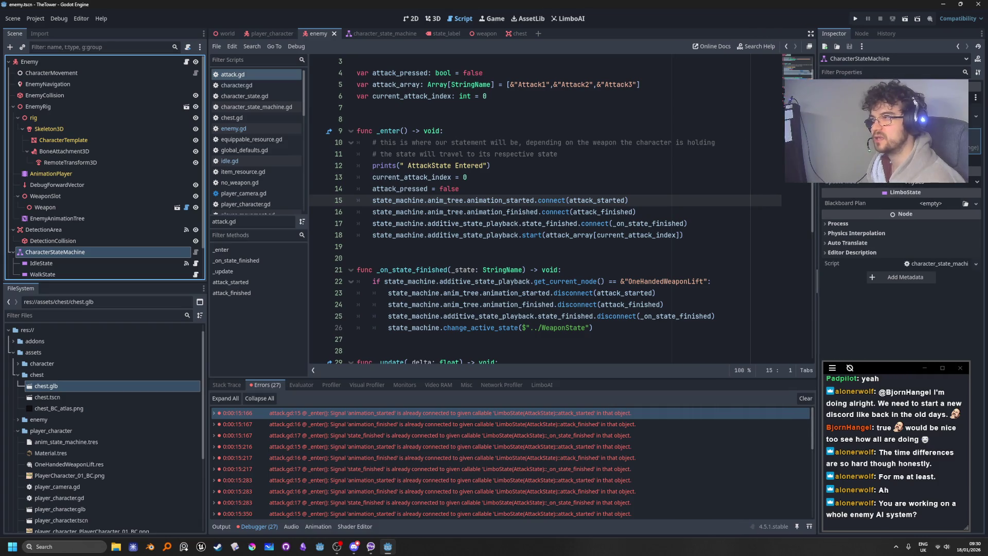
pyautogui.click(566, 20)
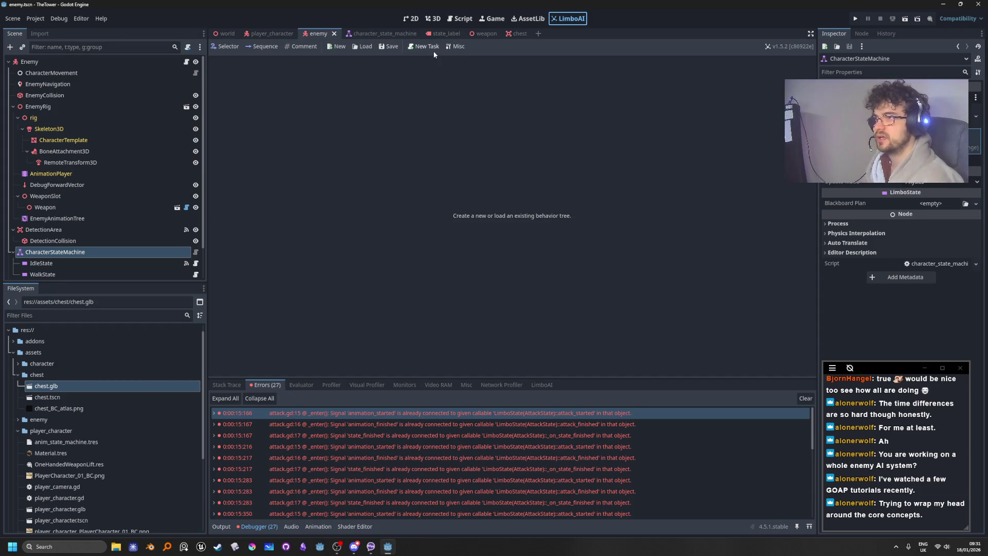
pyautogui.click(417, 47)
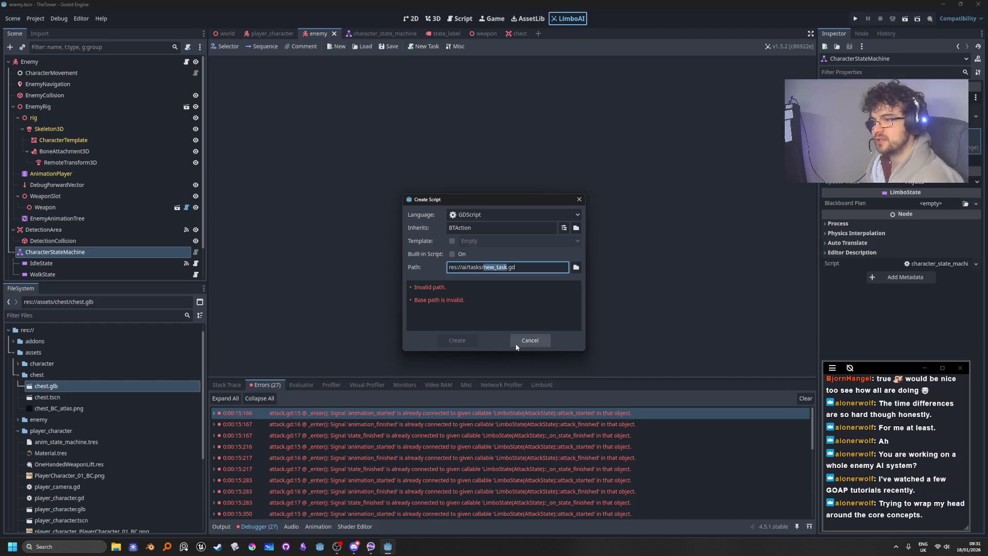
pyautogui.click(530, 340)
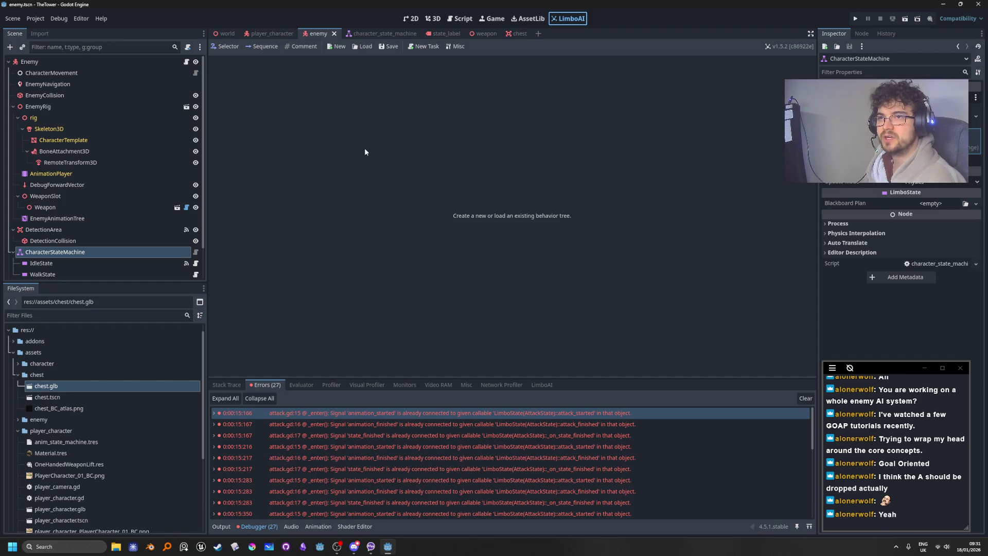
pyautogui.click(867, 351)
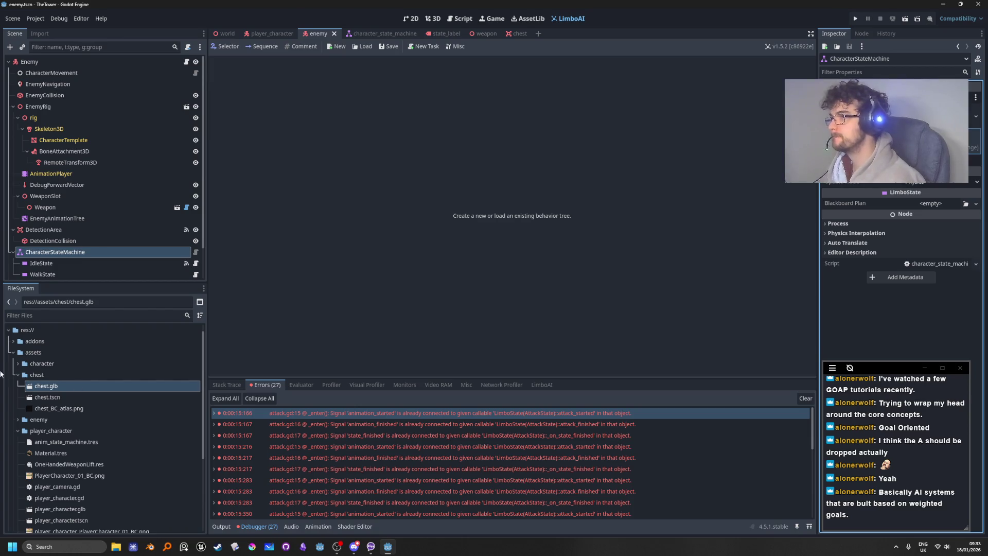
# Scroll through the debugger's list of 27 'already connected' signal errors from attack.gd
pyautogui.scroll(-1, 103, 130)
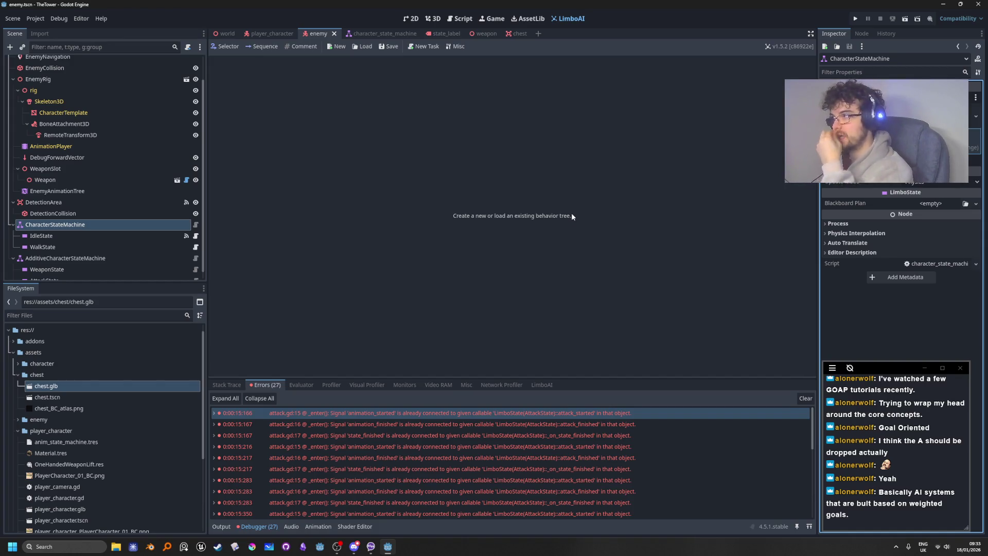
pyautogui.scroll(1, 103, 148)
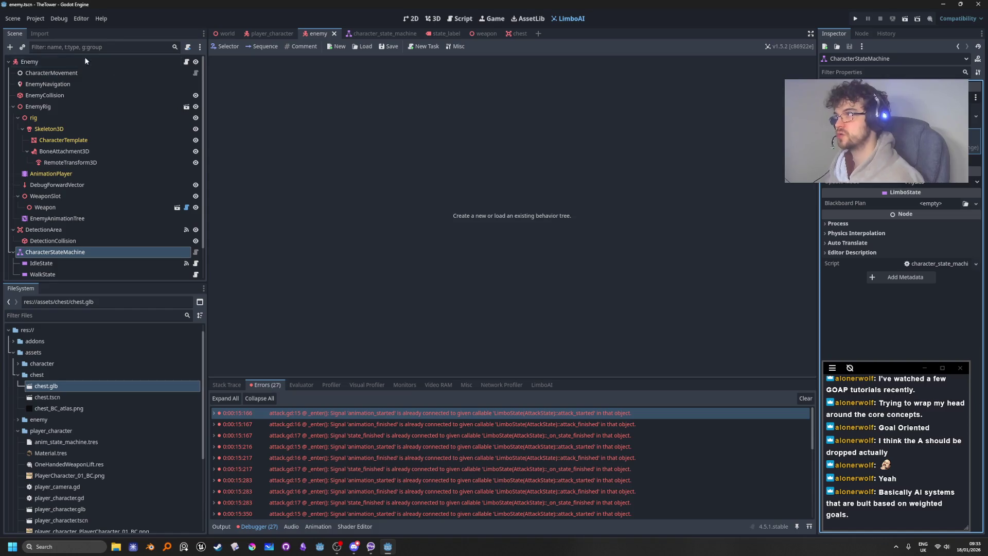
# Open the enemy.gd script and scroll through its code
pyautogui.click(187, 61)
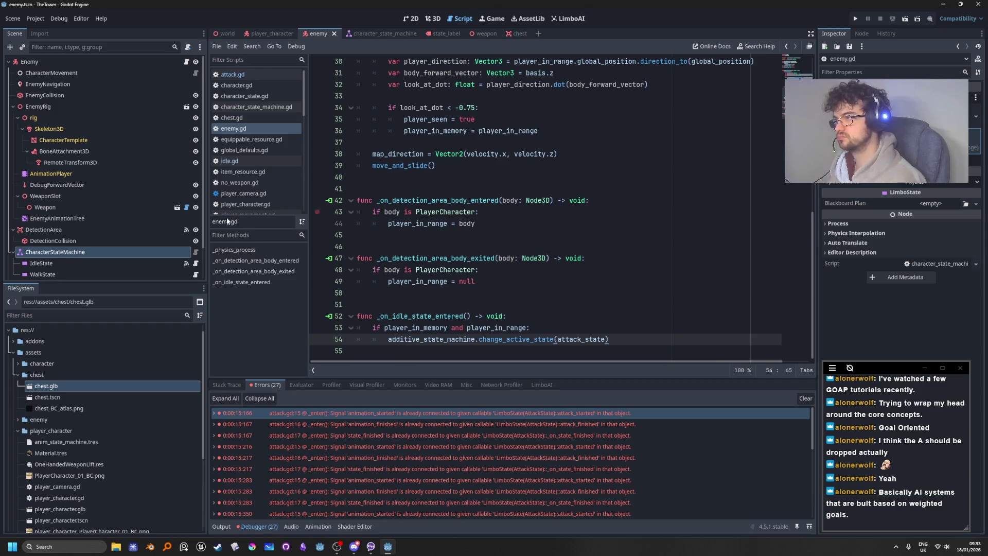
pyautogui.scroll(-2, 137, 171)
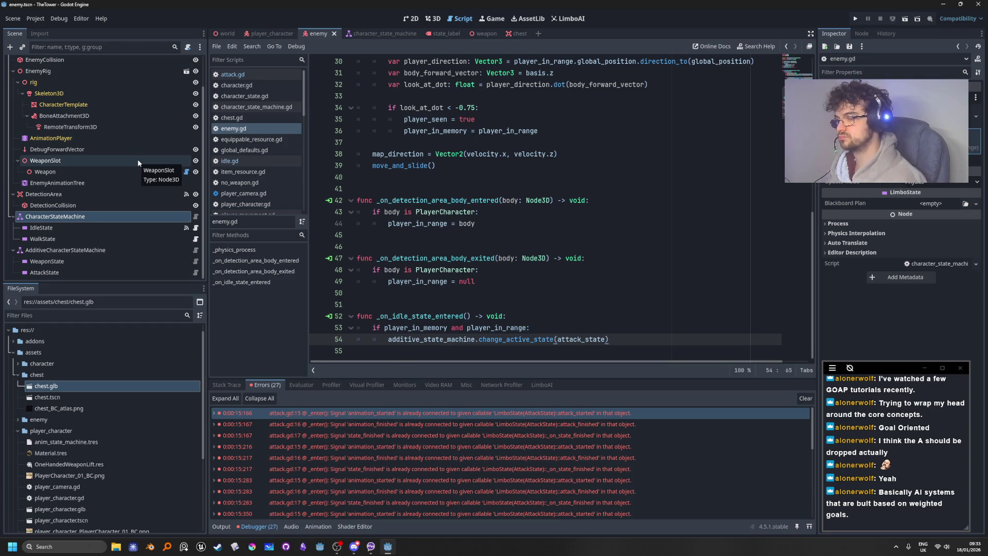
pyautogui.scroll(2, 138, 159)
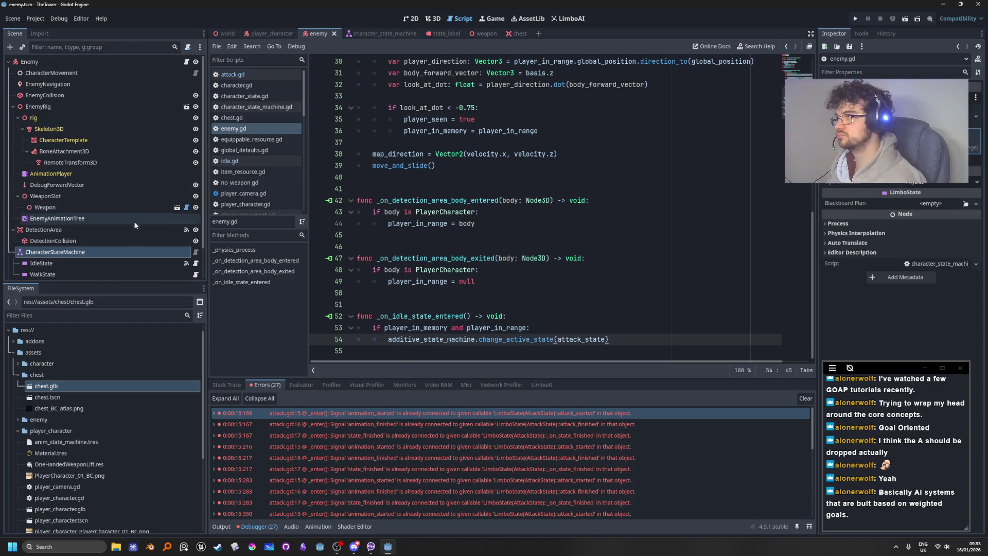
# Select the root Enemy node and view the character model from above in the 3D workspace
pyautogui.click(92, 62)
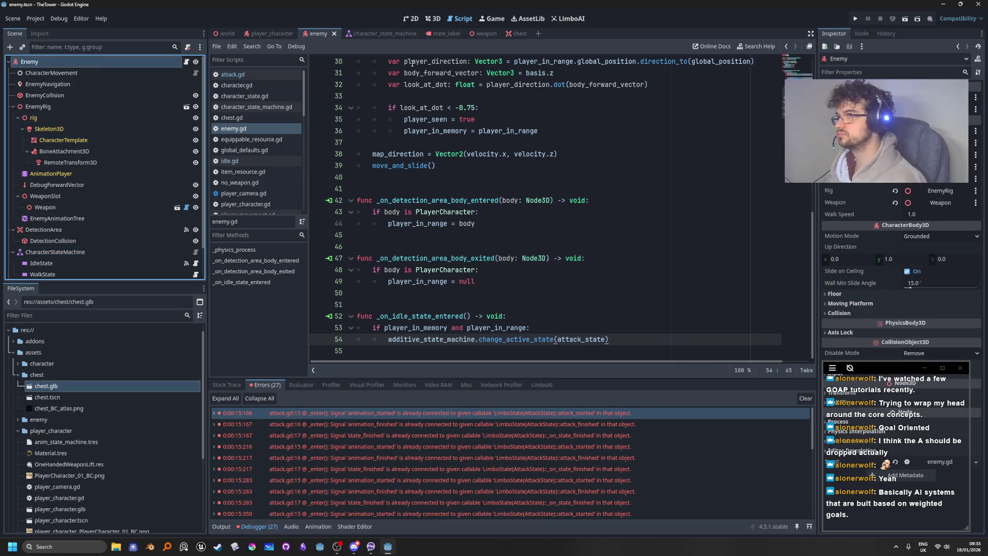
pyautogui.click(433, 19)
pyautogui.scroll(-5, 544, 208)
pyautogui.moveTo(544, 208)
pyautogui.mouseDown()
pyautogui.moveTo(607, 204)
pyautogui.moveTo(533, 212)
pyautogui.moveTo(634, 211)
pyautogui.moveTo(625, 212)
pyautogui.mouseUp()
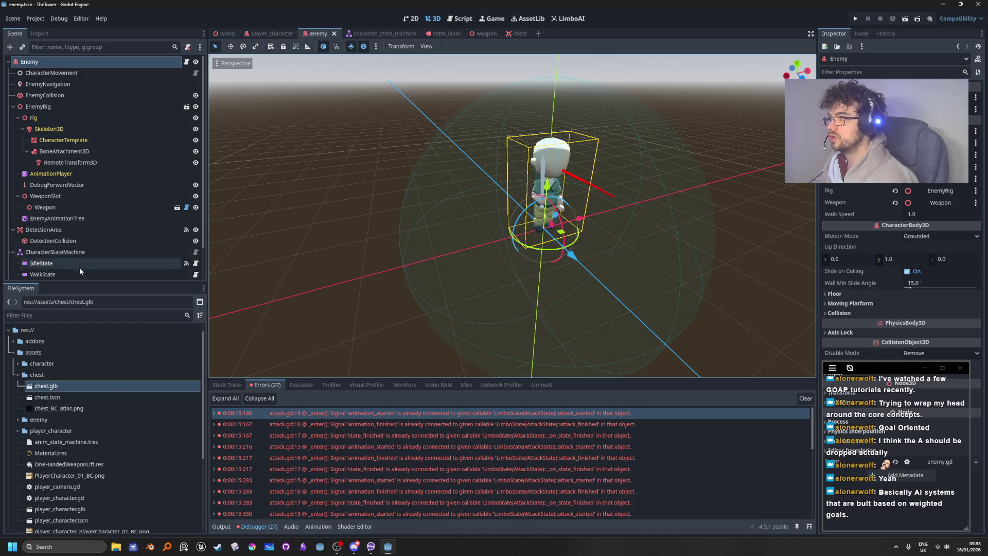
# Duplicate the DetectionArea node along with its collision shape
pyautogui.scroll(-2, 80, 243)
pyautogui.click(78, 194)
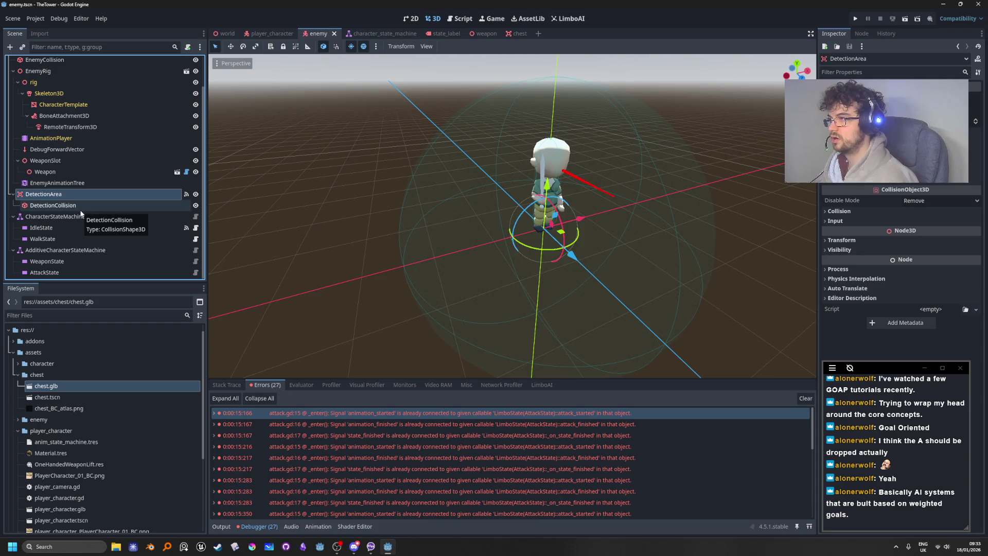
pyautogui.scroll(1, 74, 206)
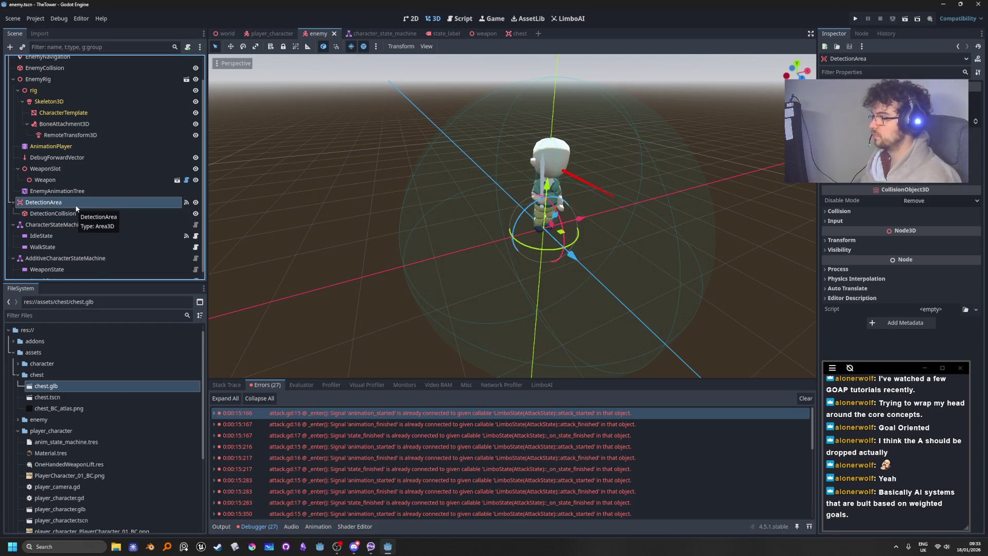
pyautogui.hotkey('ctrl', 'd')
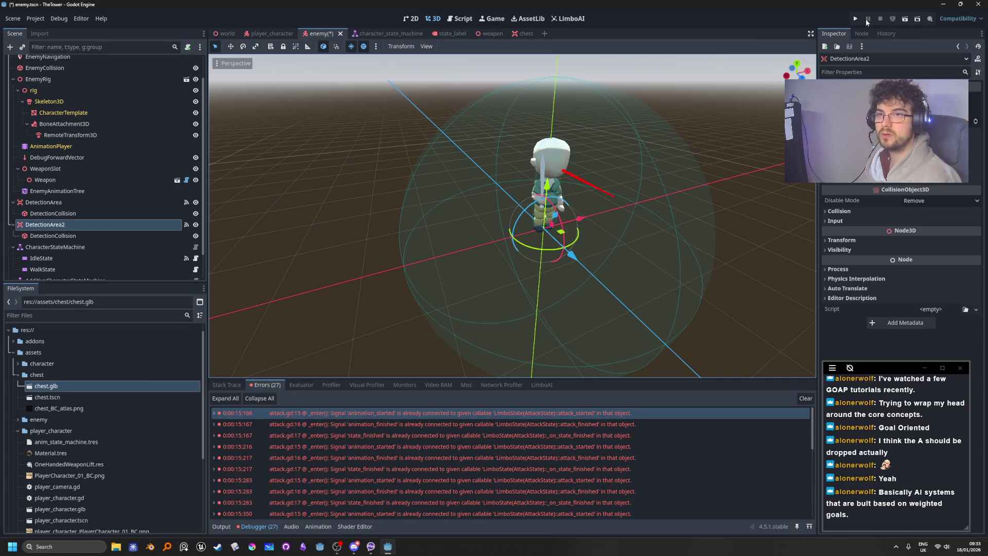
# Remove all body_entered and body_exited signal connections from the copied area
pyautogui.click(868, 32)
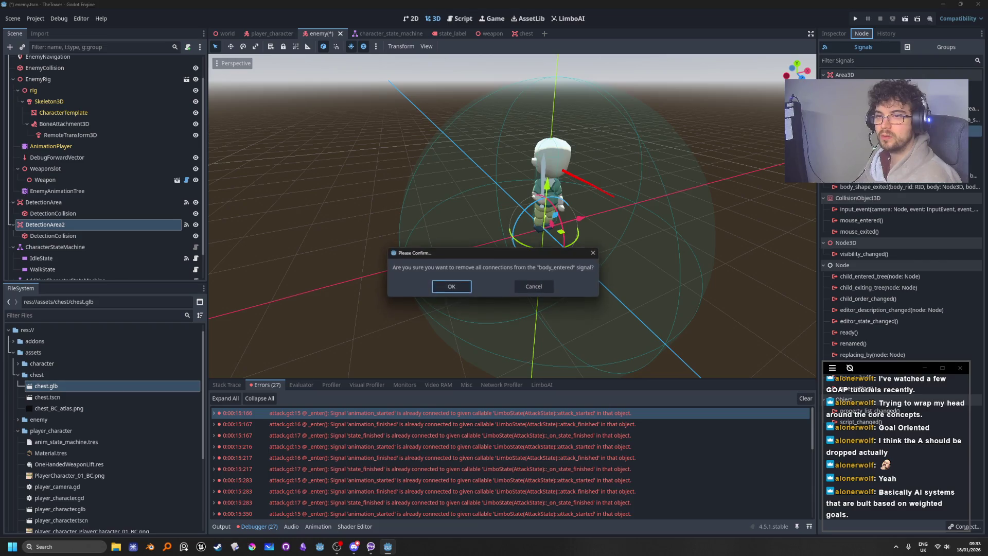
pyautogui.click(449, 287)
pyautogui.rightClick(875, 142)
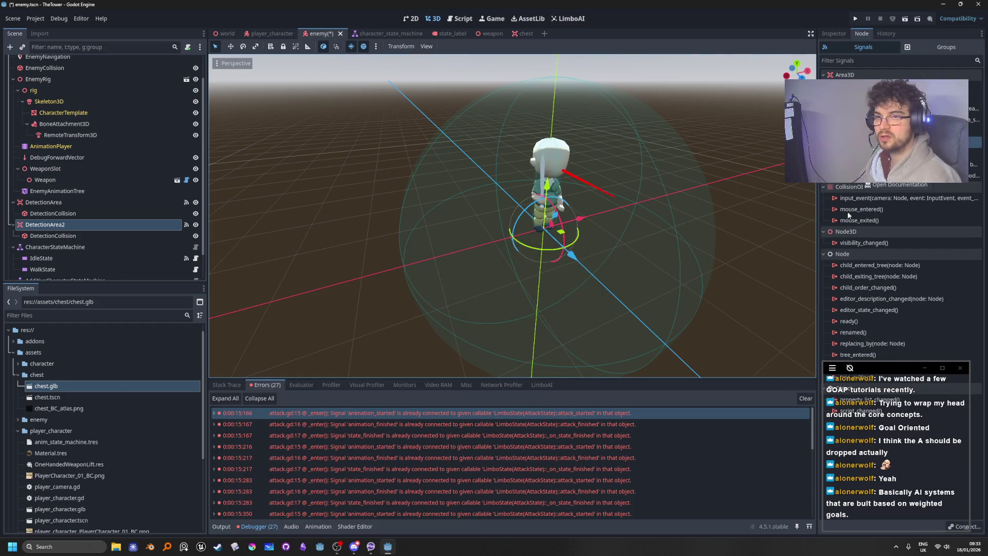
pyautogui.click(875, 185)
pyautogui.click(452, 287)
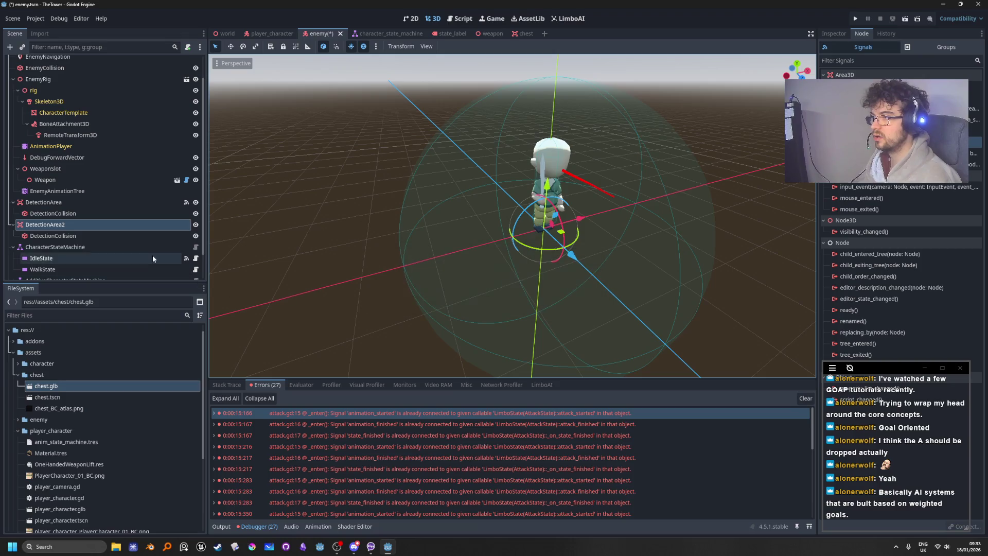
# Rename the copy EnemyRange and its shape RangeCollision, then shrink the sphere to radius about 2.14
pyautogui.click(55, 228)
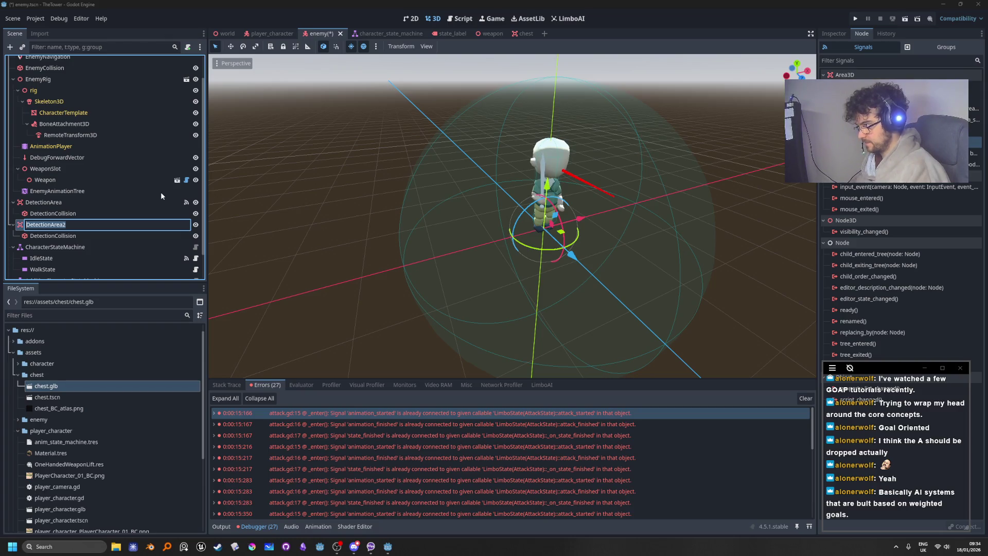
pyautogui.write('Enem')
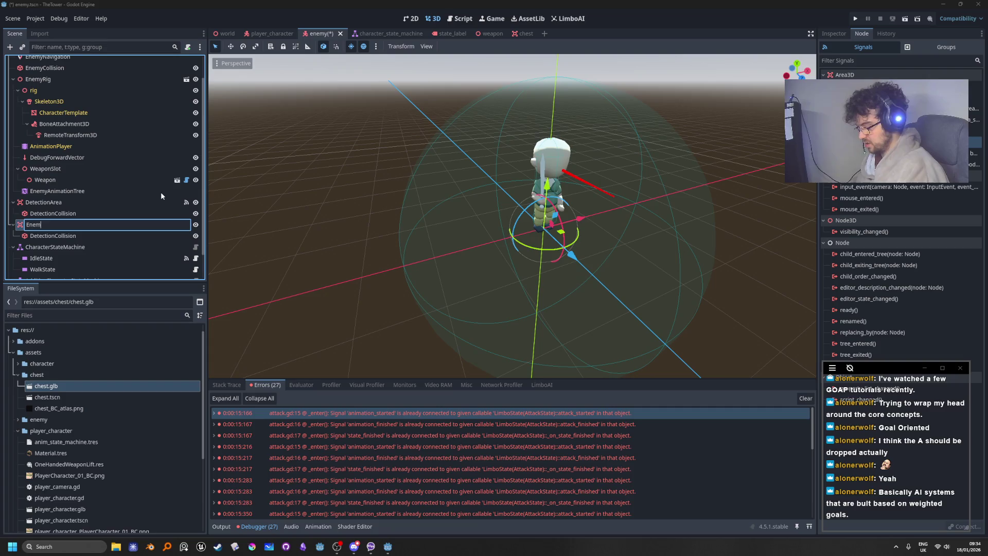
pyautogui.write('yRanger')
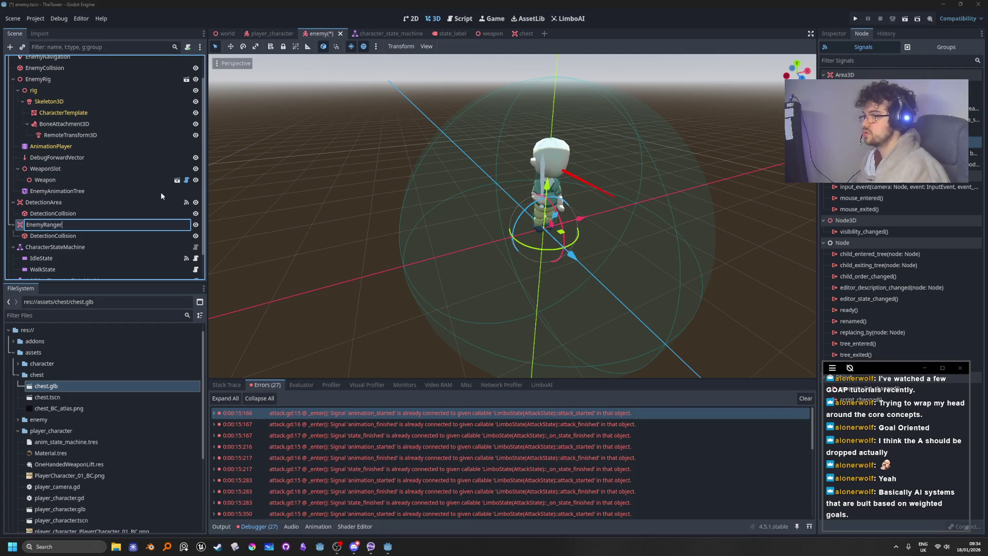
pyautogui.press('Return')
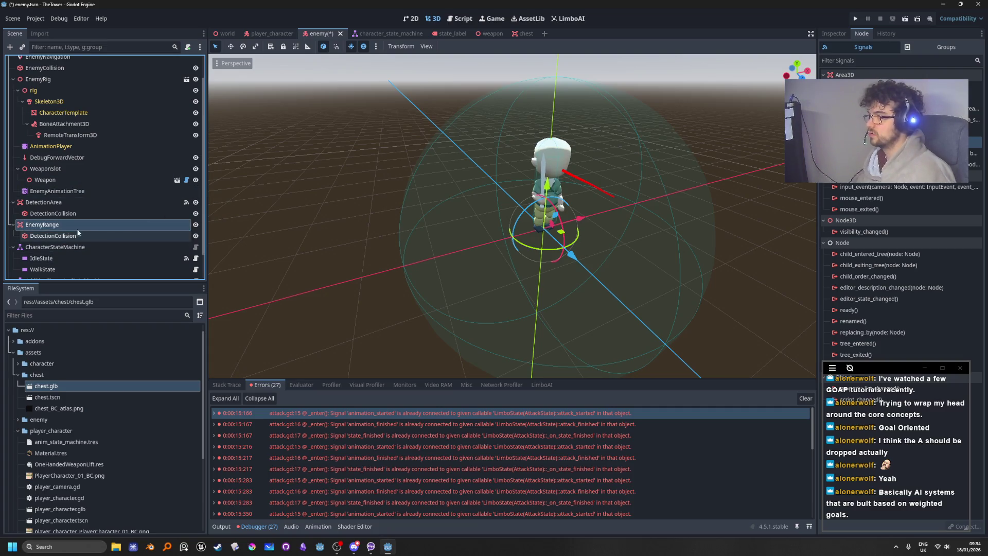
pyautogui.click(82, 237)
pyautogui.doubleClick(69, 237)
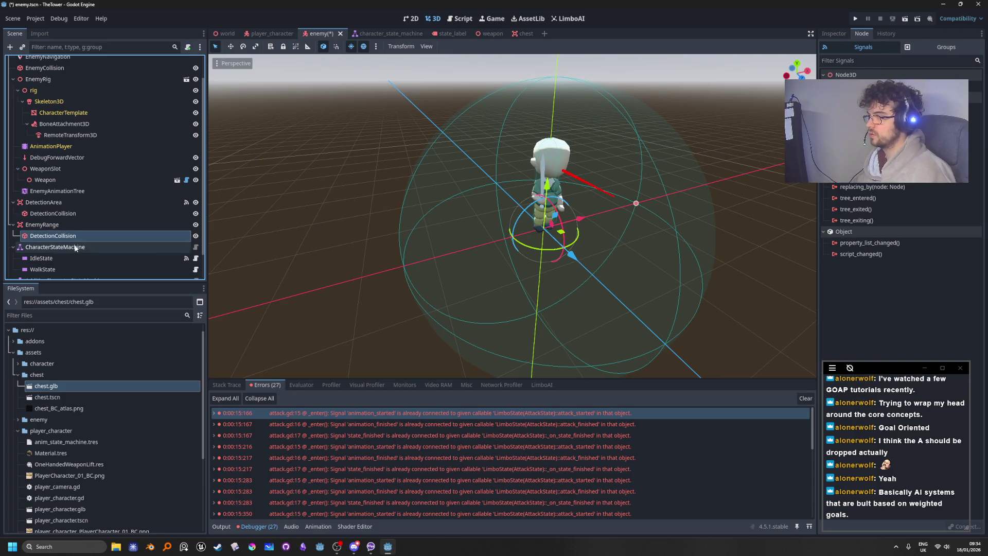
pyautogui.write('Ra')
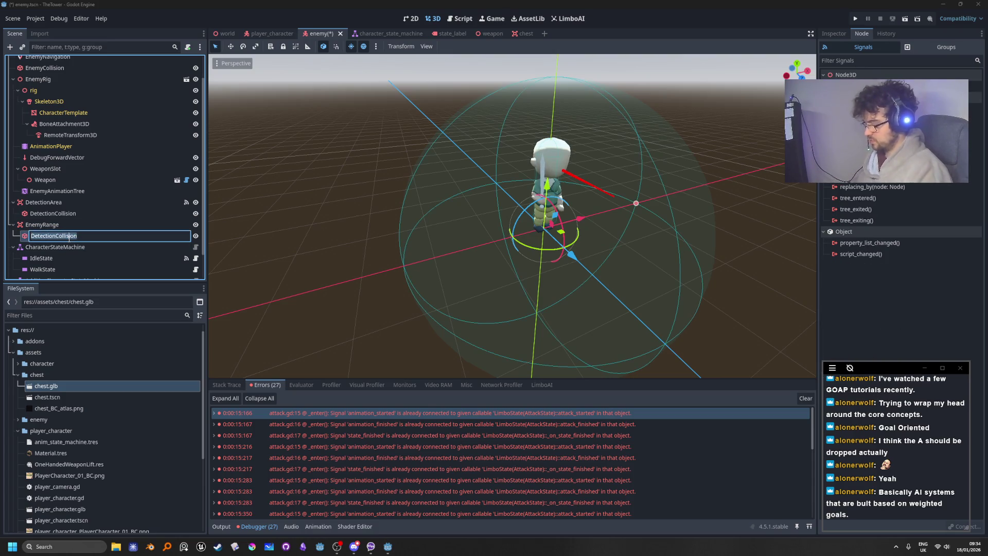
pyautogui.write('ngeCollisi')
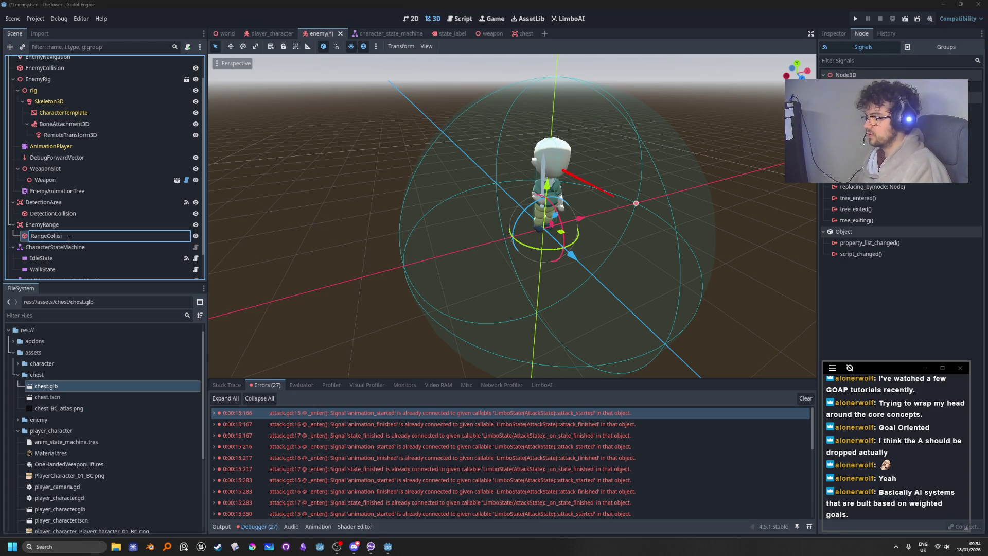
pyautogui.write('oion')
pyautogui.press('Return')
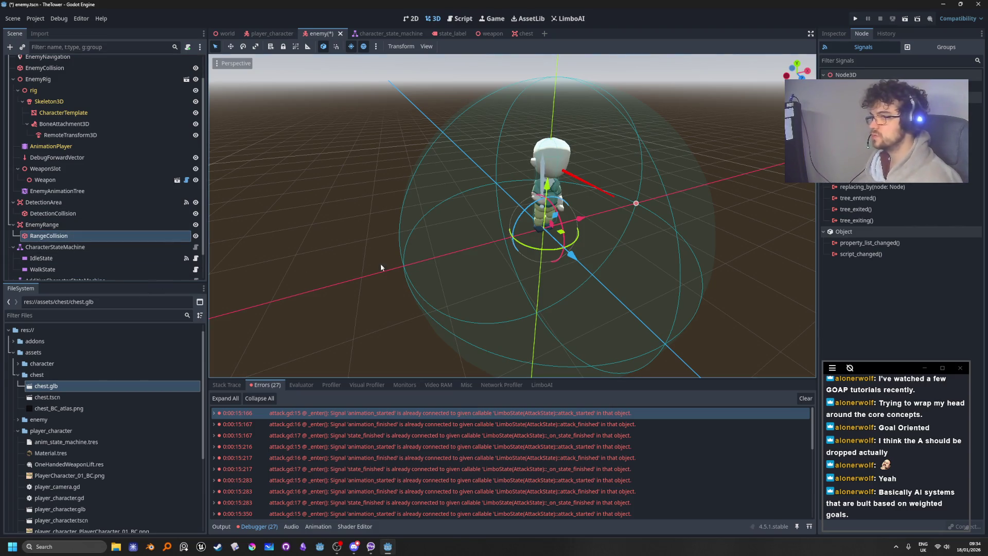
pyautogui.moveTo(637, 204); pyautogui.dragTo(622, 208)
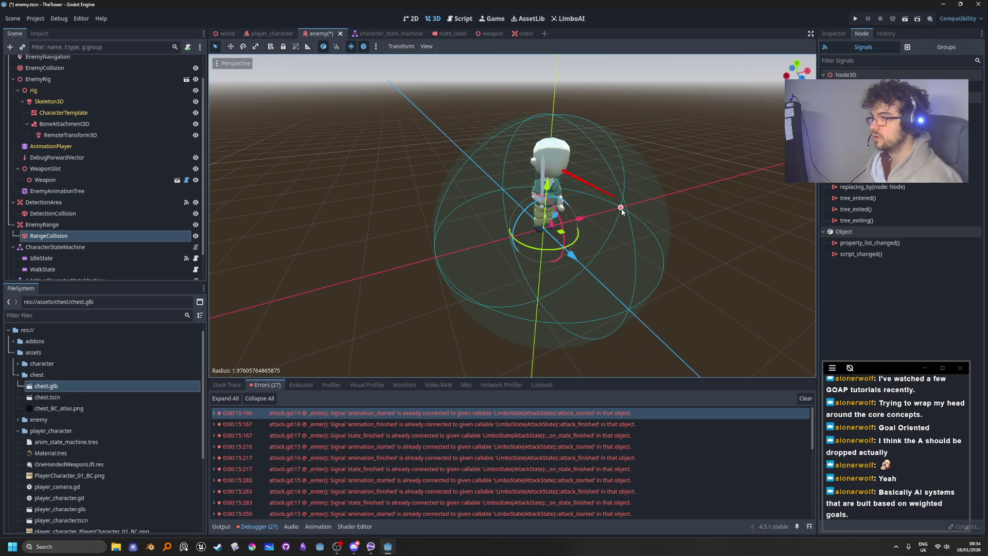
pyautogui.click(144, 224)
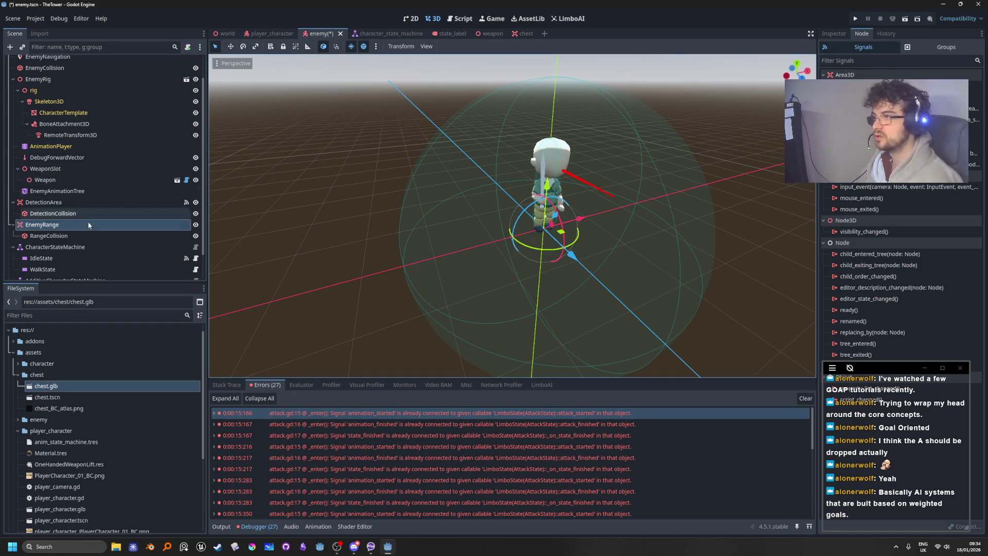
# Make RangeCollision's Shape resource unique, shrink its radius to about 1.19, and orbit to compare spheres
pyautogui.click(83, 237)
pyautogui.click(833, 34)
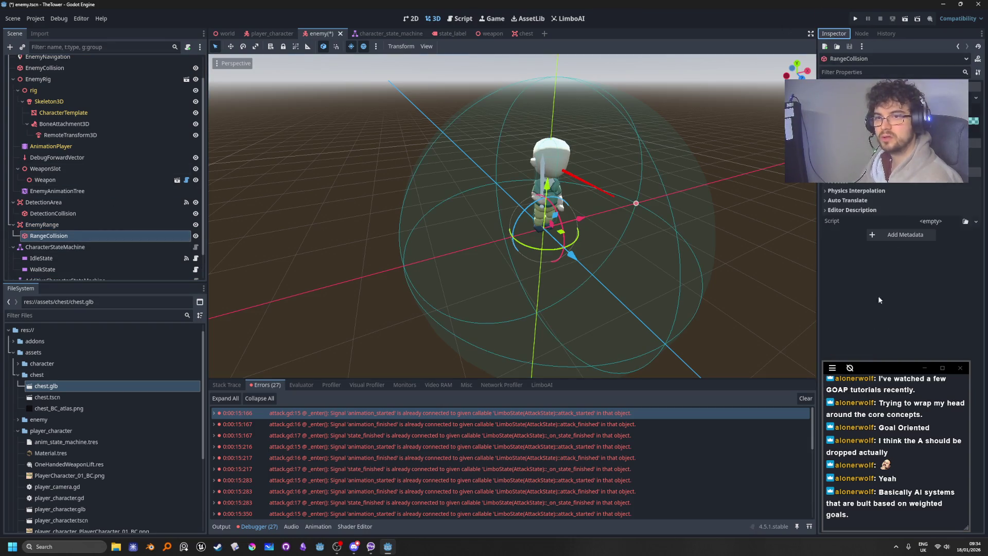
pyautogui.click(976, 97)
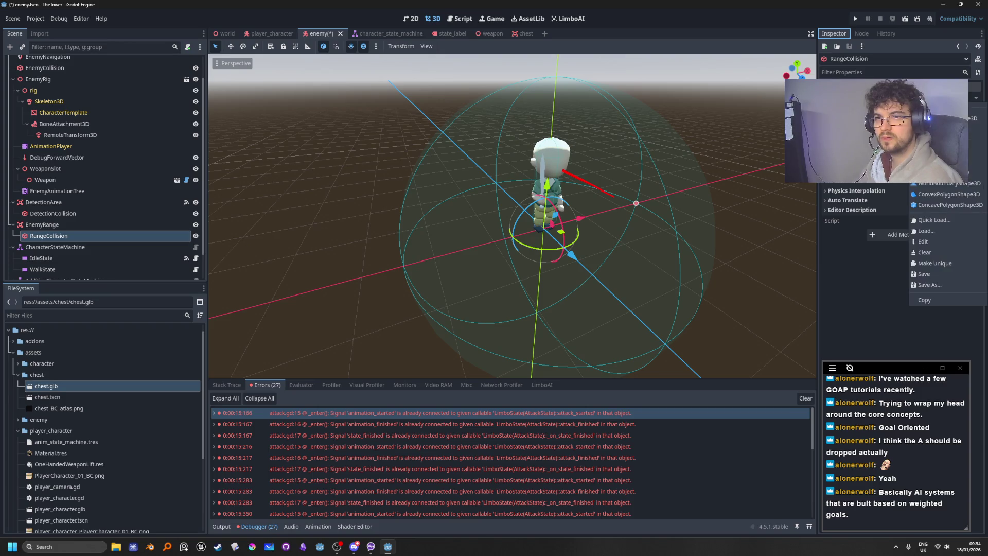
pyautogui.click(937, 264)
pyautogui.moveTo(636, 204)
pyautogui.mouseDown()
pyautogui.moveTo(618, 222)
pyautogui.moveTo(595, 223)
pyautogui.mouseUp()
pyautogui.click(269, 239)
pyautogui.moveTo(357, 267)
pyautogui.mouseDown()
pyautogui.moveTo(459, 278)
pyautogui.moveTo(450, 219)
pyautogui.moveTo(353, 282)
pyautogui.moveTo(393, 330)
pyautogui.moveTo(448, 279)
pyautogui.moveTo(514, 264)
pyautogui.moveTo(460, 246)
pyautogui.moveTo(387, 248)
pyautogui.moveTo(384, 275)
pyautogui.moveTo(415, 291)
pyautogui.moveTo(400, 280)
pyautogui.mouseUp()
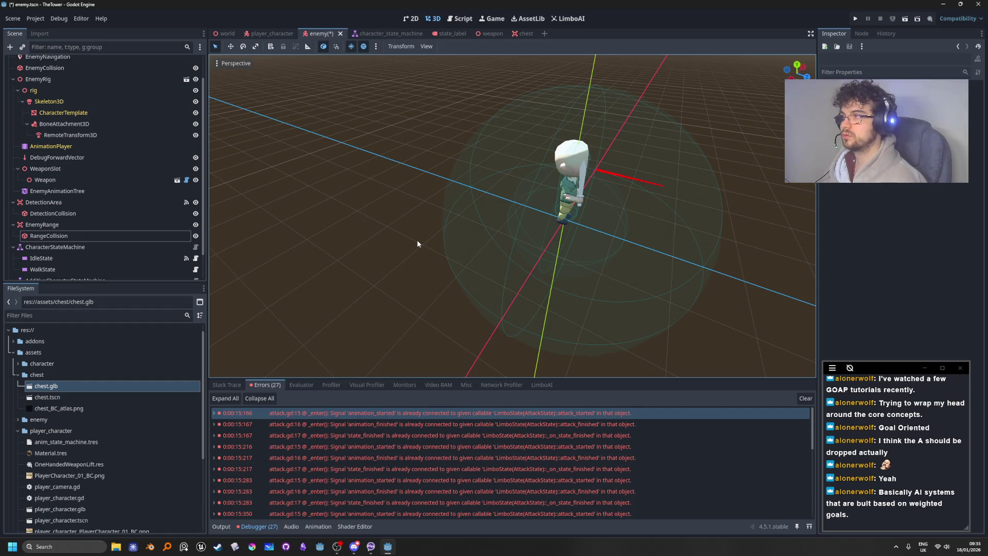
pyautogui.scroll(2, 96, 107)
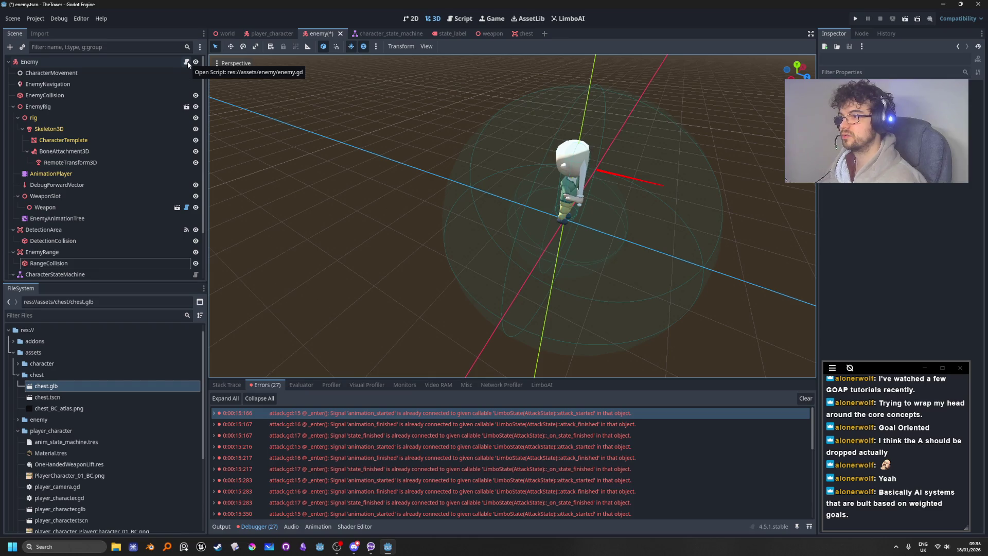
pyautogui.click(187, 62)
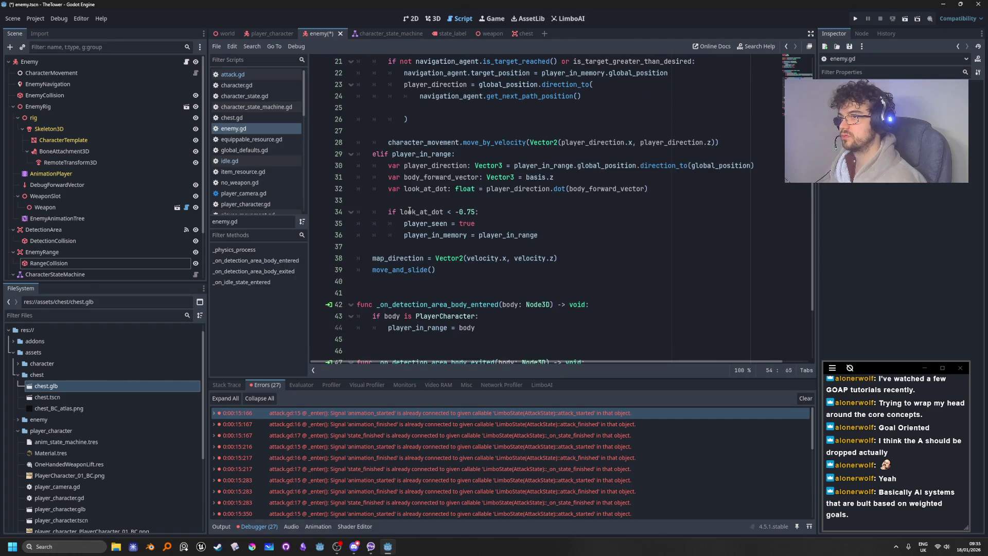
pyautogui.moveTo(409, 210)
pyautogui.click(375, 154)
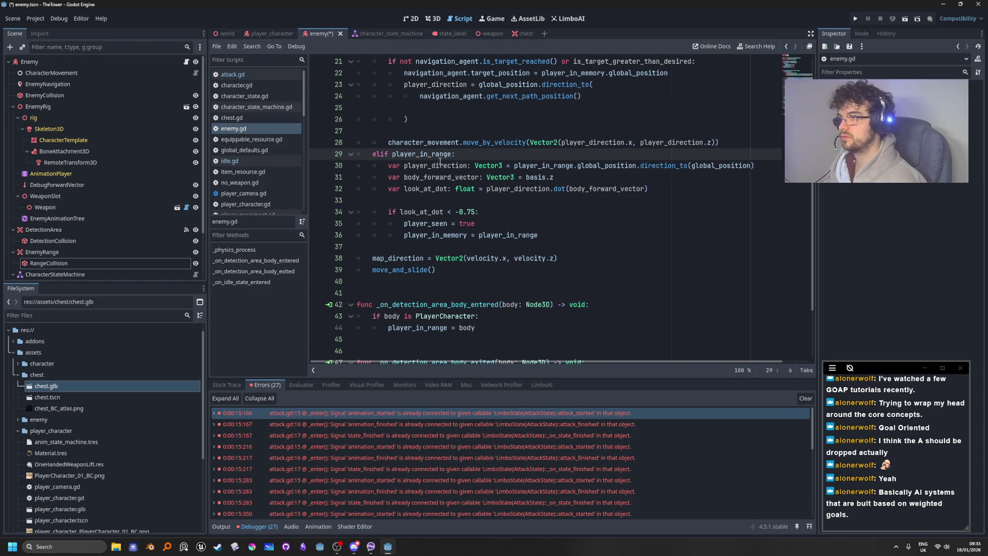
pyautogui.scroll(3, 425, 293)
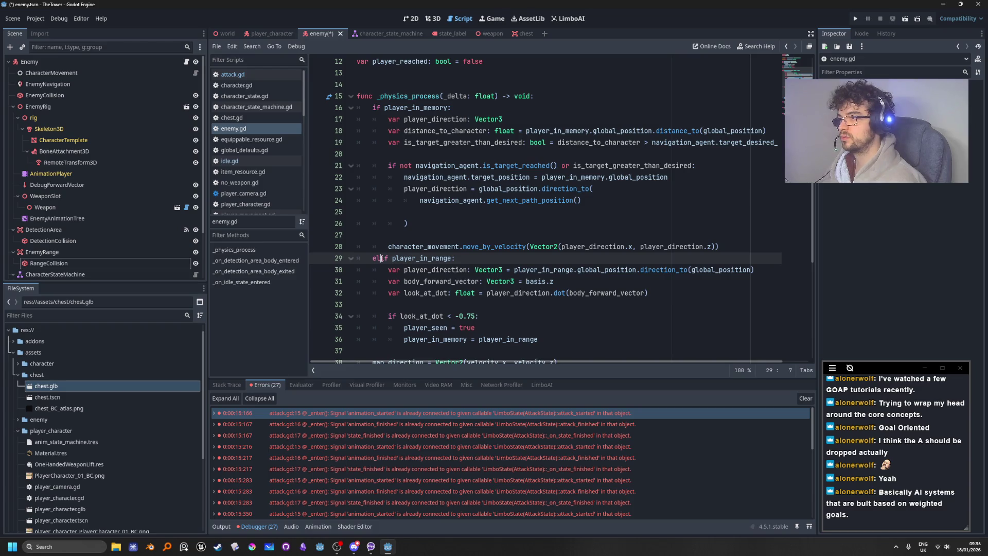
pyautogui.scroll(2, 530, 299)
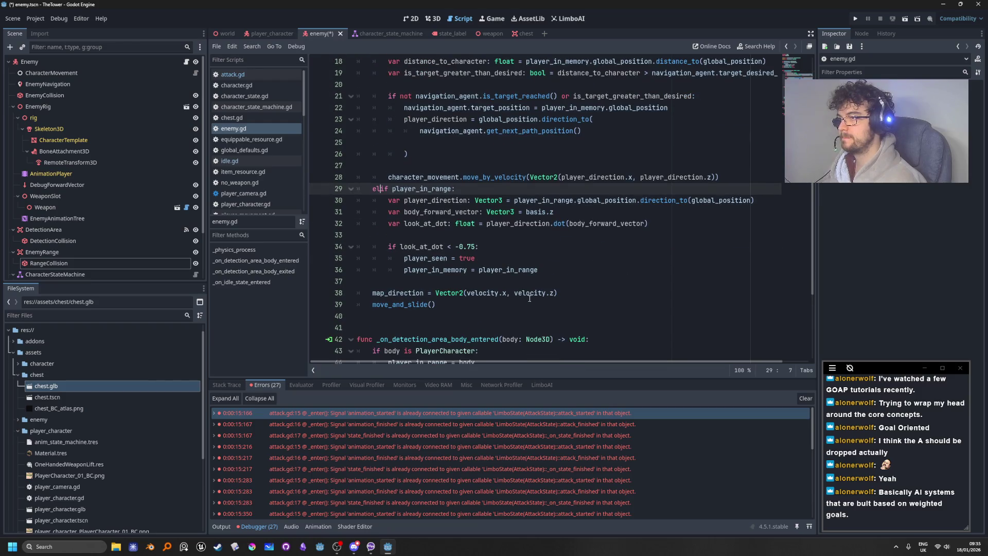
pyautogui.scroll(2, 530, 299)
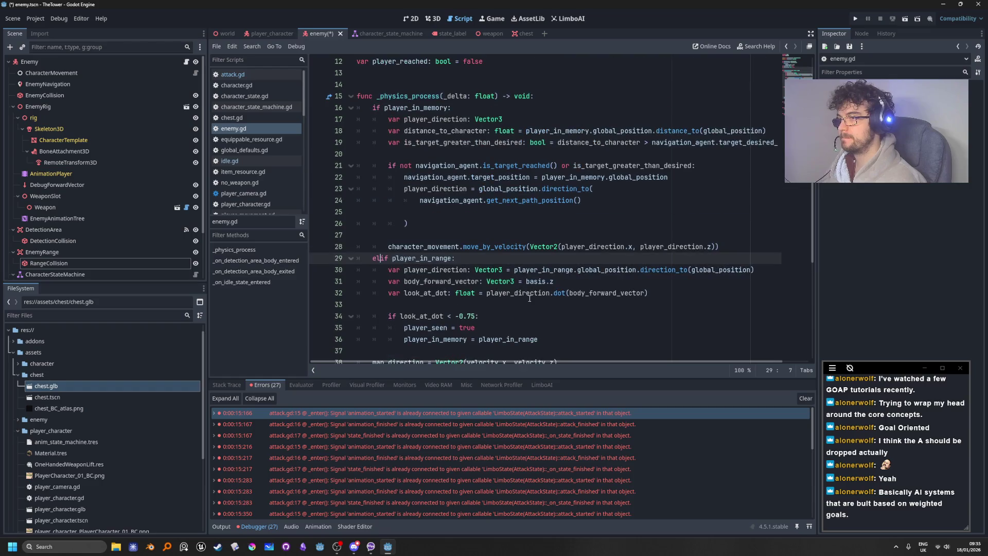
pyautogui.press('F5')
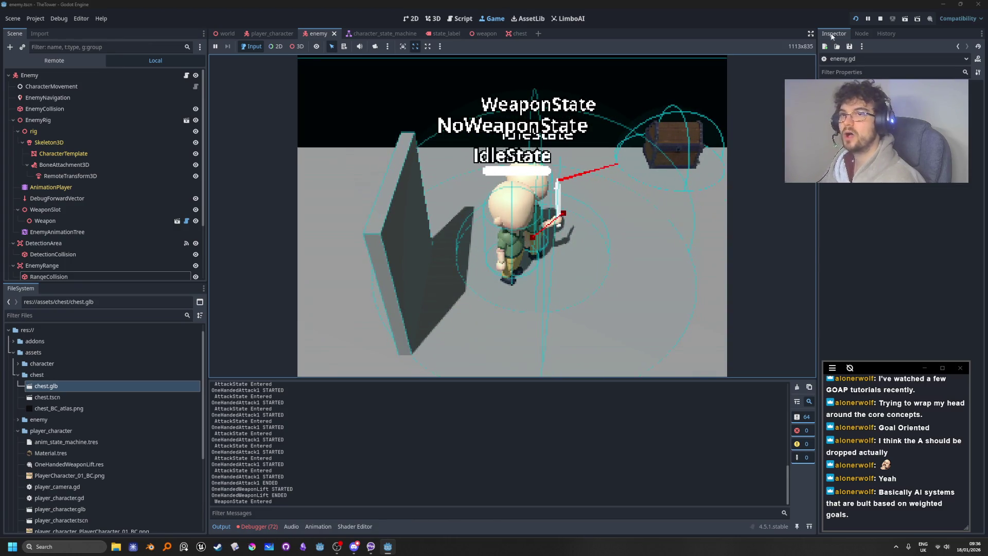
# Stop the game and change line 30's player_in_range 'if' into 'elif'
pyautogui.press('F8')
pyautogui.click(470, 200)
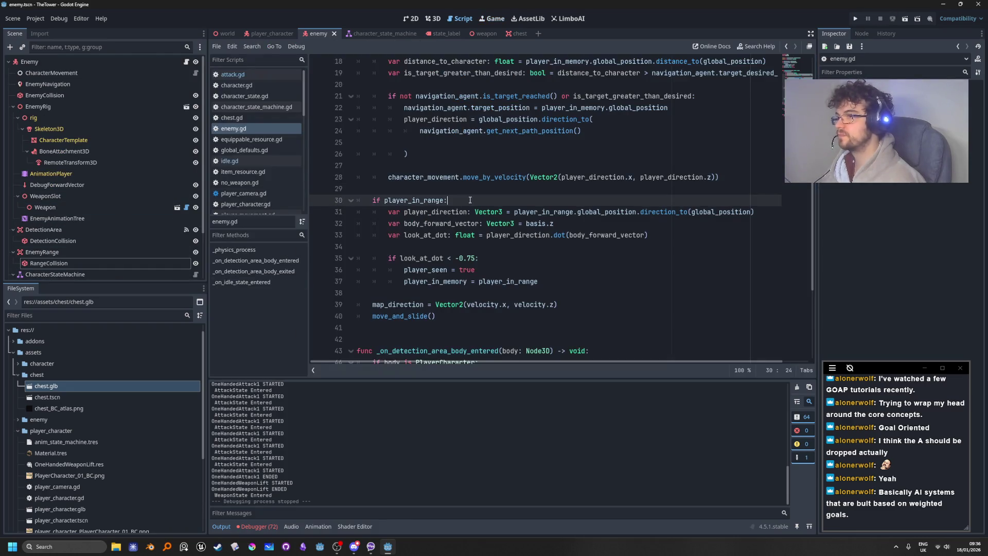
pyautogui.tripleClick(412, 257)
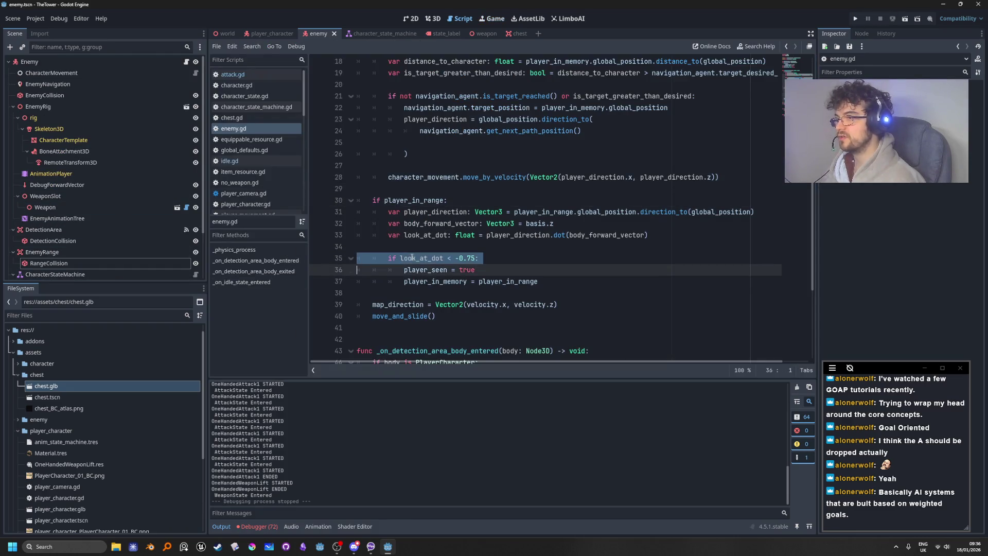
pyautogui.moveTo(647, 235); pyautogui.dragTo(213, 234)
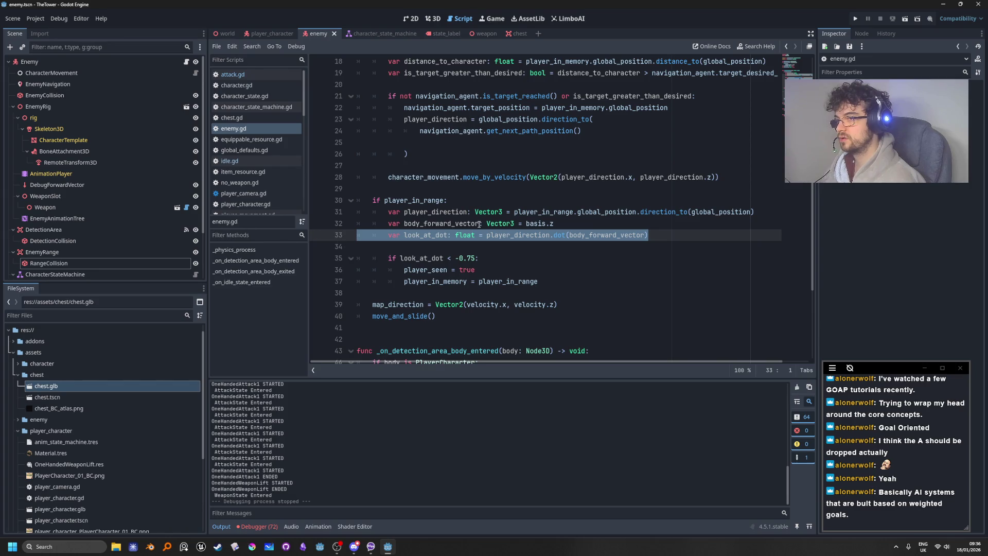
pyautogui.click(508, 203)
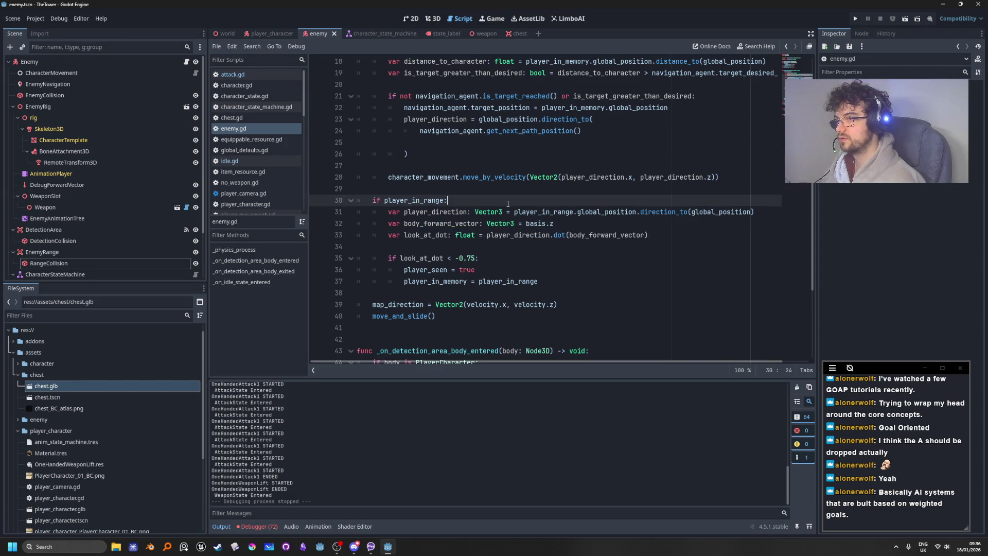
pyautogui.click(376, 200)
pyautogui.press('Left')
pyautogui.write('el')
pyautogui.click(532, 166)
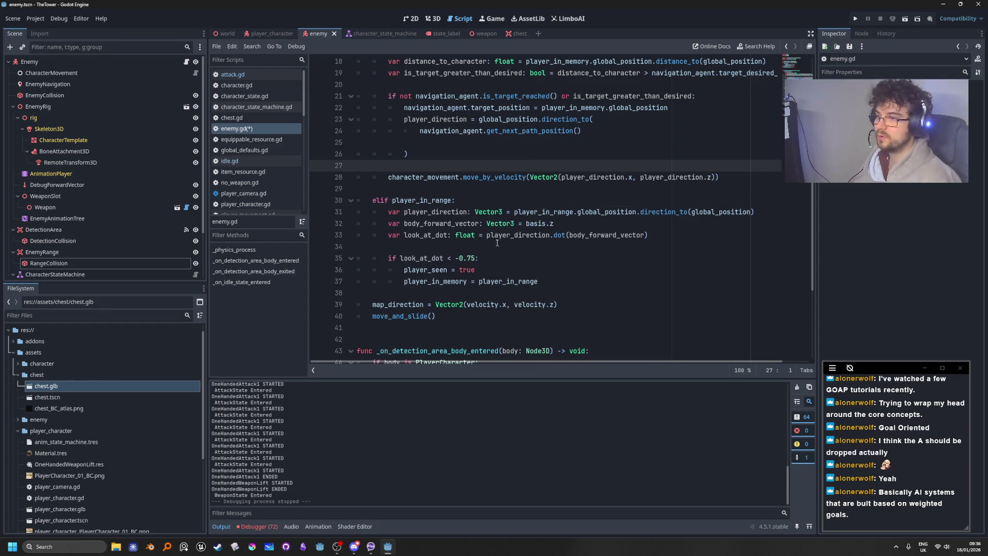
# Show the Debugger's Errors tab listing 72 attack.gd 'already connected' signal errors
pyautogui.scroll(-4, 479, 255)
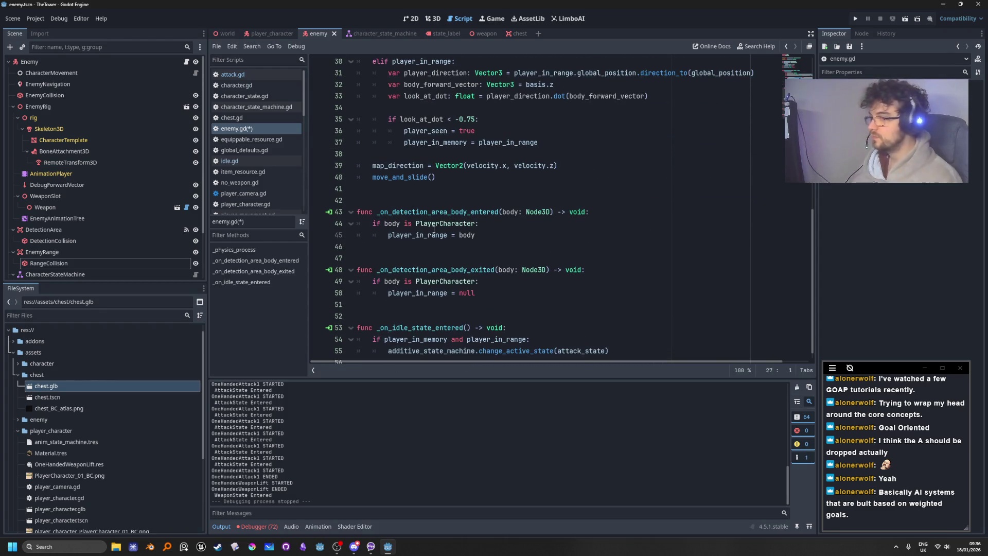
pyautogui.scroll(-1, 405, 343)
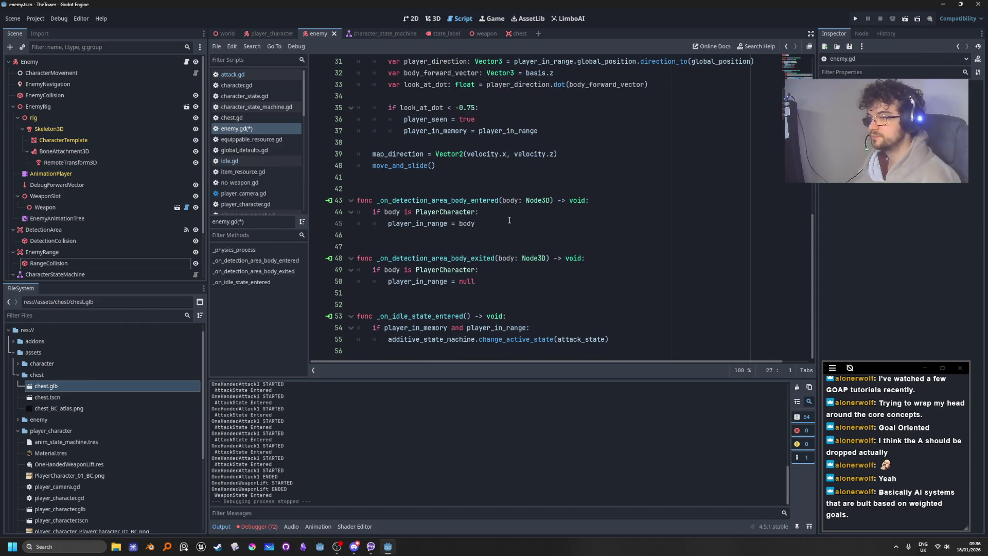
pyautogui.click(611, 341)
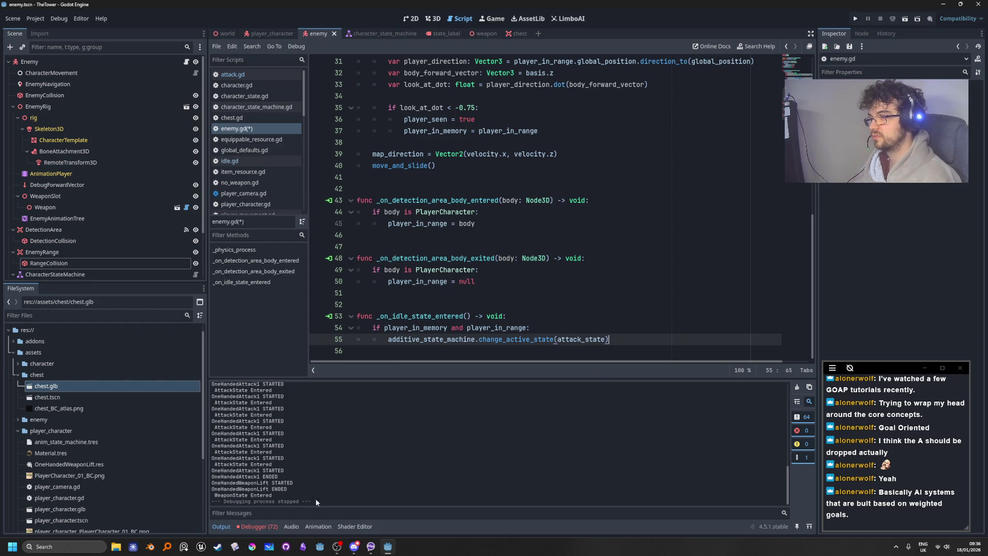
pyautogui.click(257, 526)
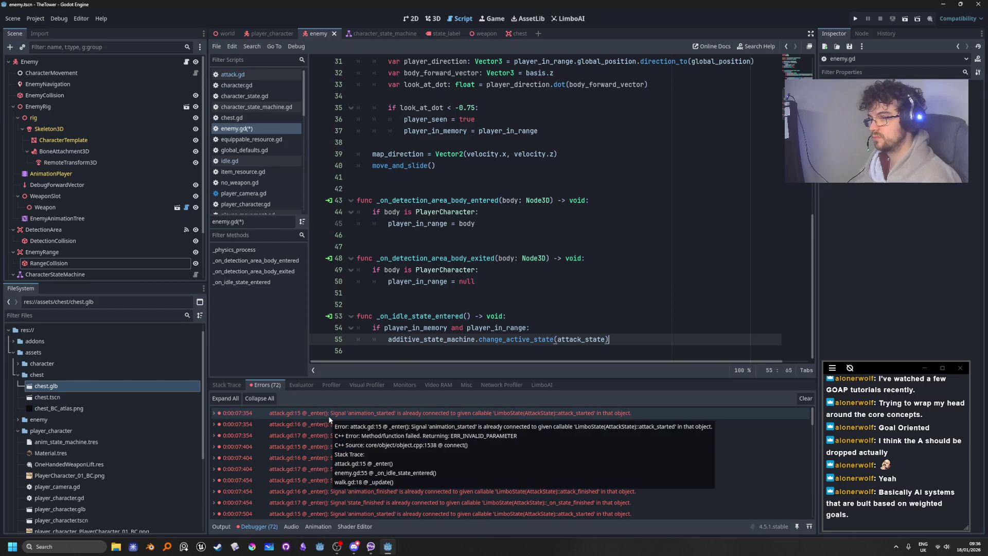
# Jump from the first error to attack.gd's animation_started connect on line 15
pyautogui.click(329, 417)
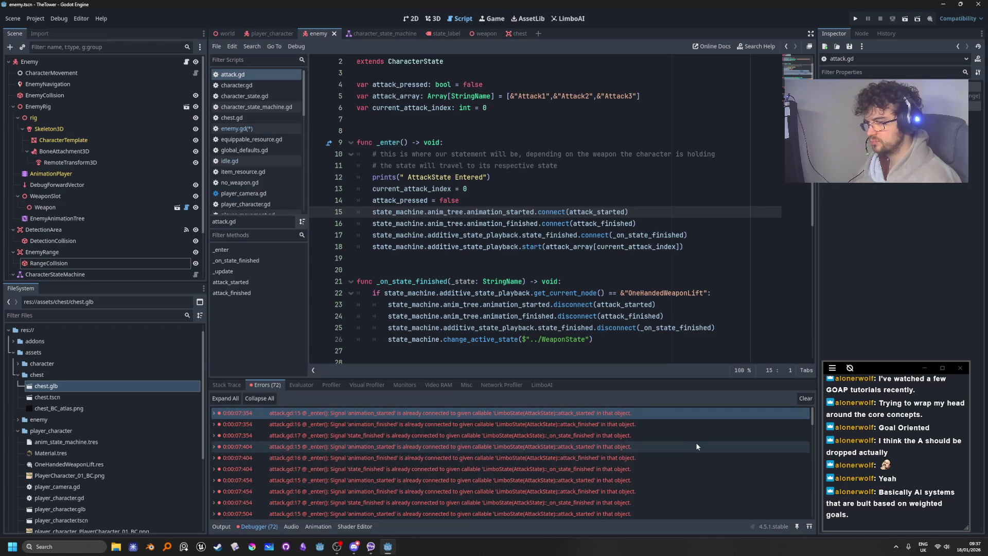
pyautogui.moveTo(696, 446)
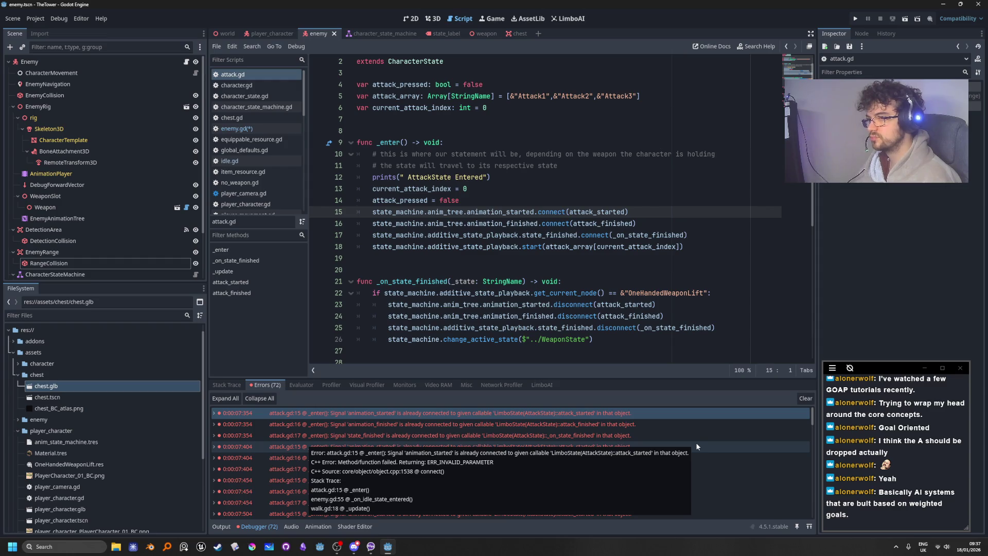
pyautogui.scroll(-7, 462, 306)
pyautogui.scroll(8, 461, 305)
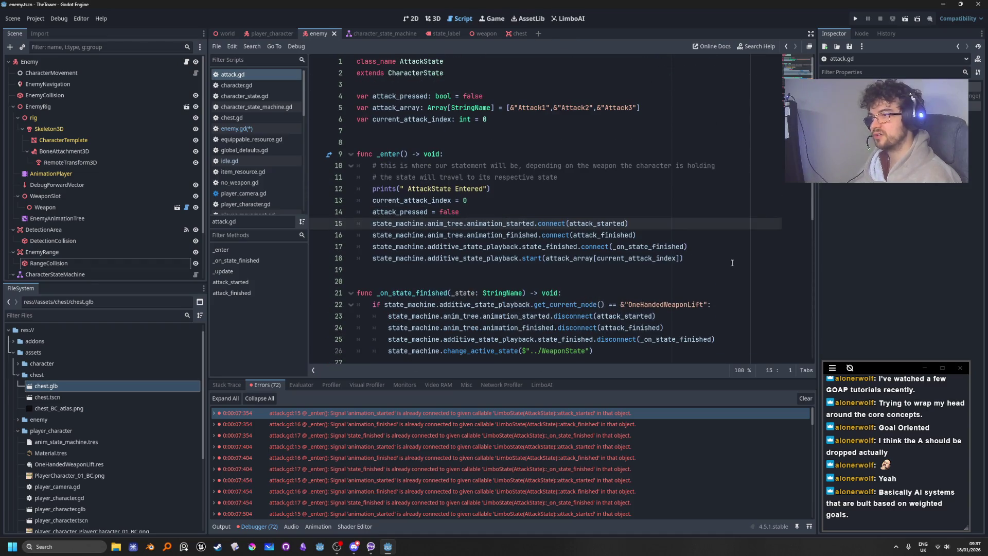
pyautogui.moveTo(664, 242)
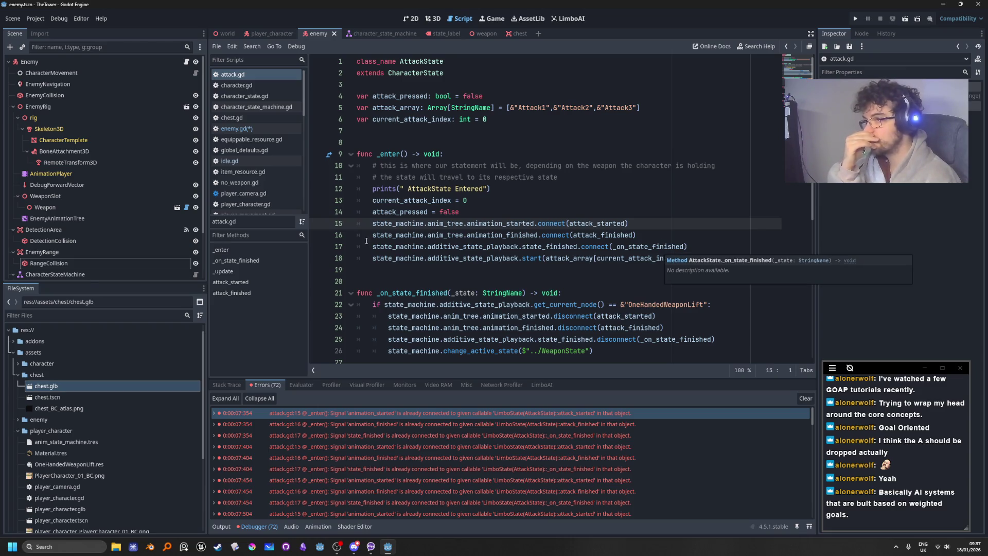
# Review the three signal connects in _enter and the matching disconnect calls on lines 23-25
pyautogui.click(505, 232)
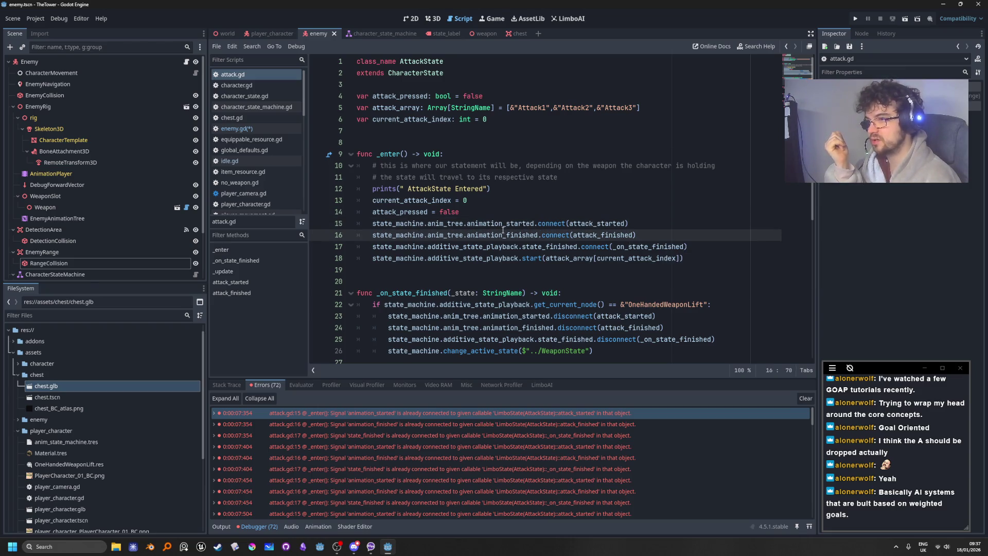
pyautogui.doubleClick(519, 225)
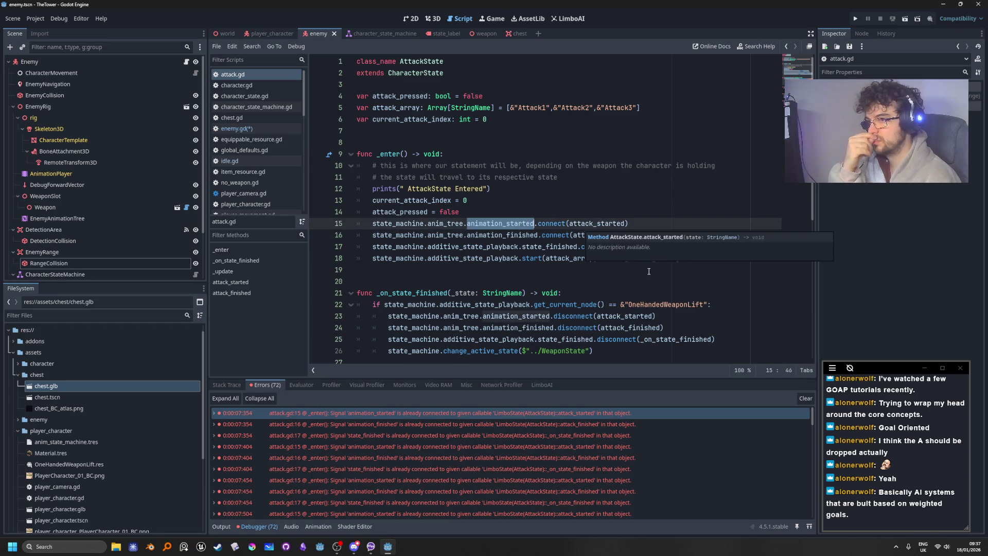
pyautogui.click(675, 223)
pyautogui.scroll(-2, 677, 249)
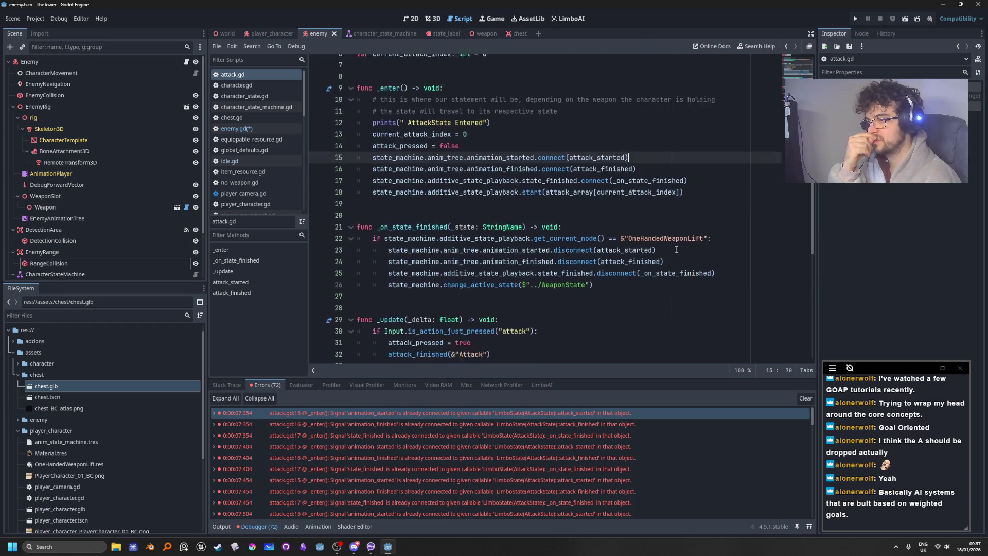
pyautogui.scroll(-1, 677, 249)
pyautogui.doubleClick(573, 212)
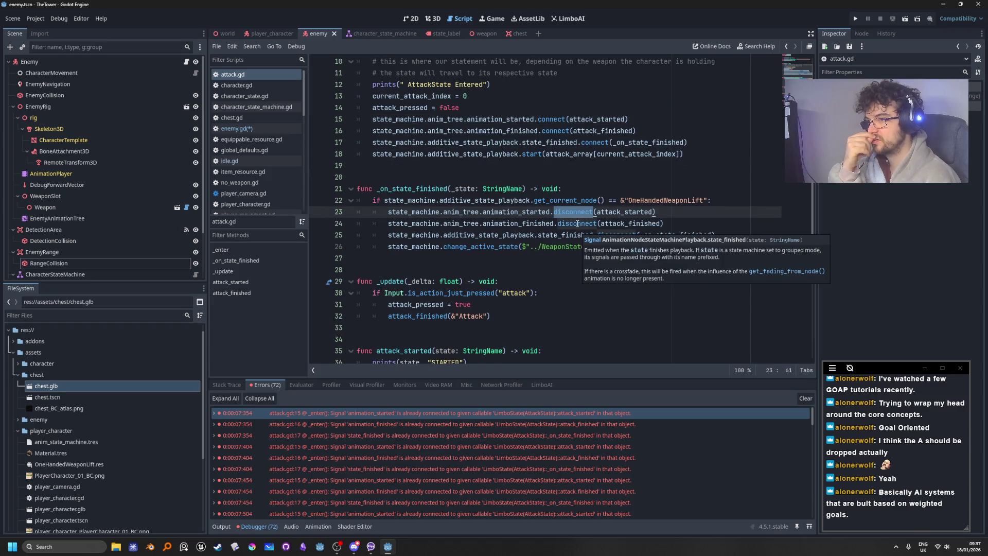
pyautogui.doubleClick(577, 223)
pyautogui.doubleClick(616, 235)
pyautogui.scroll(2, 633, 313)
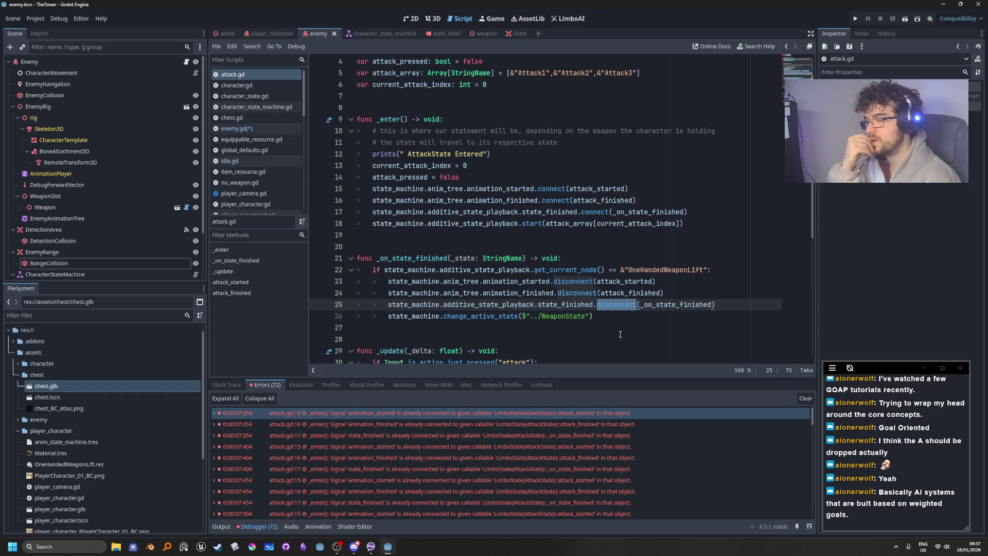
pyautogui.doubleClick(482, 316)
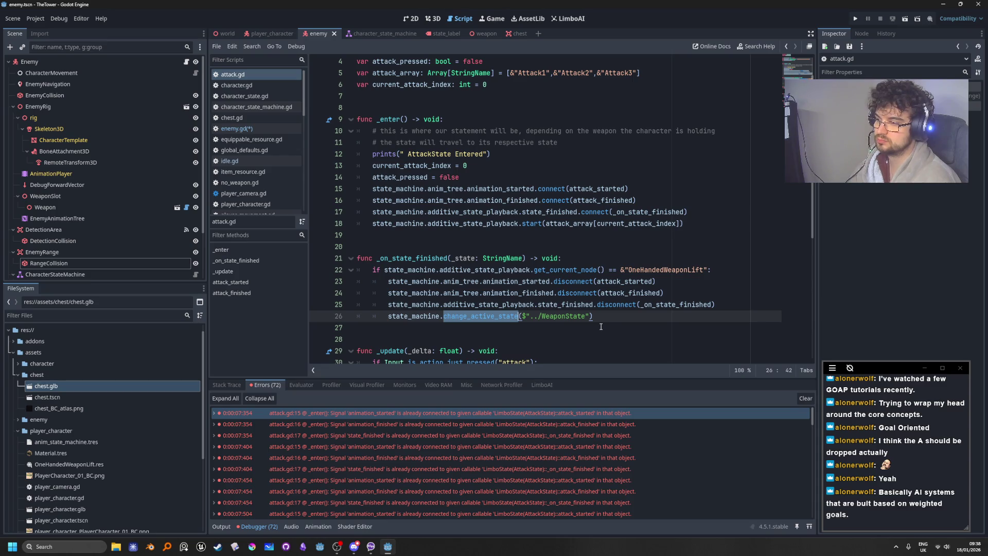
pyautogui.click(637, 283)
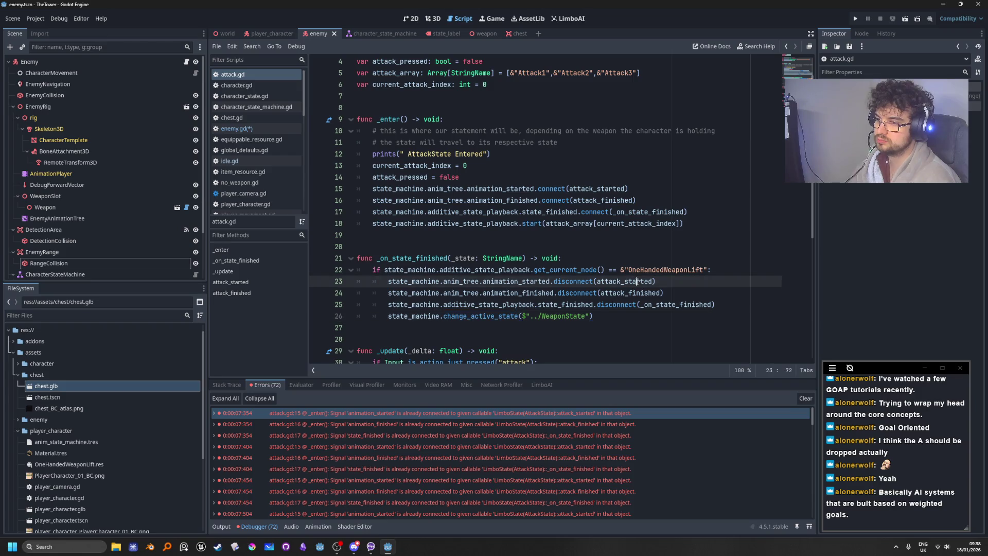
pyautogui.click(682, 289)
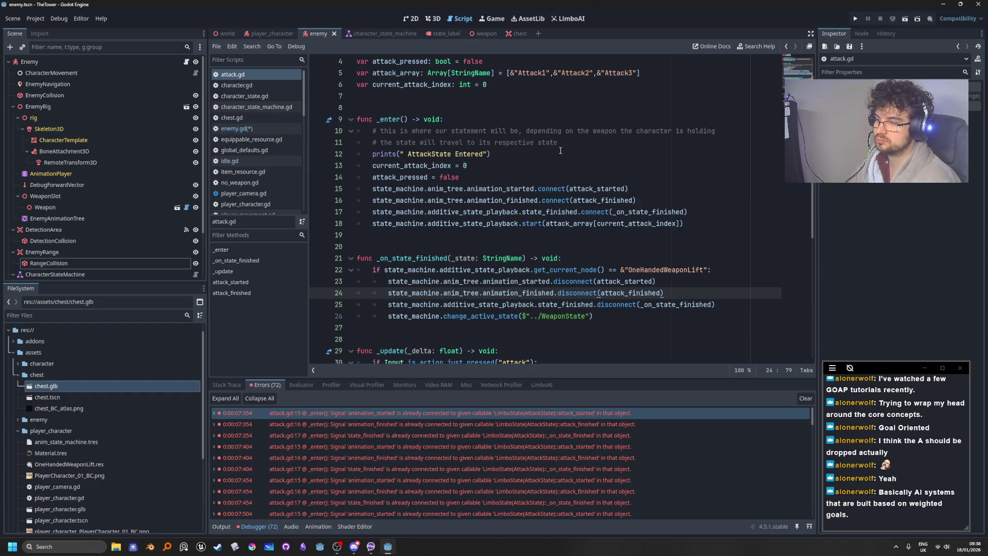
pyautogui.click(500, 179)
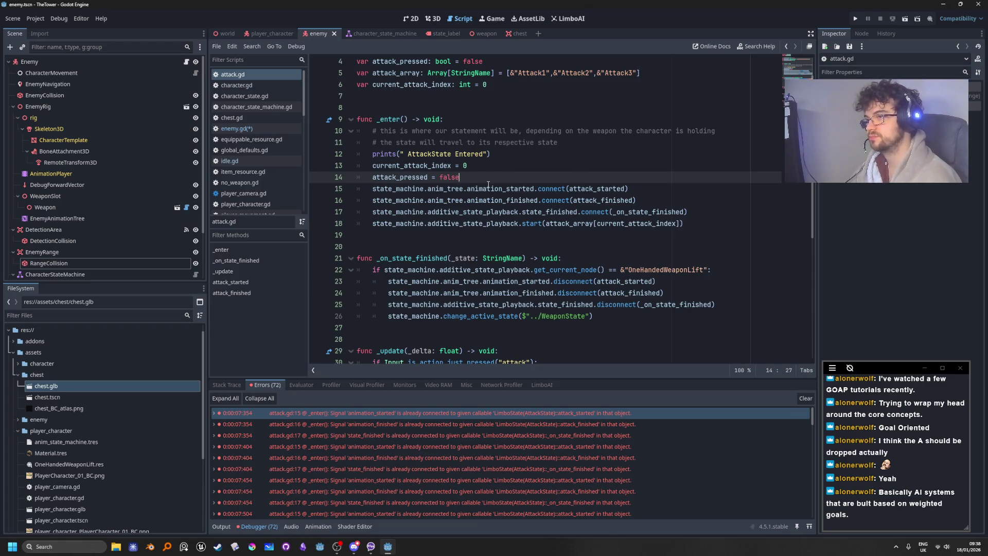
pyautogui.moveTo(487, 188)
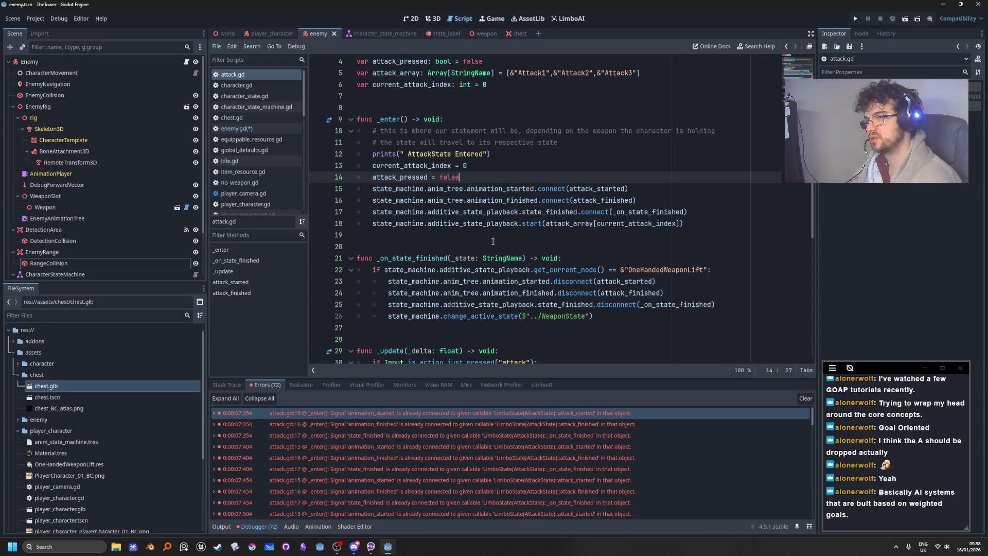
pyautogui.moveTo(511, 206)
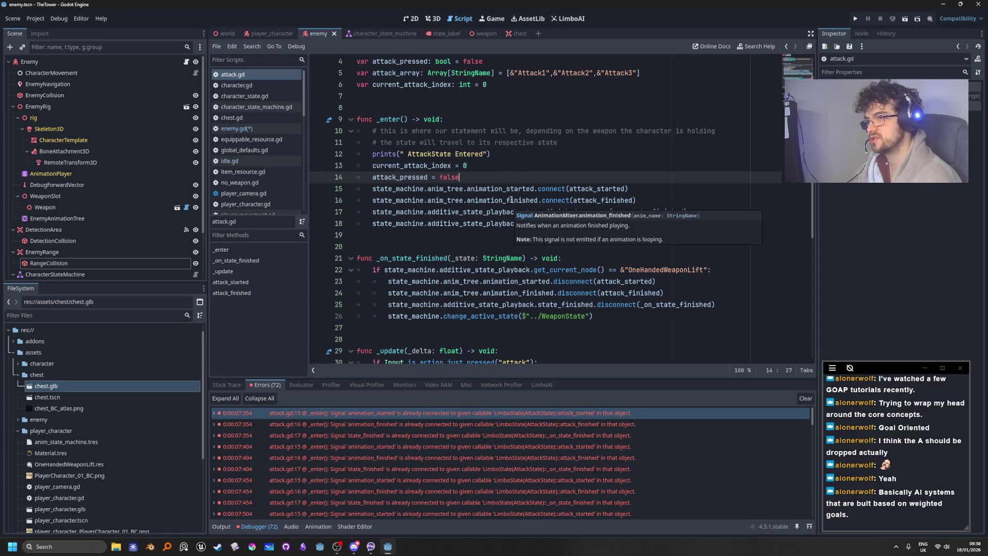
pyautogui.moveTo(575, 185)
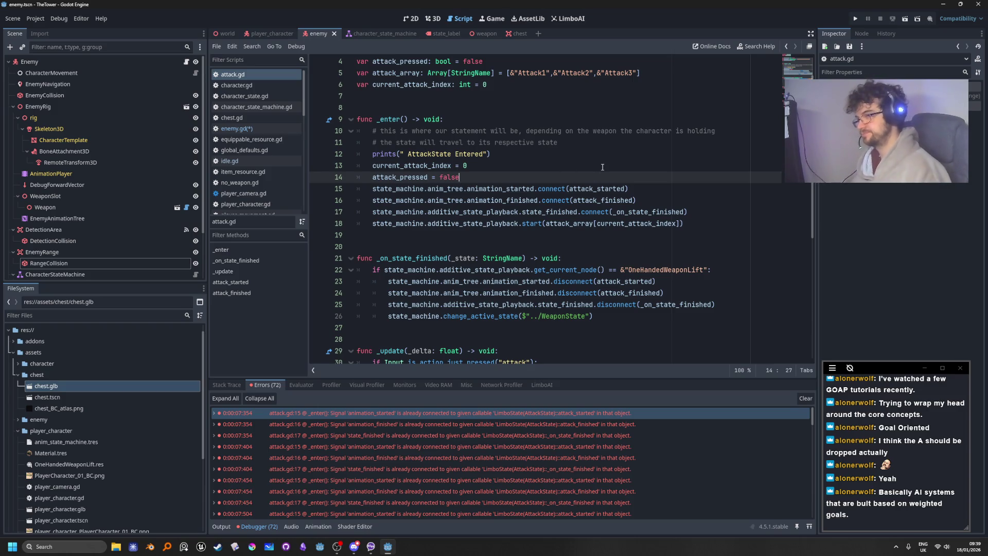
# Start an 'if animation_started.is_connected' check above the first signal connect
pyautogui.press('Return')
pyautogui.write('if')
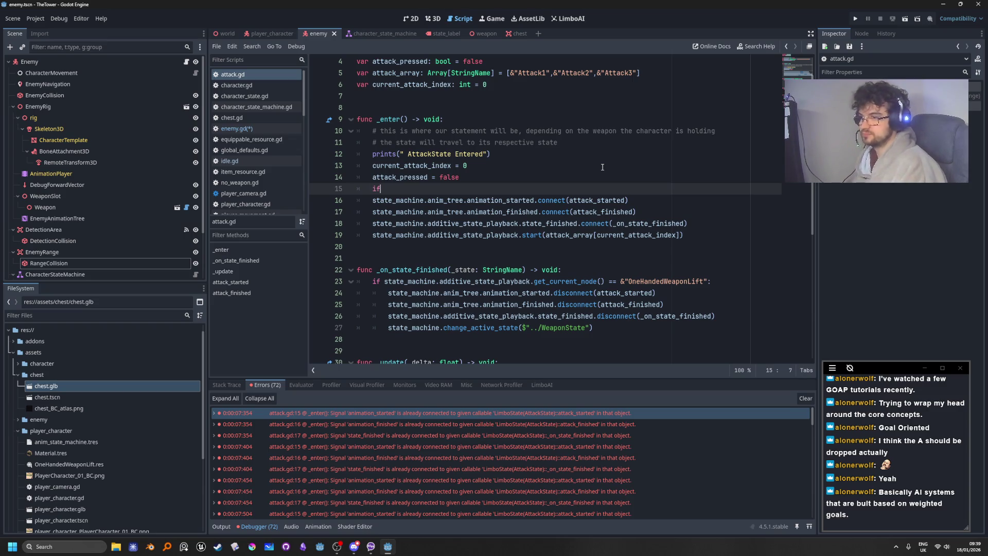
pyautogui.press('Escape')
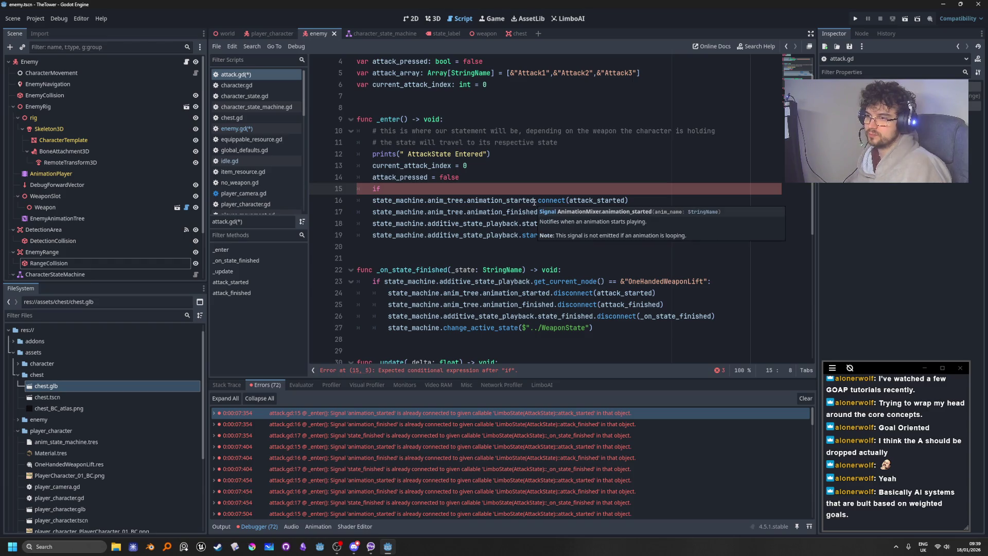
pyautogui.moveTo(534, 203)
pyautogui.mouseDown()
pyautogui.moveTo(361, 201)
pyautogui.moveTo(372, 200)
pyautogui.mouseUp()
pyautogui.hotkey('ctrl', 'c')
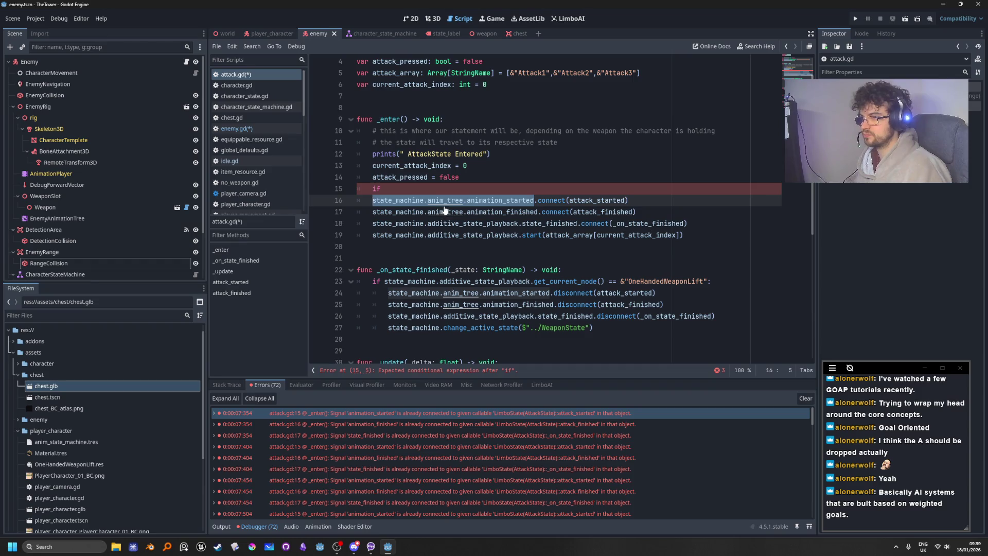
pyautogui.moveTo(444, 190); pyautogui.dragTo(366, 189)
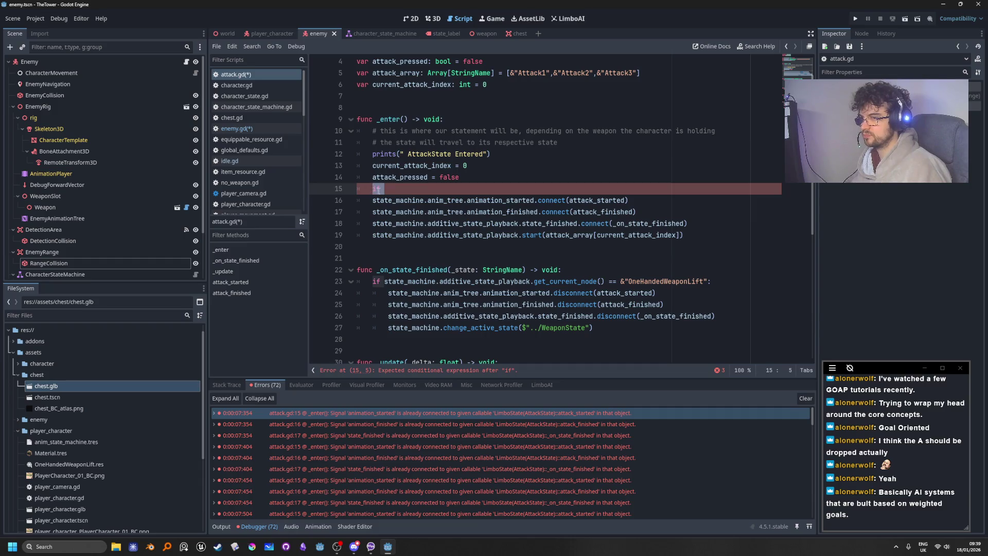
pyautogui.write('if')
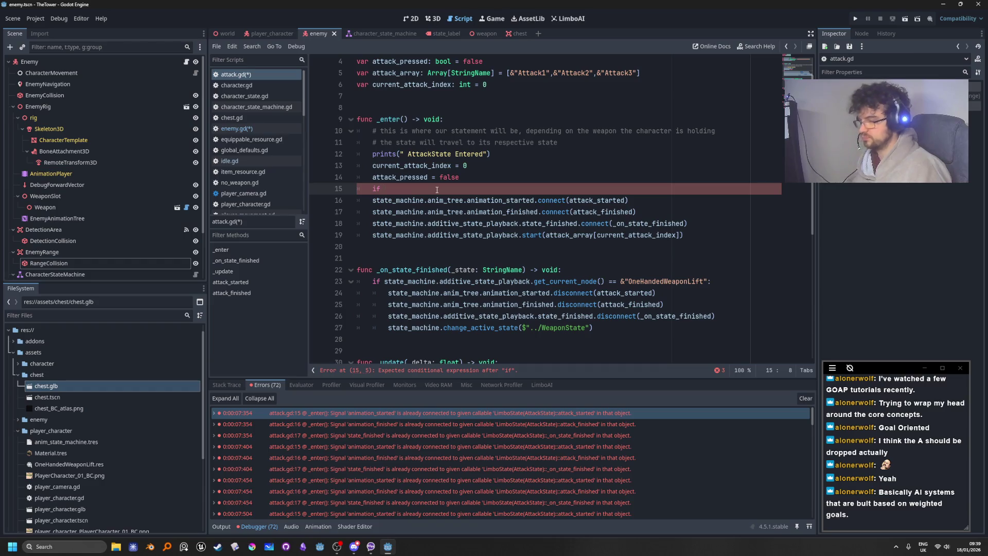
pyautogui.hotkey('ctrl', 'v')
pyautogui.write('.is')
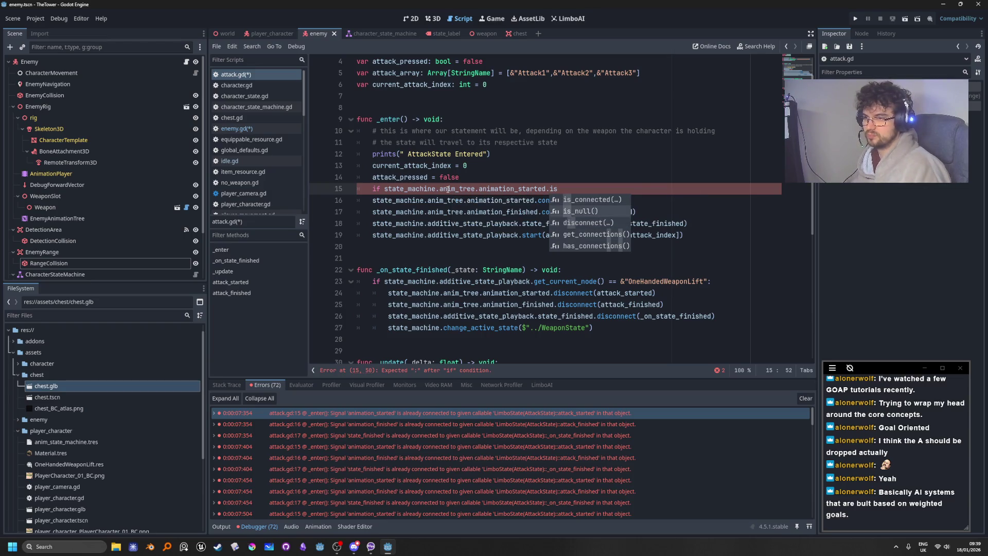
pyautogui.press('Return')
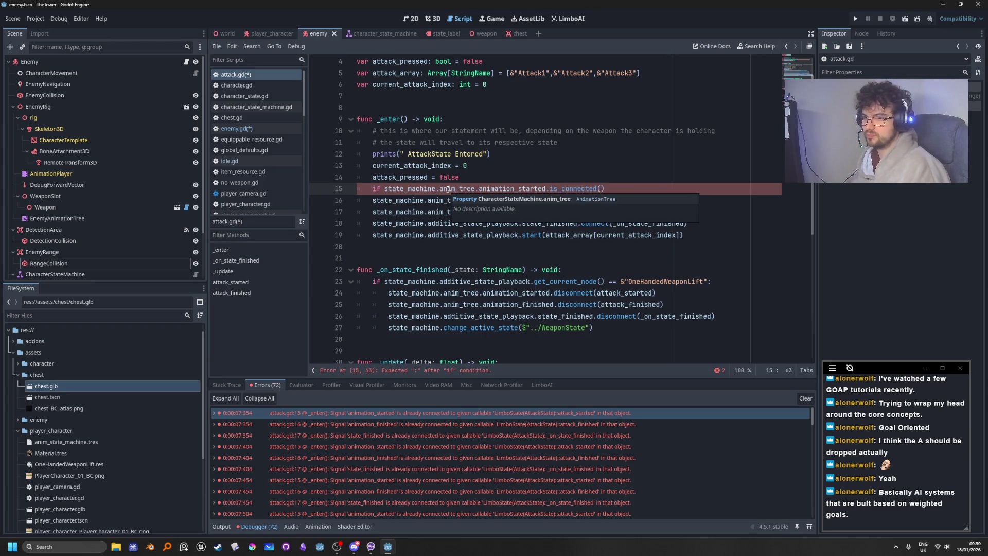
# Pass attack_started to is_connected, add the colon, and indent the connect line beneath
pyautogui.press('Up')
pyautogui.press('Up')
pyautogui.press('Up')
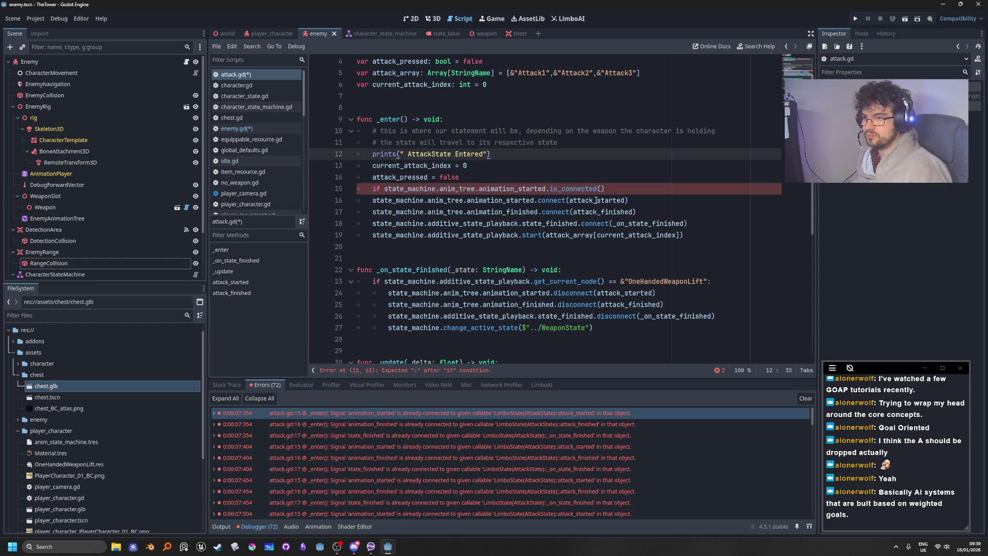
pyautogui.doubleClick(596, 200)
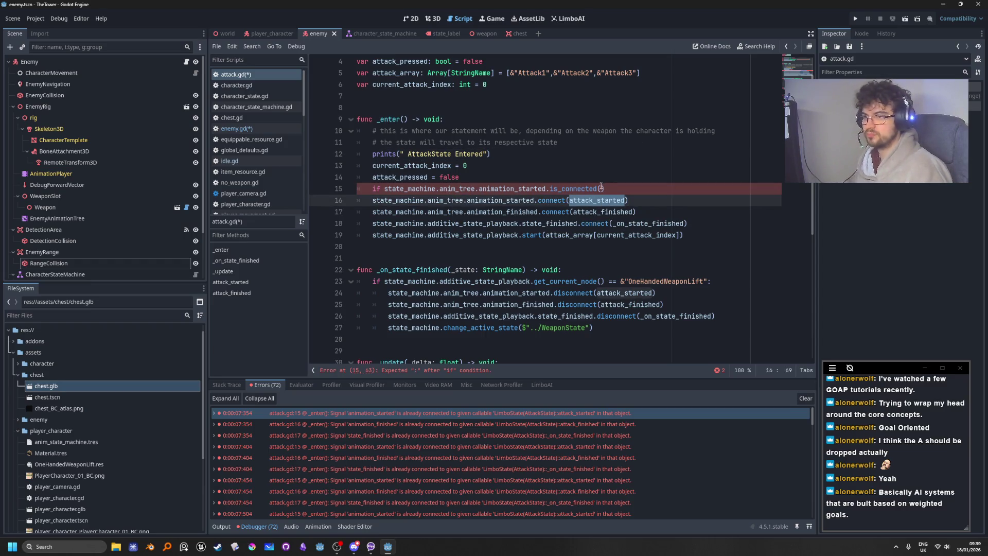
pyautogui.hotkey('ctrl', 'c')
pyautogui.click(601, 188)
pyautogui.hotkey('ctrl', 'v')
pyautogui.write(':')
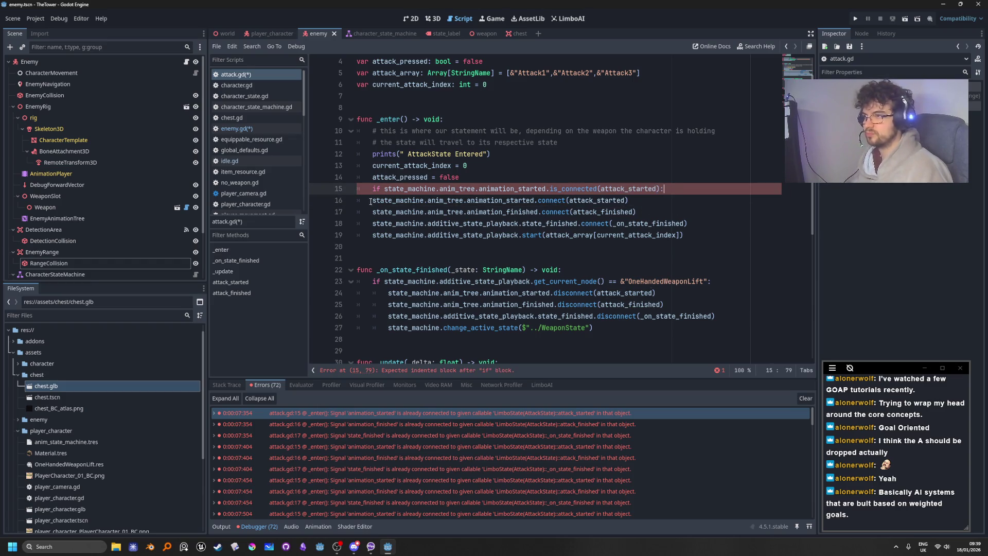
pyautogui.click(372, 200)
pyautogui.press('Tab')
pyautogui.click(685, 189)
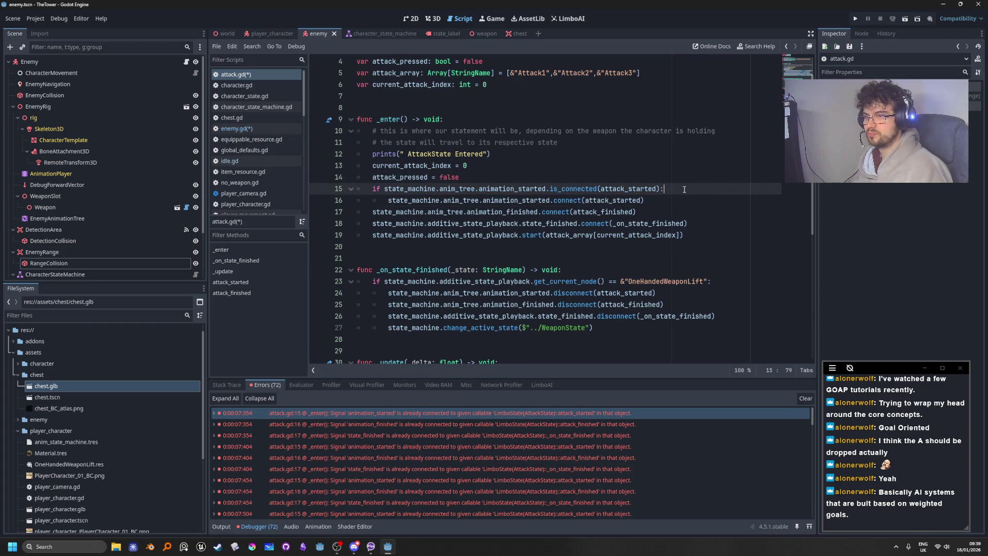
pyautogui.moveTo(685, 189); pyautogui.dragTo(447, 189)
# Duplicate the attack_finished connect line
pyautogui.click(469, 212)
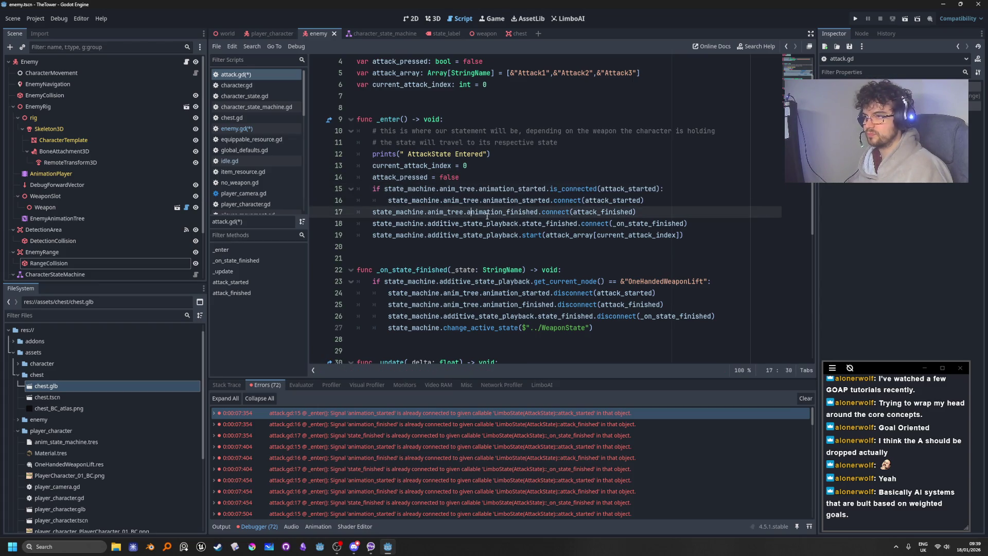
pyautogui.moveTo(645, 211); pyautogui.dragTo(372, 214)
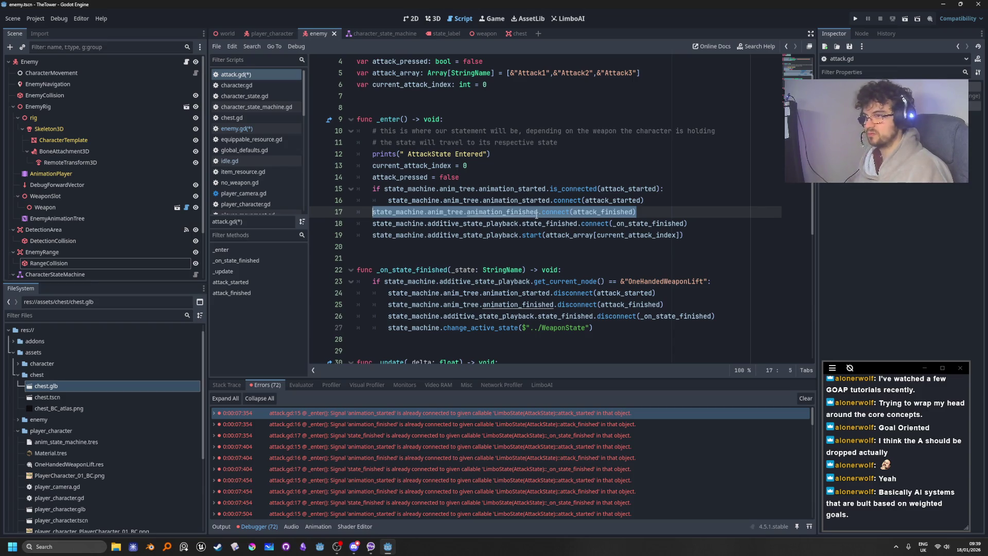
pyautogui.press('End')
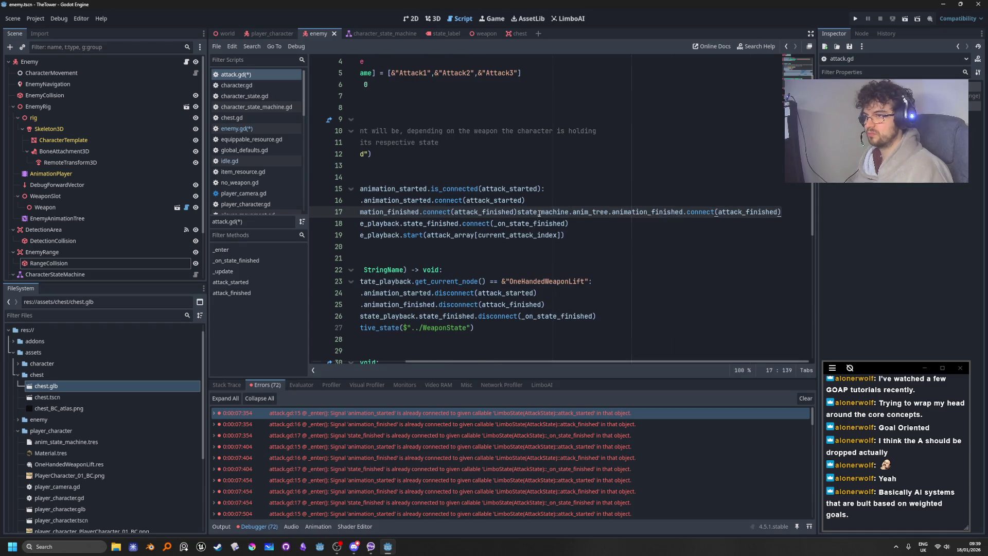
pyautogui.hotkey('ctrl', 'shift', 'd')
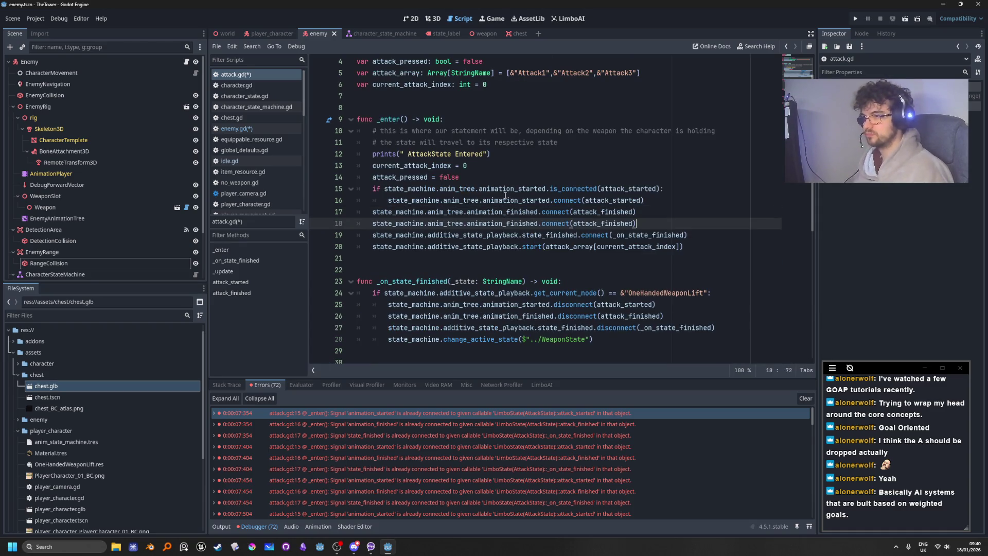
# Turn the duplicate into an 'if … is_connected' check for attack_finished, indenting the connect beneath
pyautogui.click(372, 211)
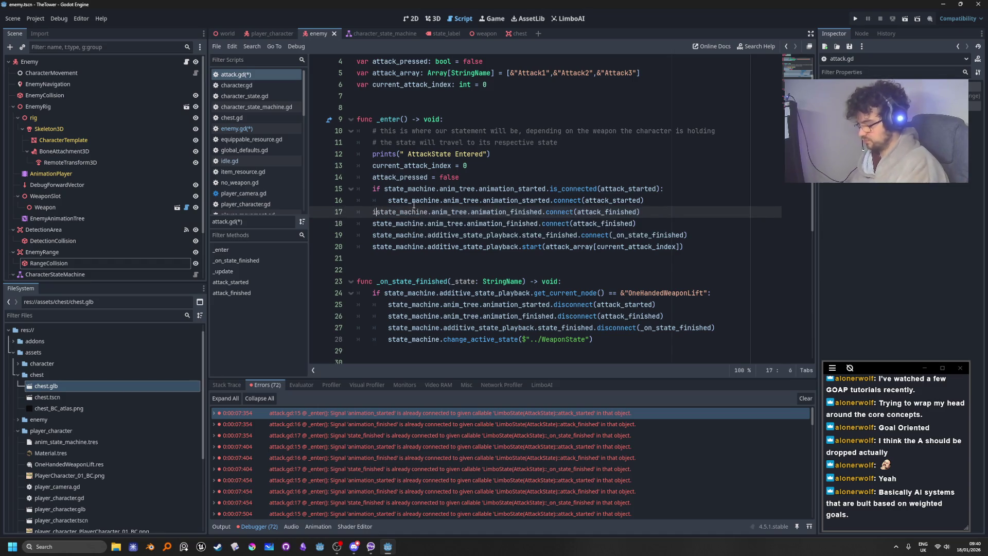
pyautogui.write('if')
pyautogui.click(555, 211)
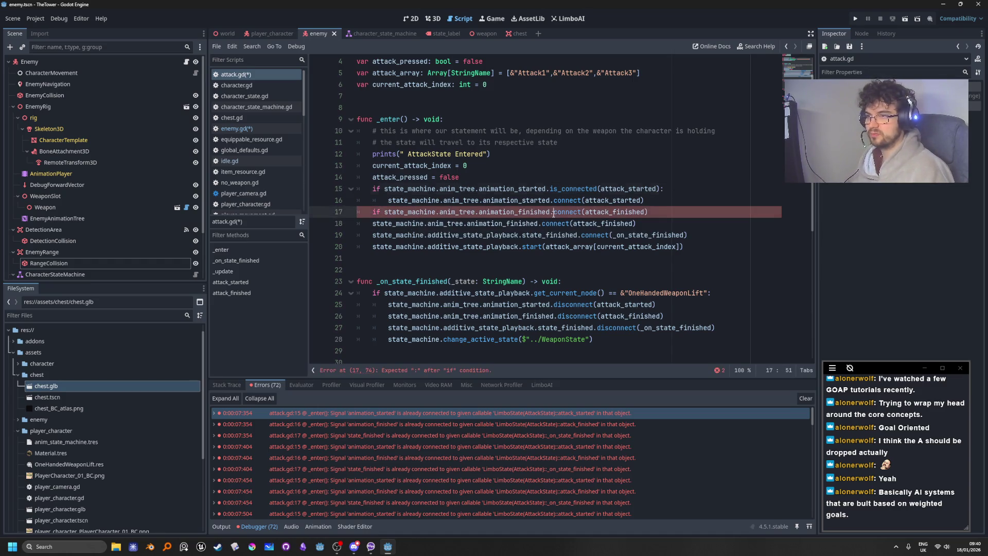
pyautogui.write('is_')
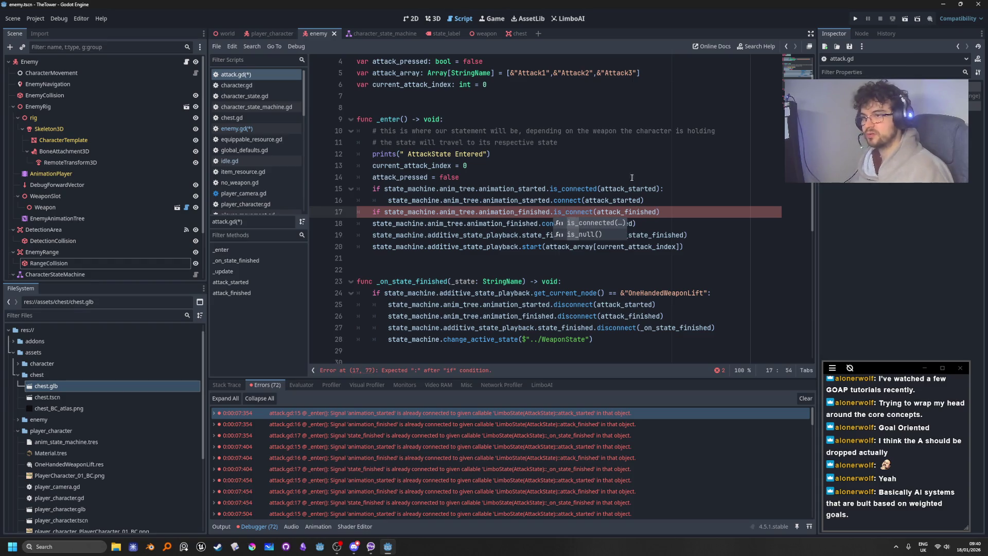
pyautogui.press('Up')
pyautogui.press('Up')
pyautogui.press('Up')
pyautogui.click(593, 213)
pyautogui.write('ed')
pyautogui.click(695, 217)
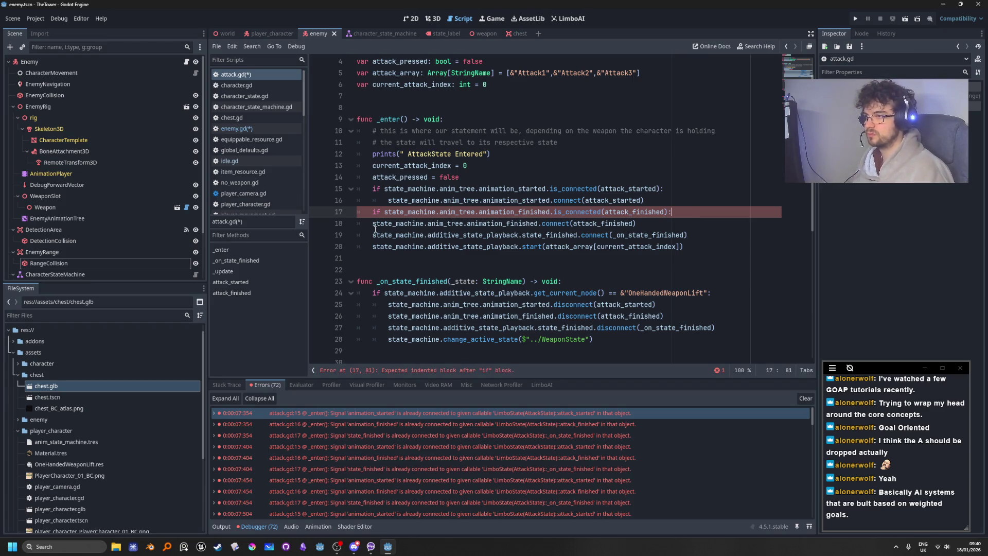
pyautogui.click(373, 224)
pyautogui.press('Tab')
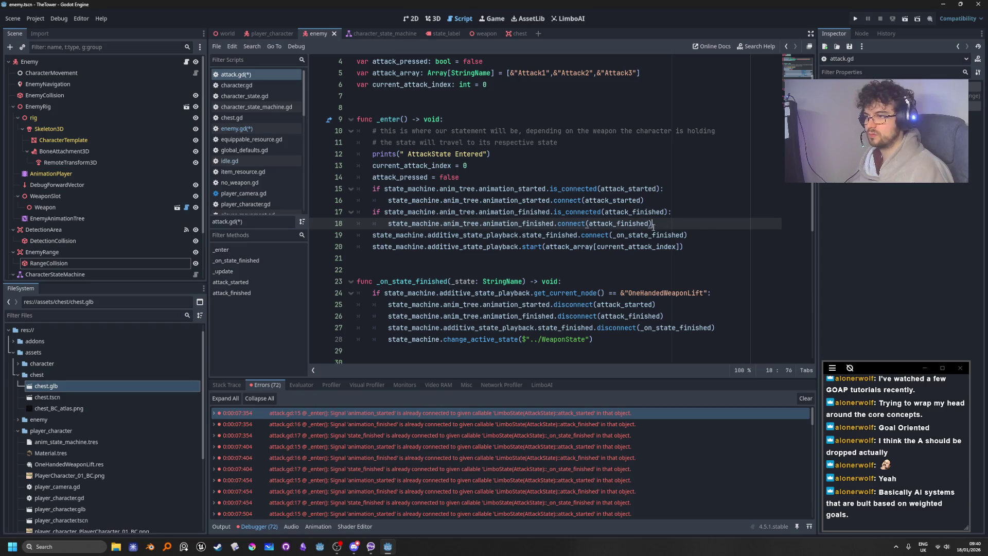
# Prefix the state_finished connect with 'if' and repeat the connect call indented beneath it
pyautogui.click(372, 235)
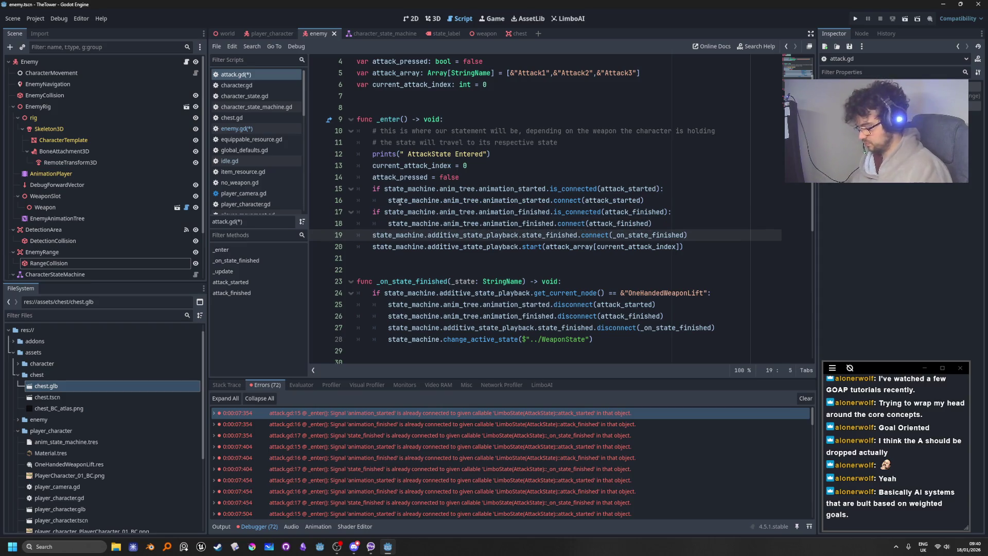
pyautogui.write('if')
pyautogui.moveTo(711, 232); pyautogui.dragTo(381, 235)
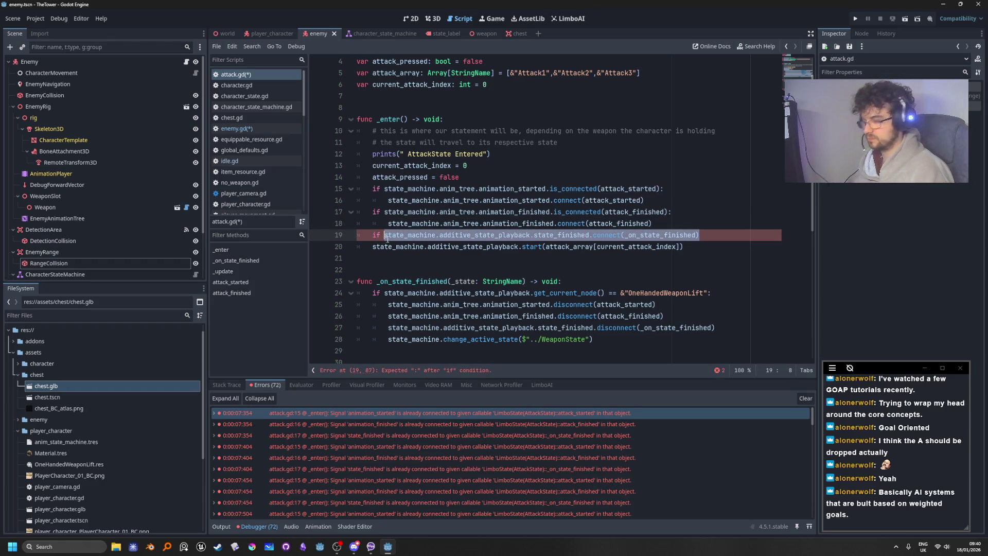
pyautogui.click(722, 232)
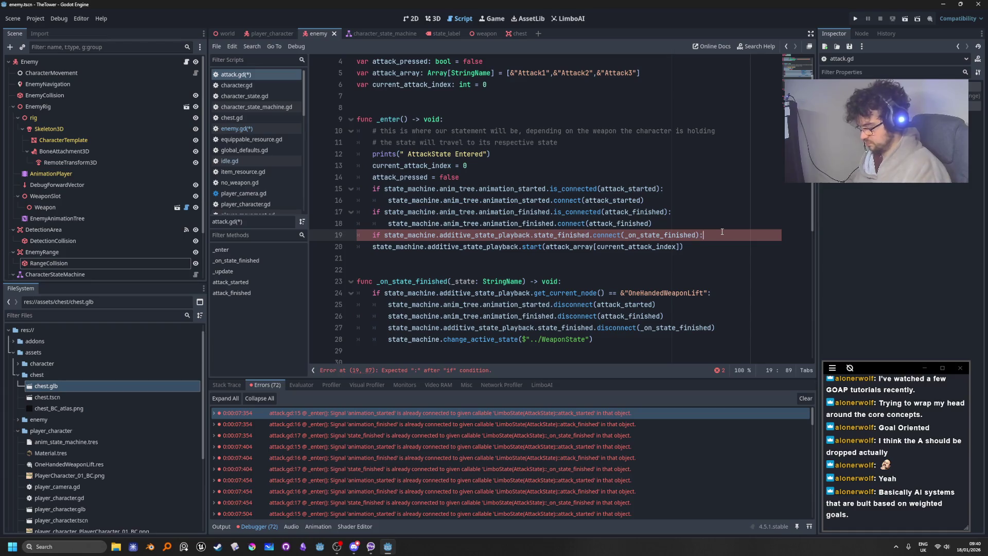
pyautogui.write(':')
pyautogui.press('Return')
pyautogui.hotkey('ctrl', 'v')
# Change the state_finished check's connect to is_connected, then return to the attack_started check
pyautogui.click(593, 236)
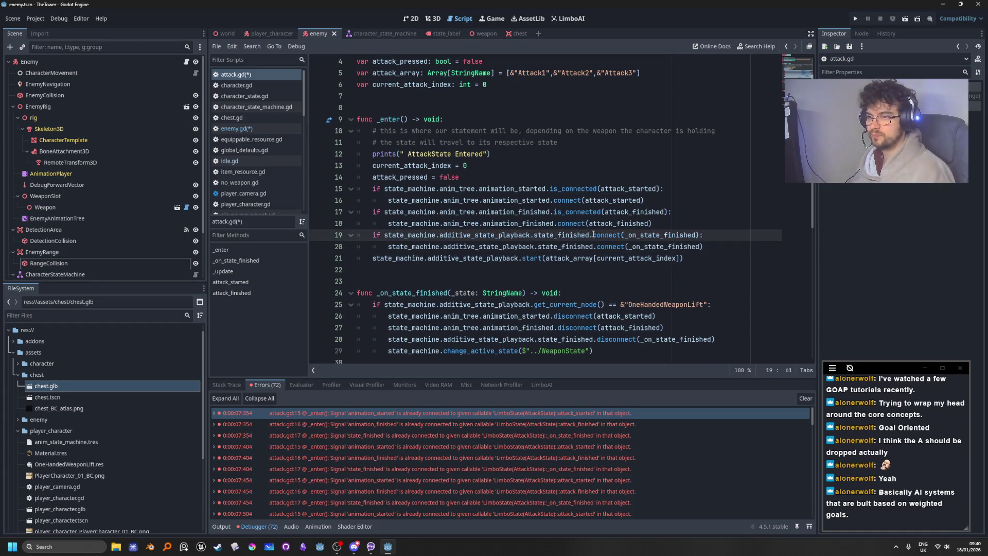
pyautogui.write('is_')
pyautogui.press('Right')
pyautogui.press('Right')
pyautogui.press('Right')
pyautogui.press('Return')
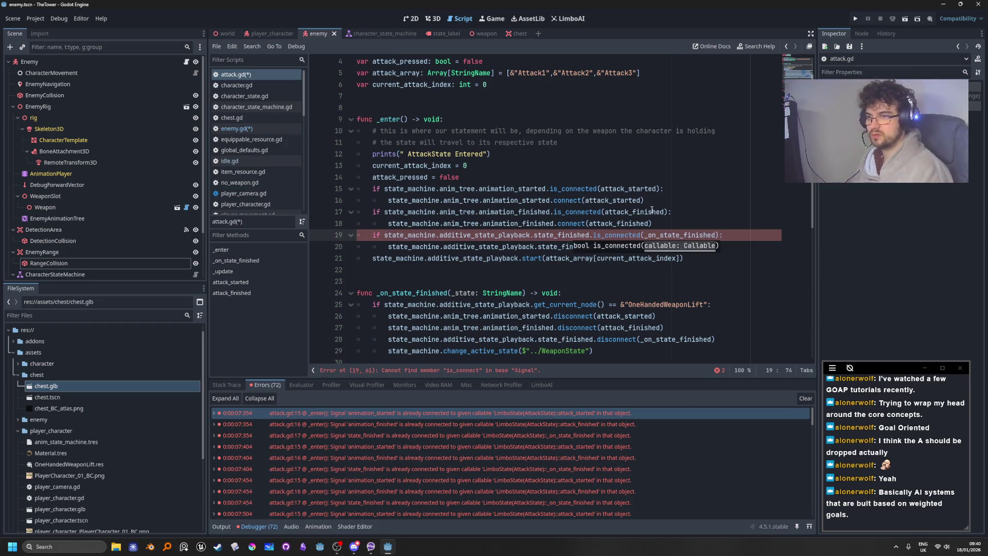
pyautogui.press('Up')
pyautogui.press('Up')
pyautogui.press('Up')
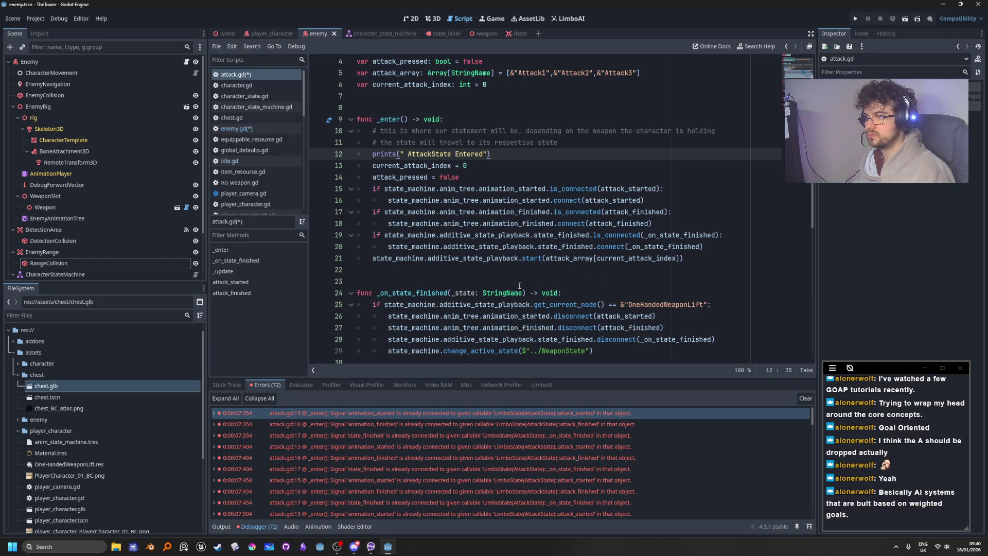
pyautogui.click(605, 212)
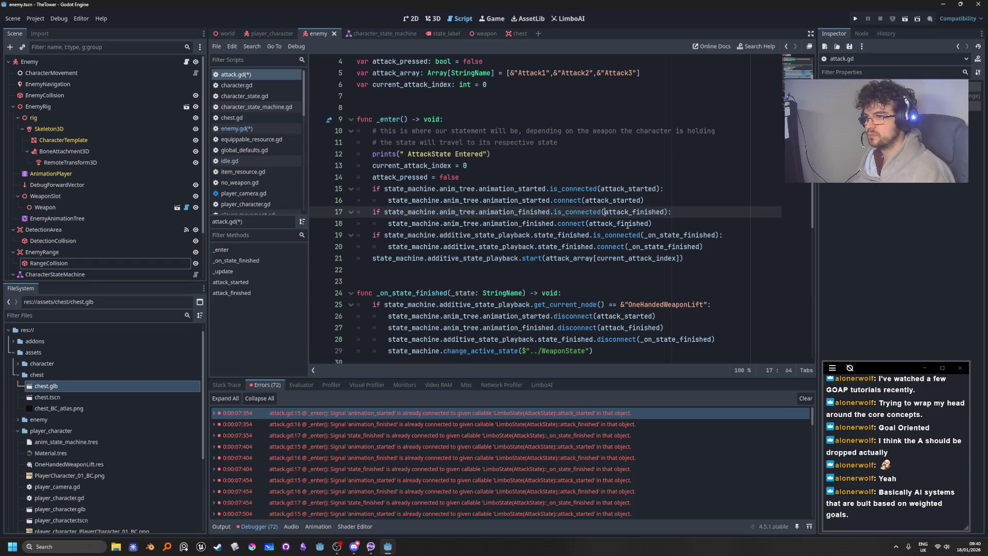
pyautogui.click(713, 187)
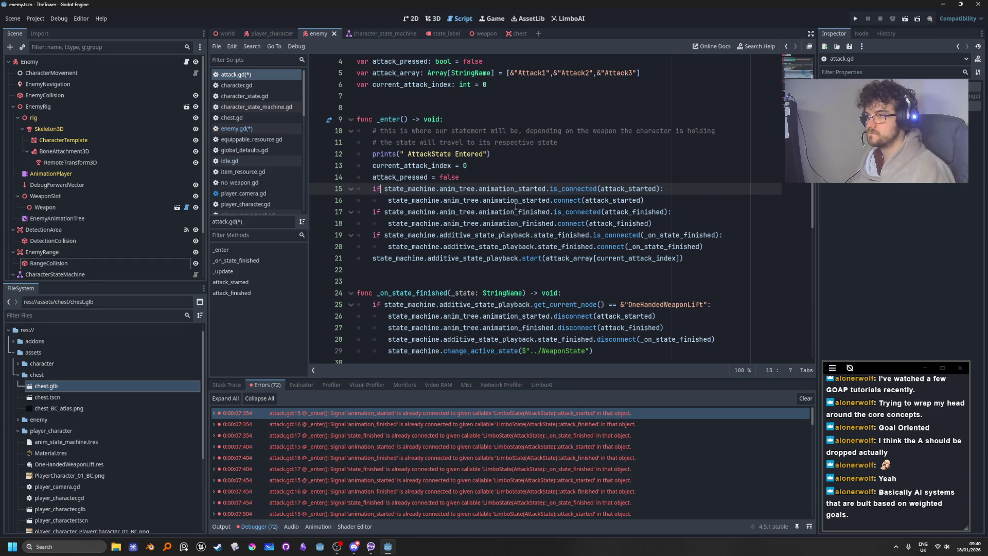
# Add 'not' to the is_connected checks on lines 15, 17 and 19, then run the game
pyautogui.write('not')
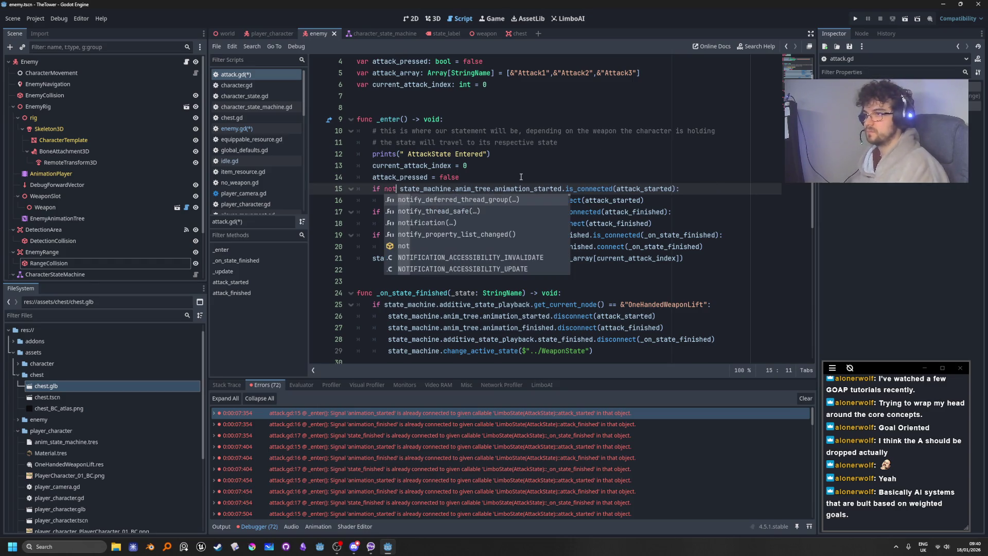
pyautogui.press('Escape')
pyautogui.click(381, 211)
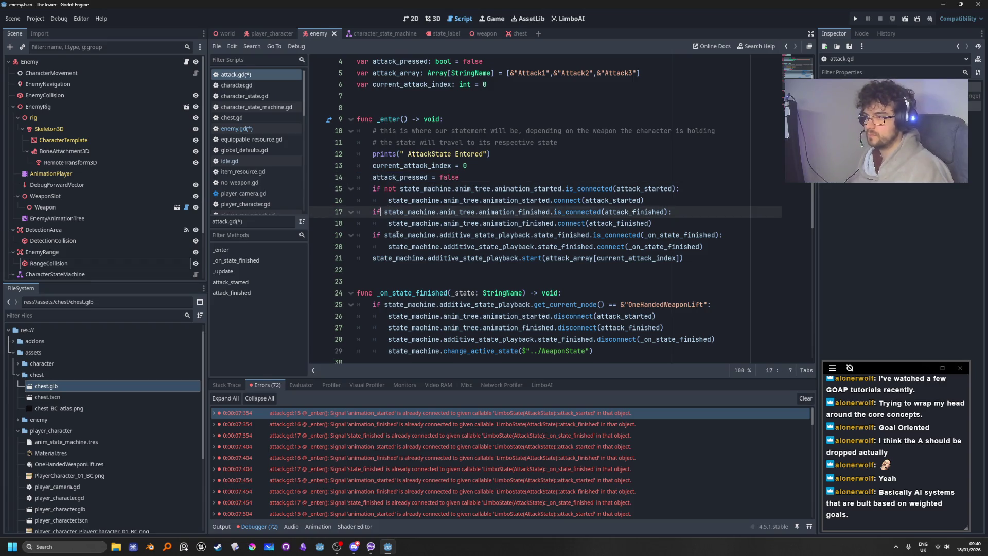
pyautogui.keyDown('alt'); pyautogui.click(381, 235); pyautogui.keyUp('alt')
pyautogui.write('not')
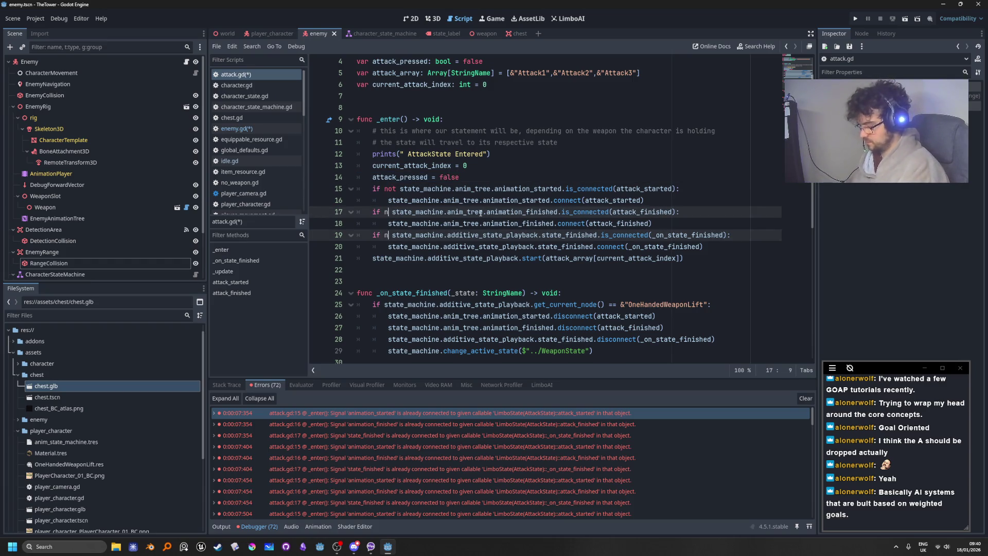
pyautogui.click(519, 131)
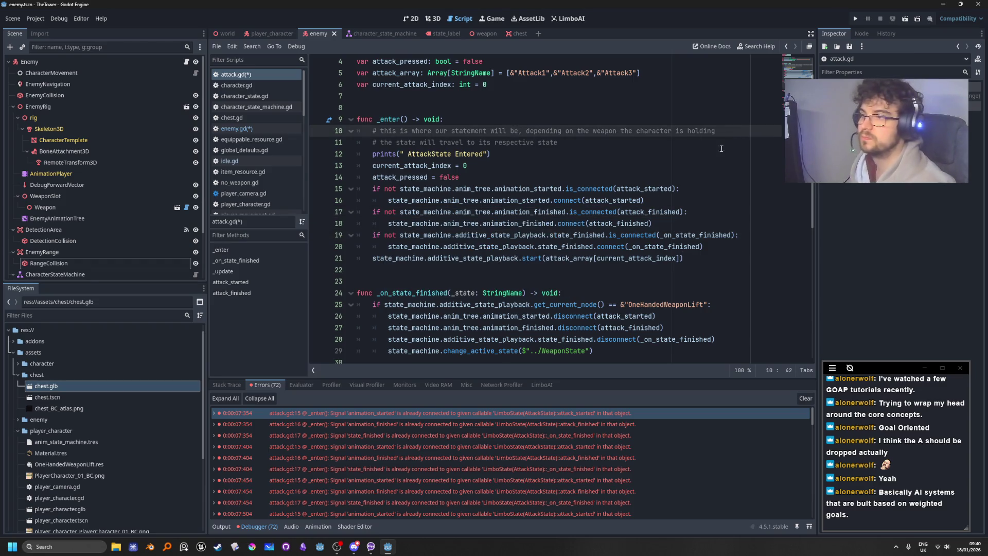
pyautogui.click(855, 18)
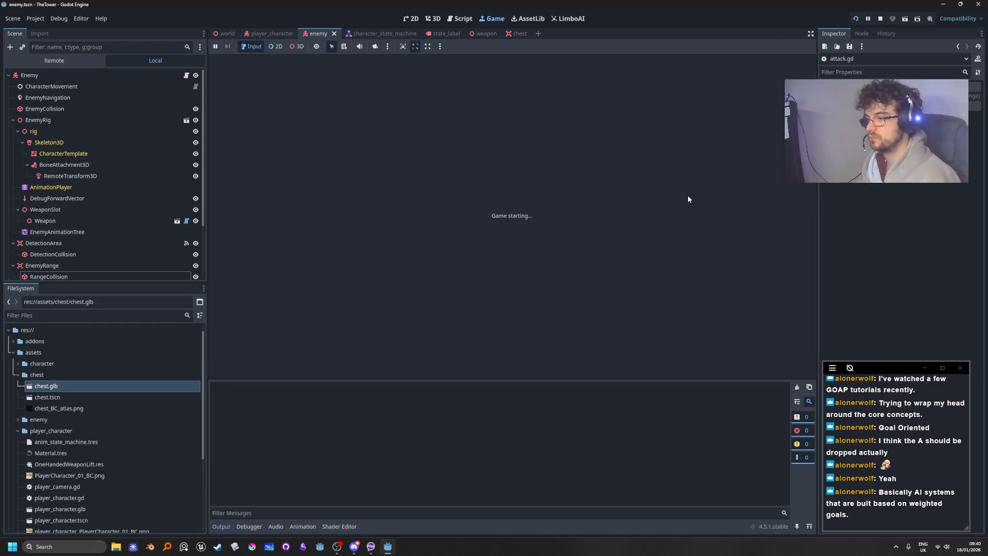
# Walk the player with W and D past the attacking enemy, then stop the game
pyautogui.press('w')
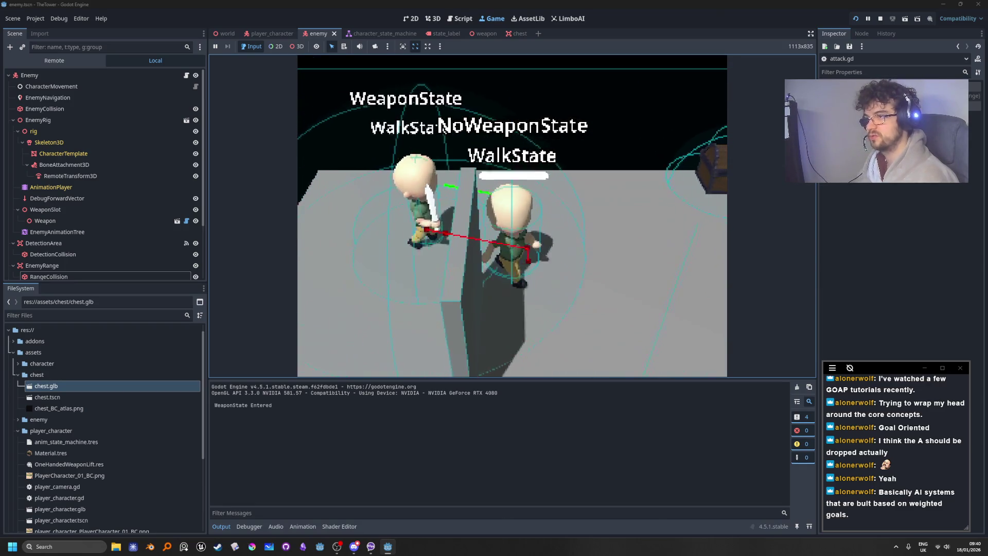
pyautogui.press('d')
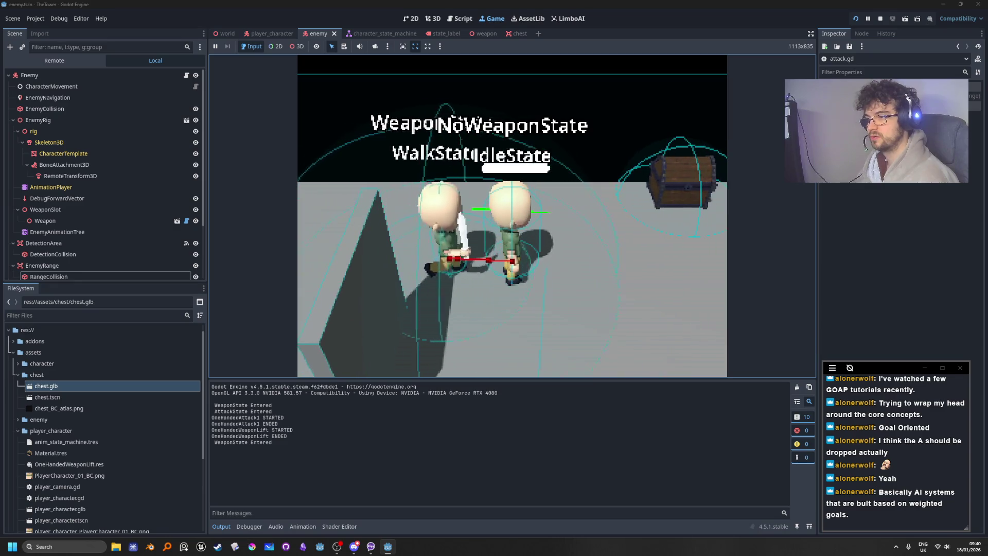
pyautogui.press('w')
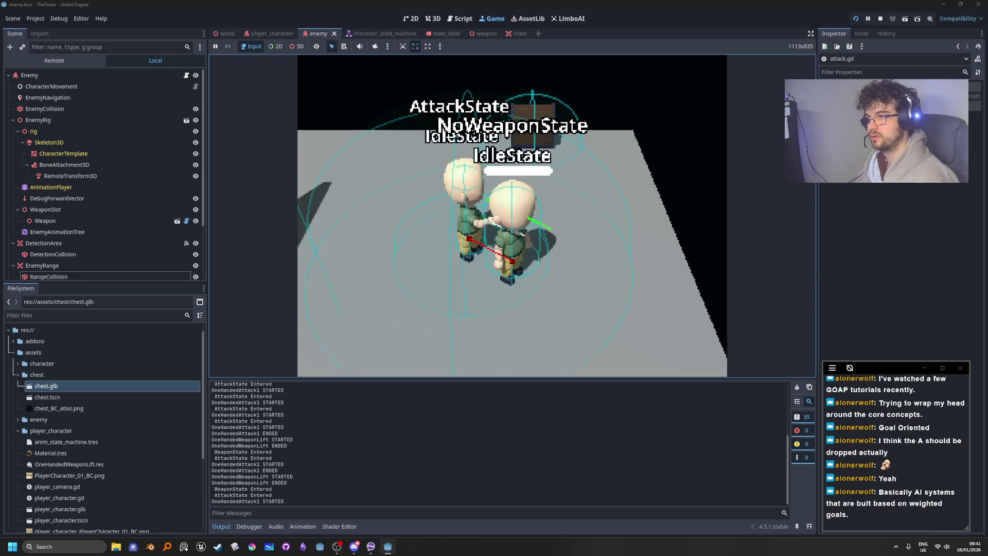
pyautogui.click(881, 18)
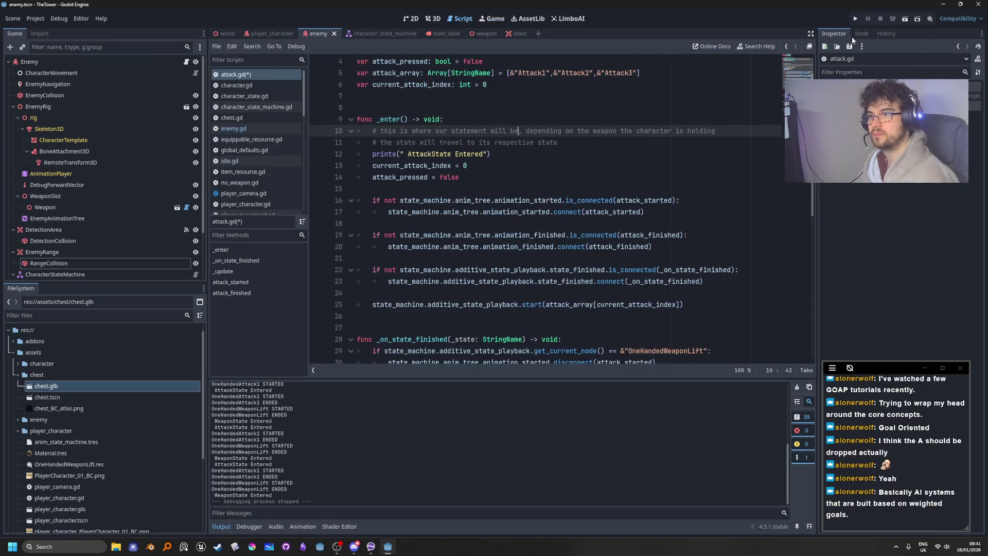
# Delete the 'AttackState Entered' print line from attack.gd
pyautogui.press('Down')
pyautogui.press('Down')
pyautogui.press('Down')
pyautogui.scroll(-1, 585, 206)
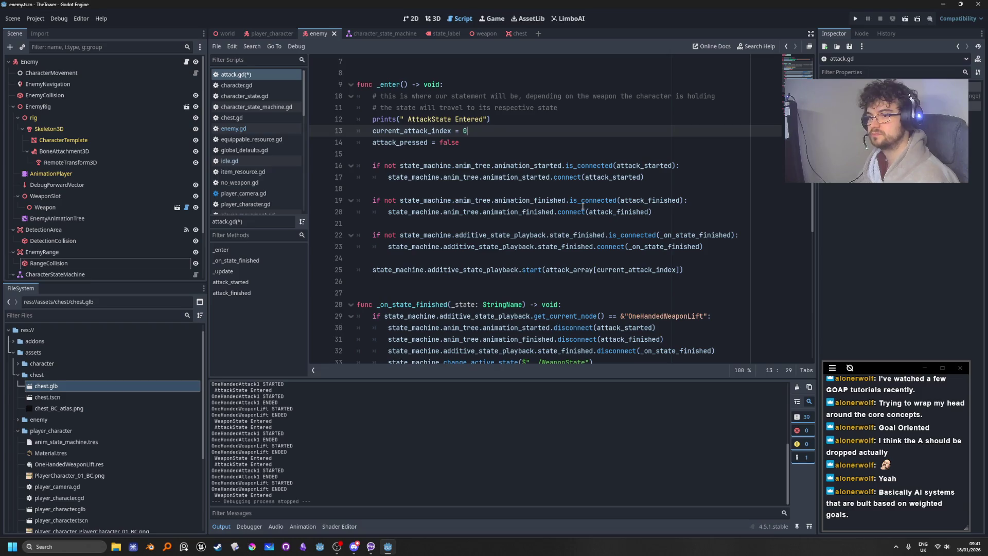
pyautogui.click(556, 139)
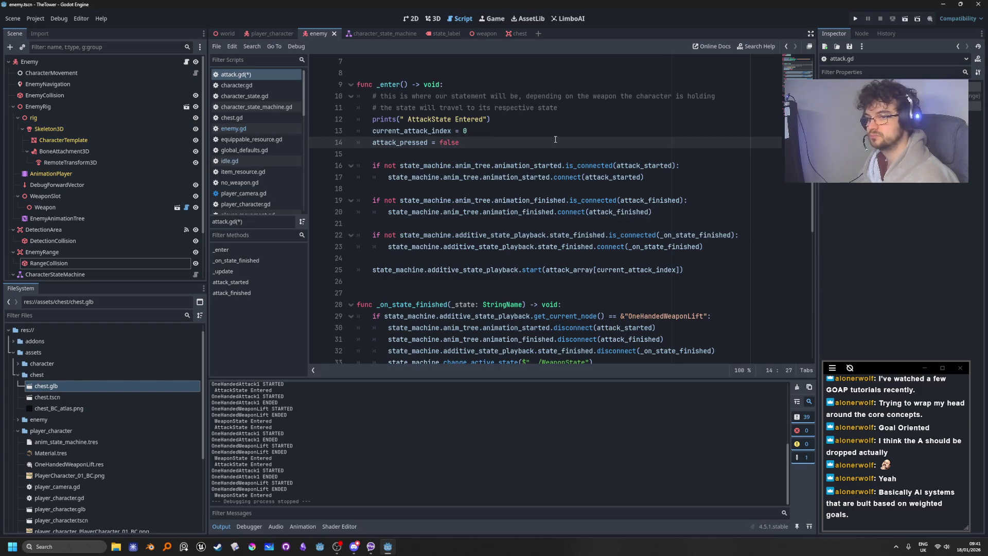
pyautogui.click(502, 133)
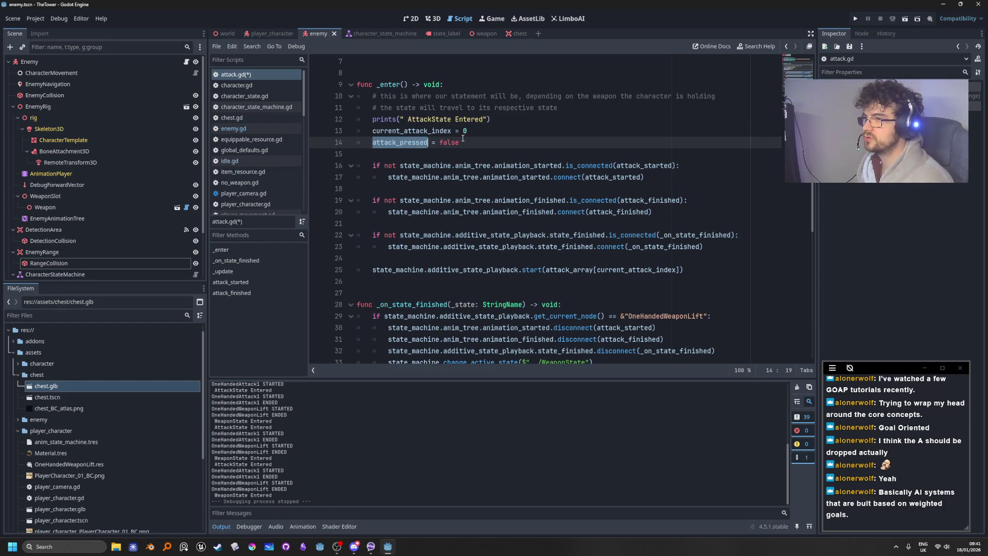
pyautogui.click(497, 116)
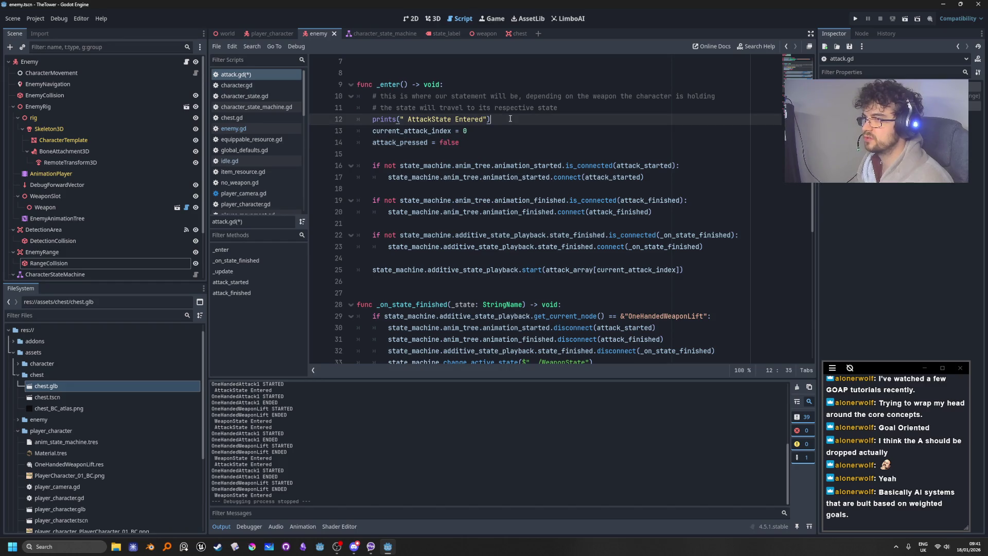
pyautogui.tripleClick(510, 119)
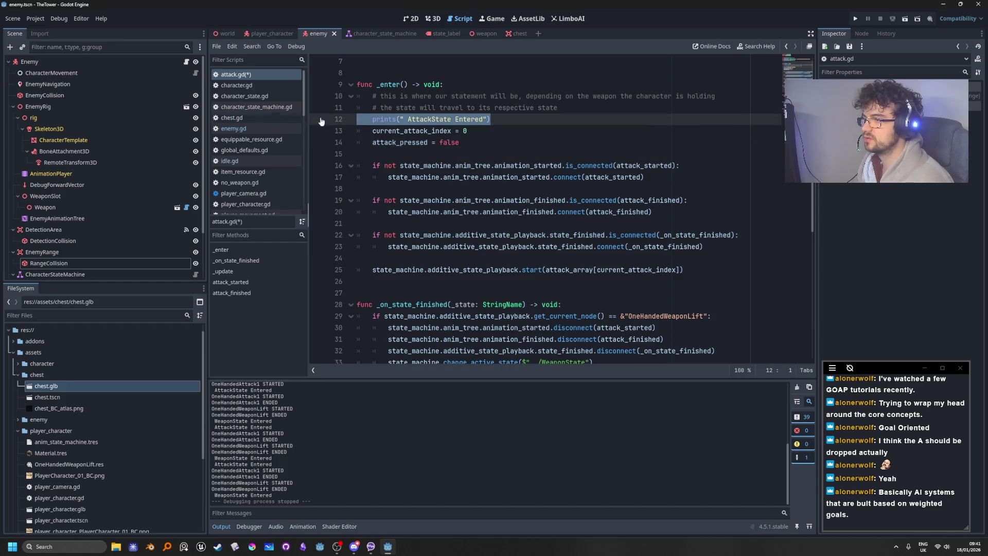
pyautogui.press('BackSpace')
pyautogui.press('BackSpace')
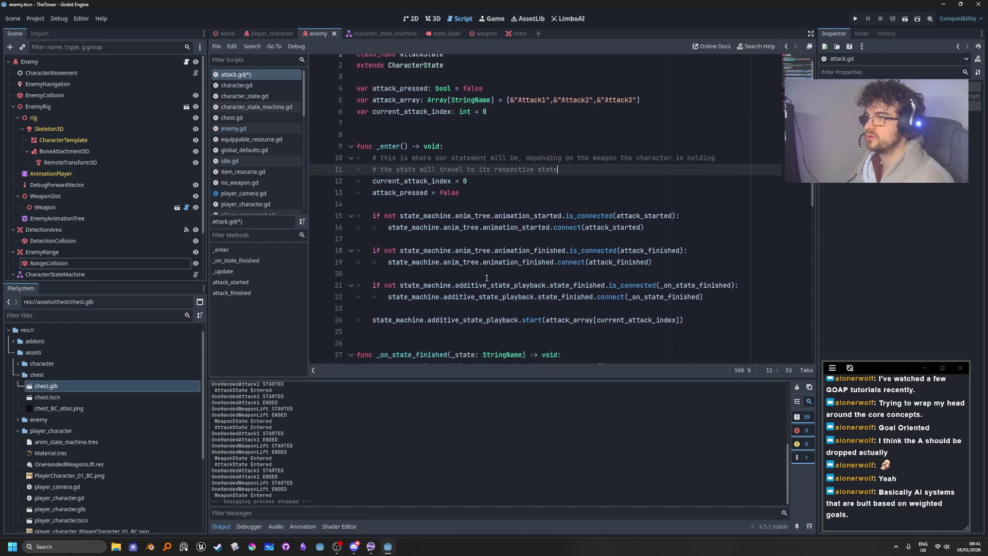
# Remove the STARTED and ENDED debug print lines further down in attack.gd
pyautogui.scroll(-5, 547, 316)
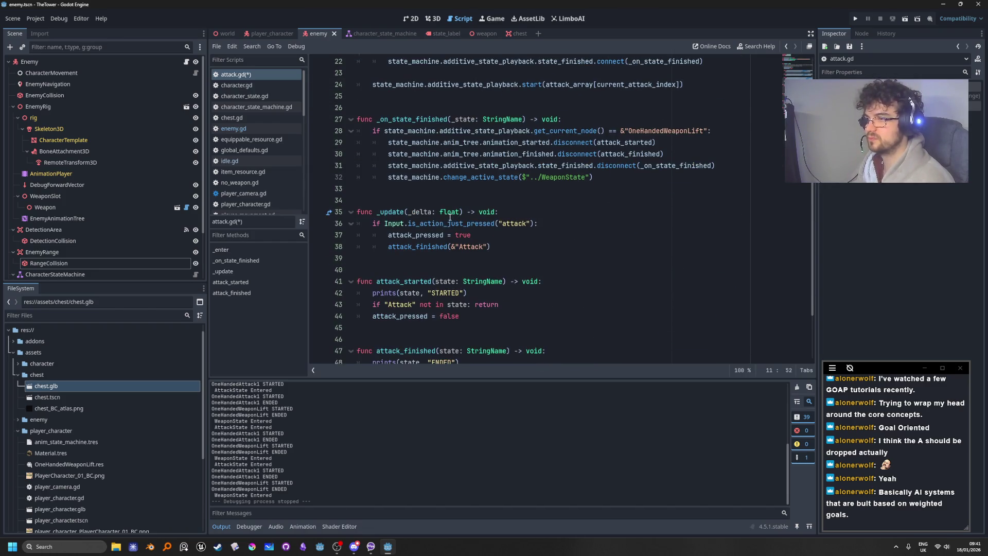
pyautogui.scroll(-3, 546, 253)
pyautogui.tripleClick(503, 200)
pyautogui.press('BackSpace')
pyautogui.press('BackSpace')
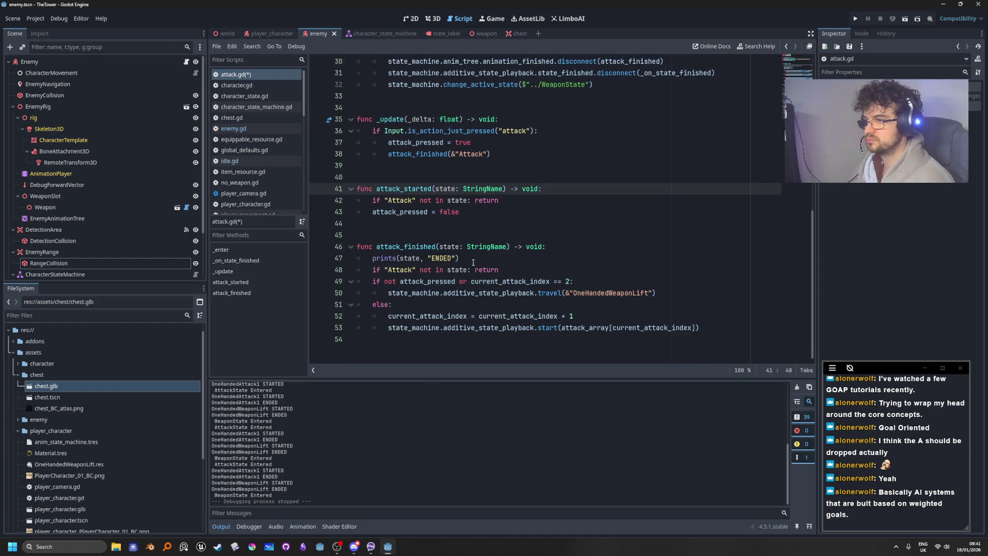
pyautogui.tripleClick(473, 263)
pyautogui.press('BackSpace')
pyautogui.press('BackSpace')
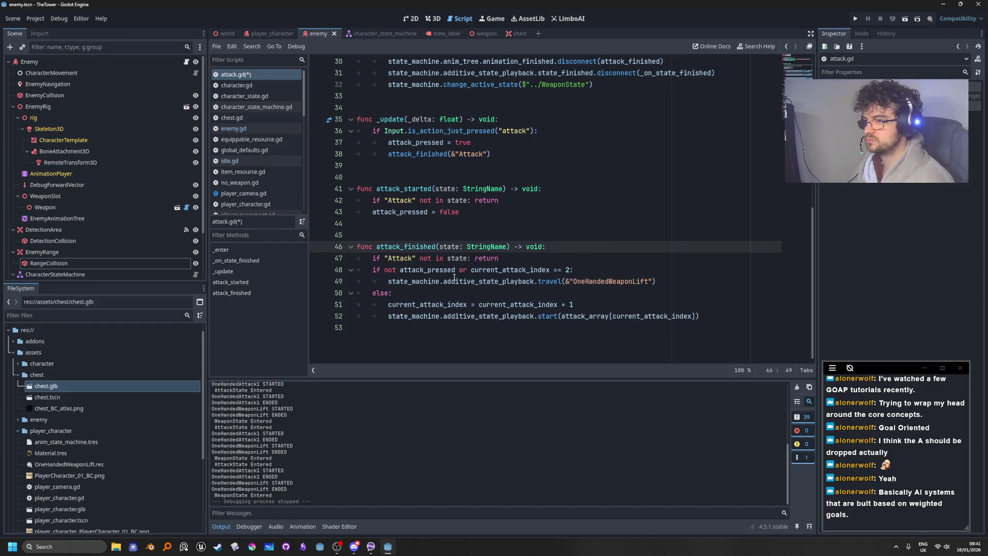
# Review the attack_finished guard on line 18, then switch to enemy.gd
pyautogui.scroll(7, 567, 164)
pyautogui.click(601, 153)
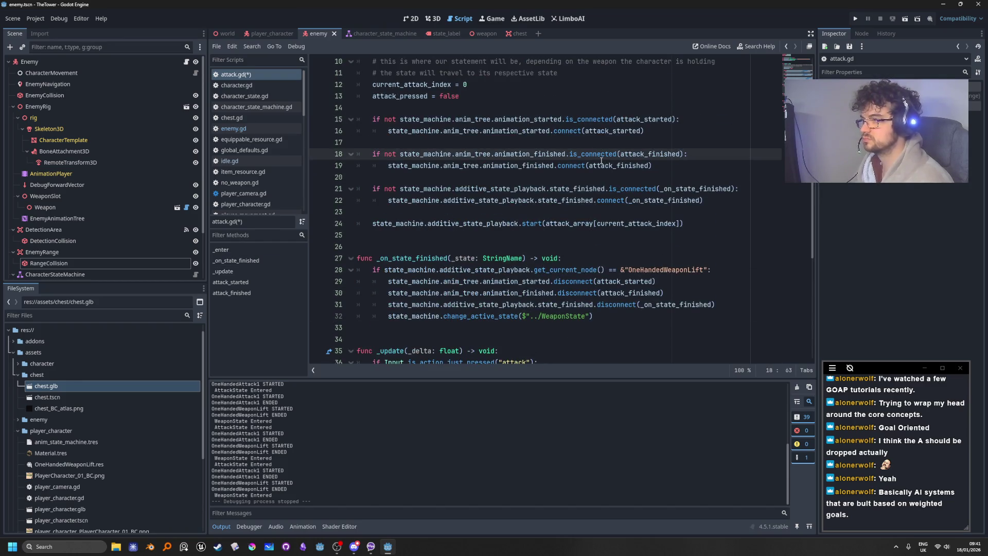
pyautogui.moveTo(599, 155)
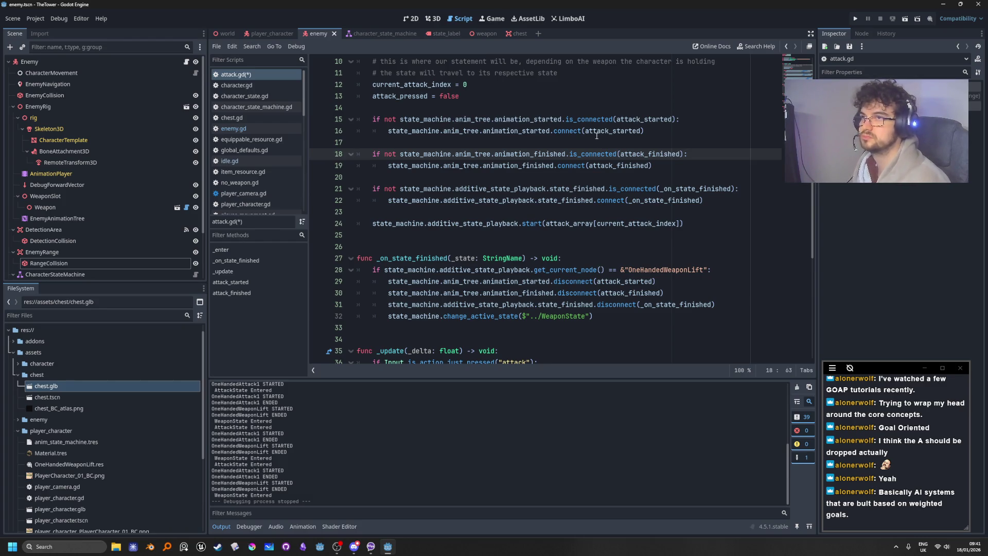
pyautogui.scroll(-3, 141, 232)
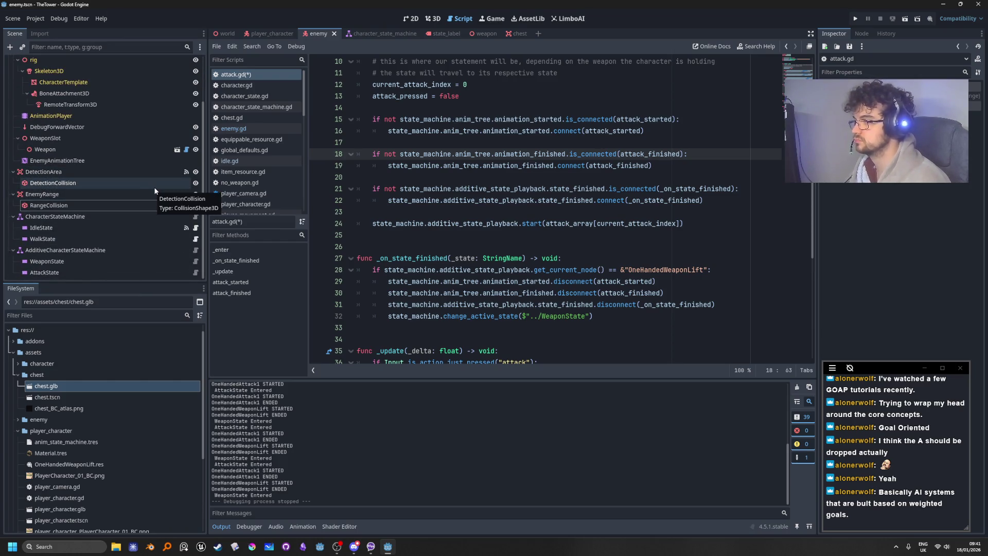
pyautogui.scroll(3, 150, 232)
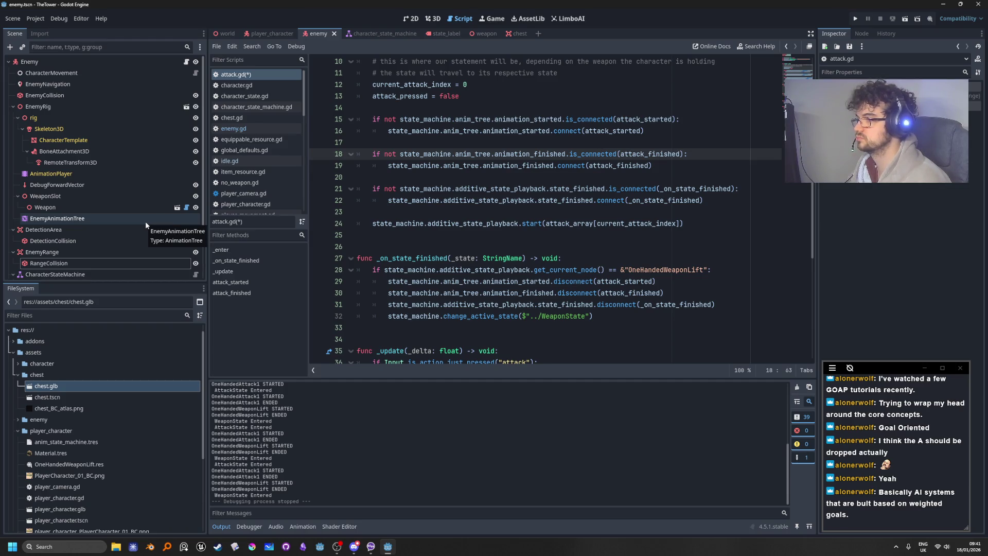
pyautogui.click(186, 62)
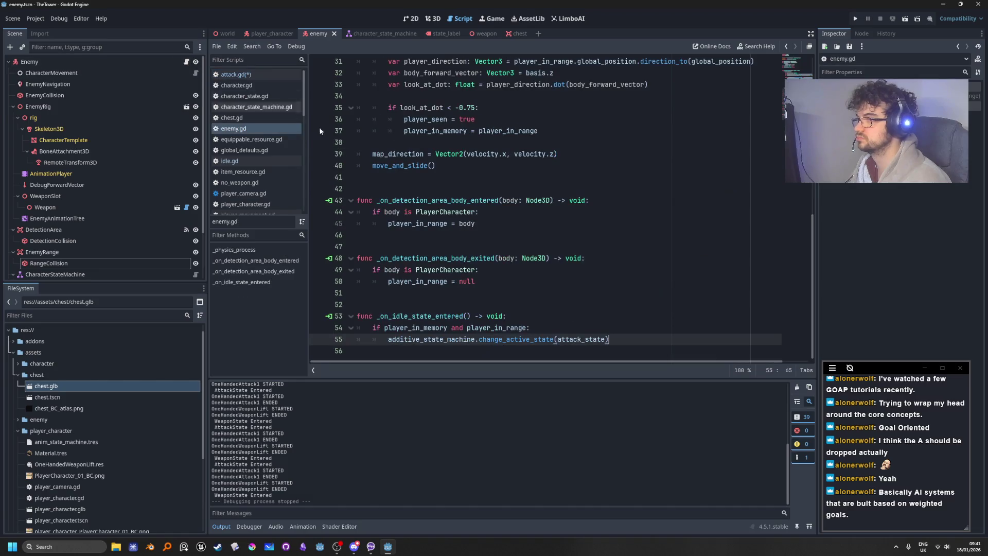
pyautogui.scroll(4, 548, 267)
pyautogui.scroll(-4, 447, 201)
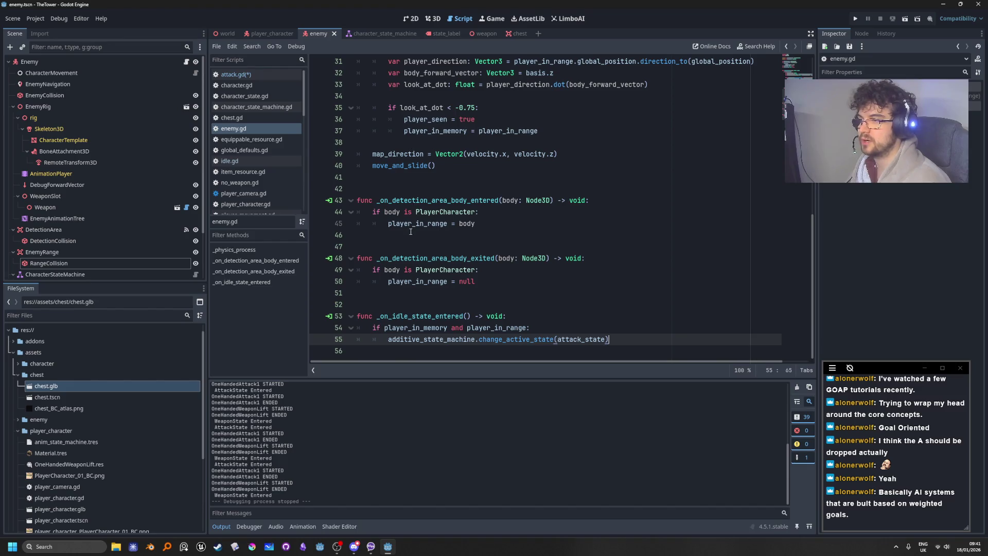
pyautogui.doubleClick(438, 200)
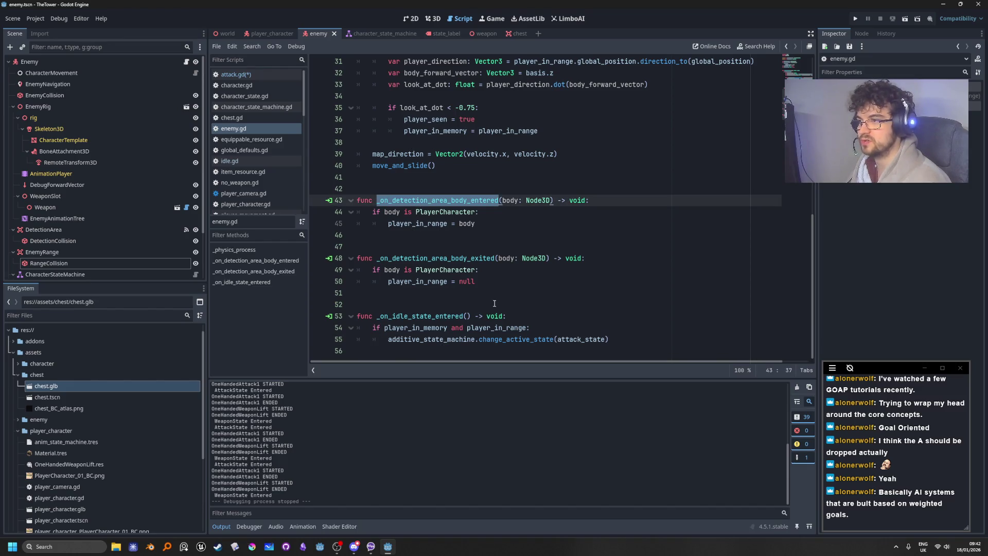
pyautogui.doubleClick(428, 213)
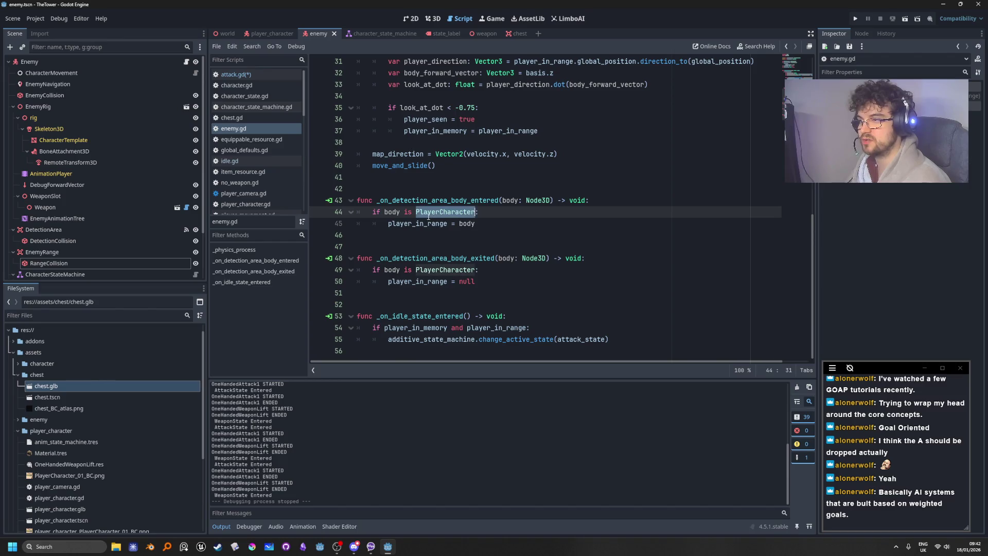
pyautogui.doubleClick(432, 223)
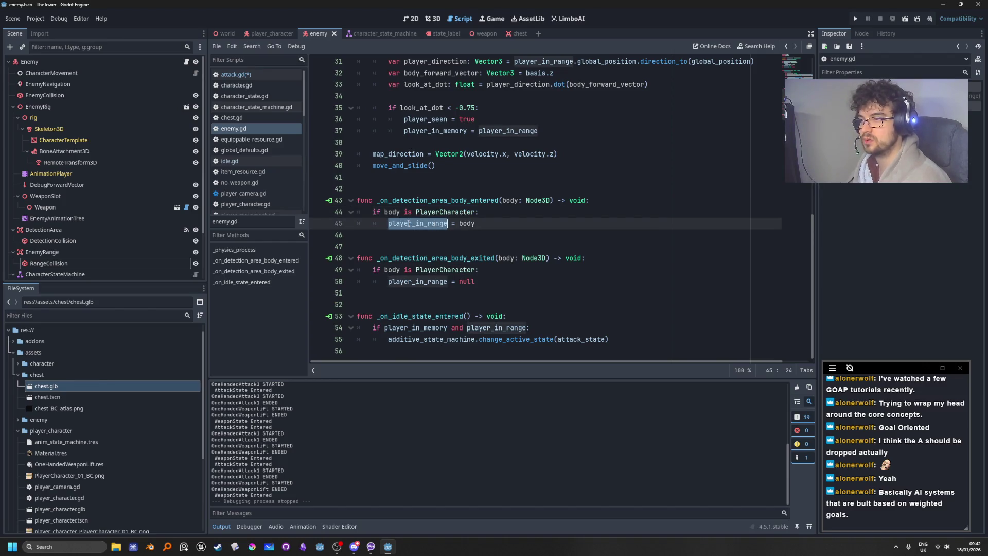
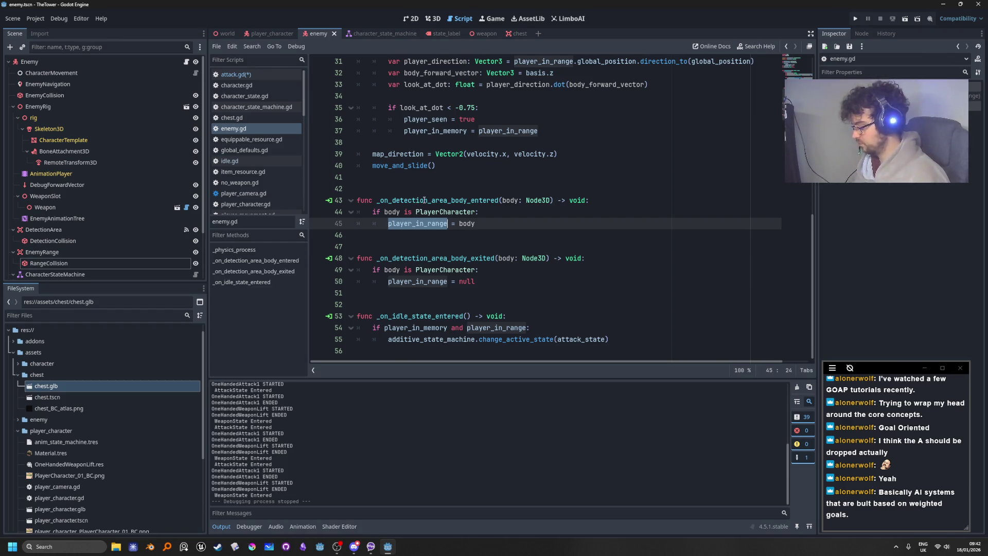
# Replace all 7 occurrences of player_in_range with player_detected in enemy.gd using Ctrl+R
pyautogui.hotkey('ctrl', 'r')
pyautogui.write('p')
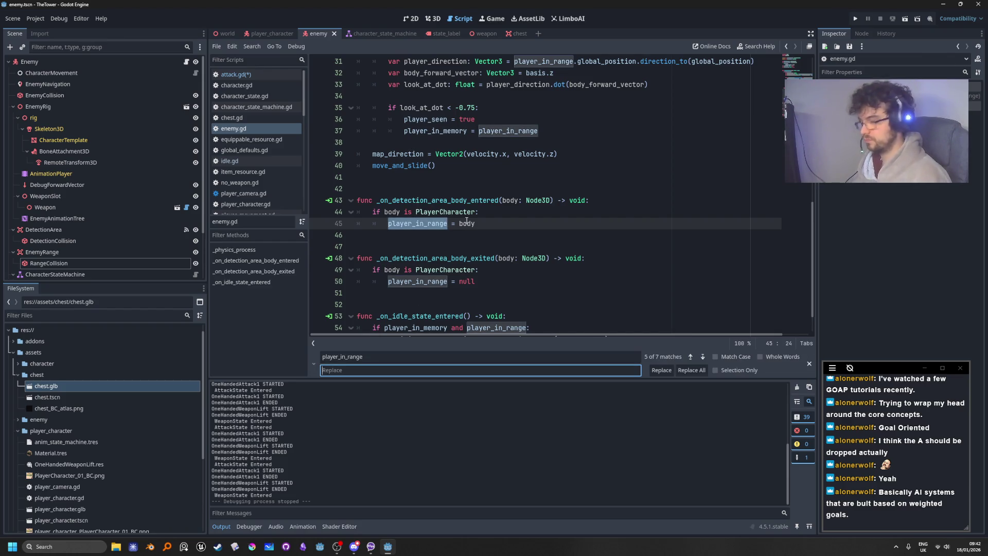
pyautogui.write('layer_detexct')
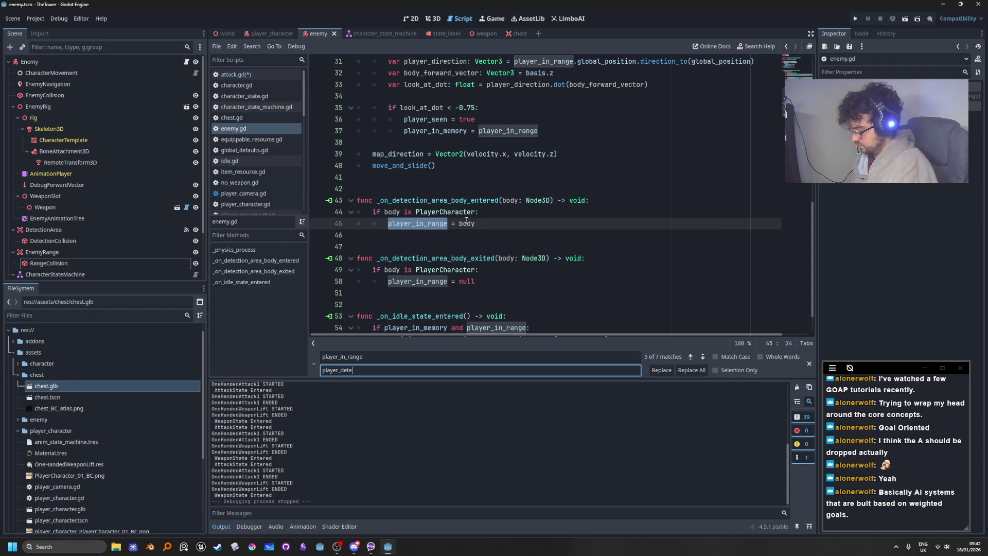
pyautogui.write('ed')
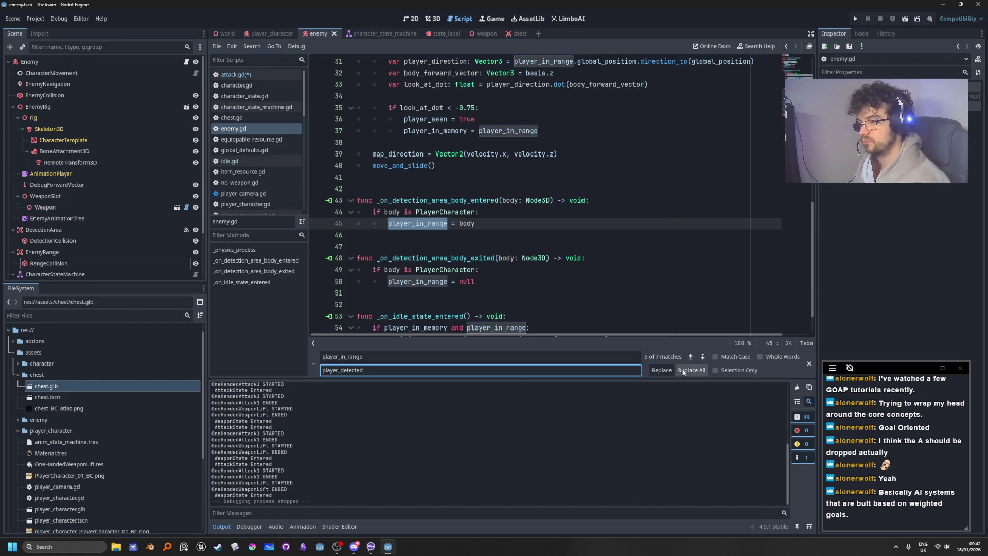
pyautogui.click(683, 372)
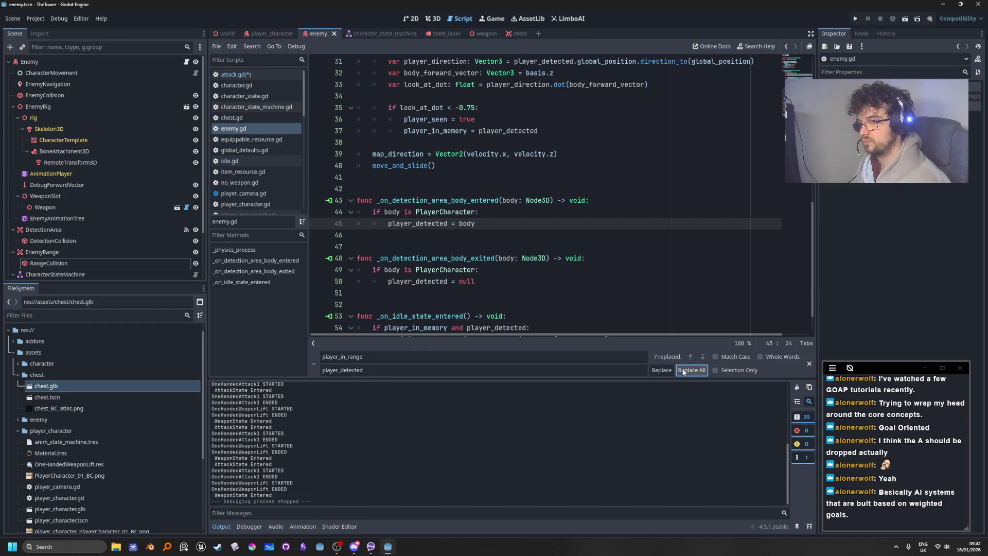
pyautogui.click(566, 247)
pyautogui.scroll(1, 498, 265)
pyautogui.scroll(5, 498, 264)
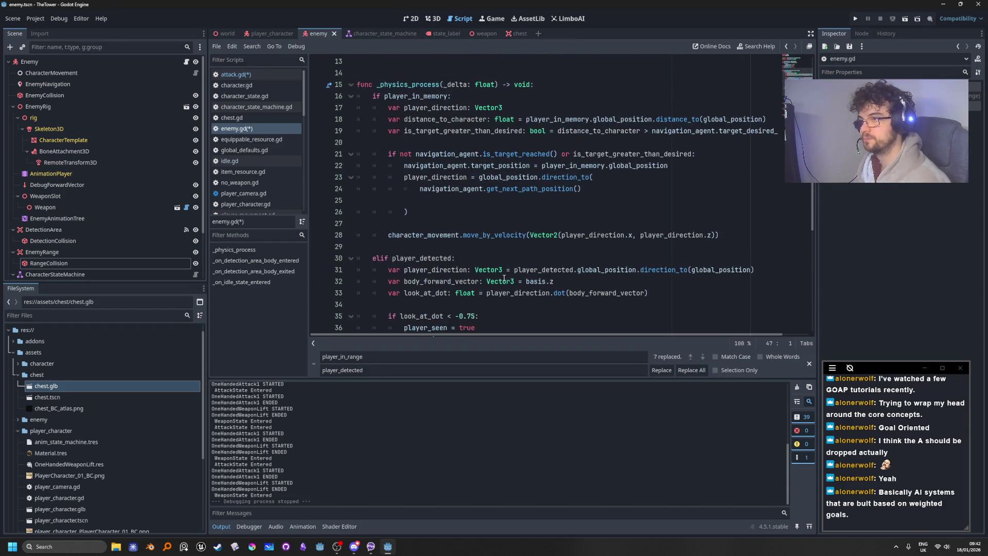
pyautogui.scroll(1, 504, 278)
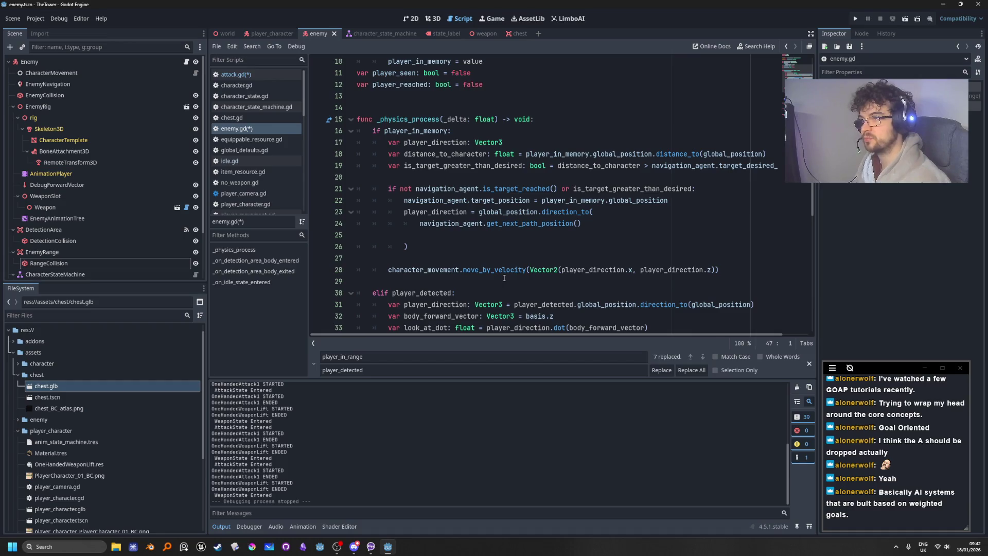
pyautogui.scroll(2, 504, 278)
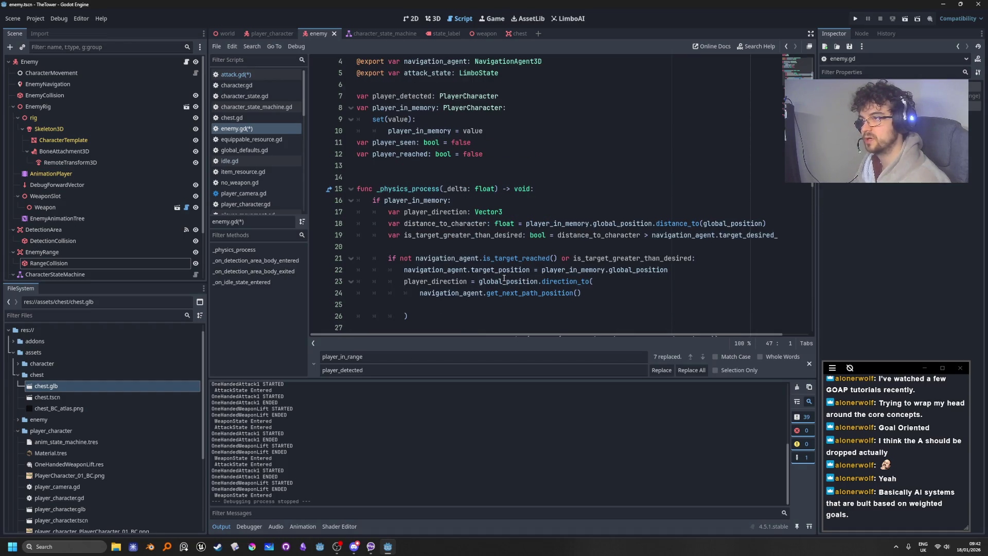
pyautogui.scroll(-1, 504, 278)
pyautogui.scroll(-5, 446, 215)
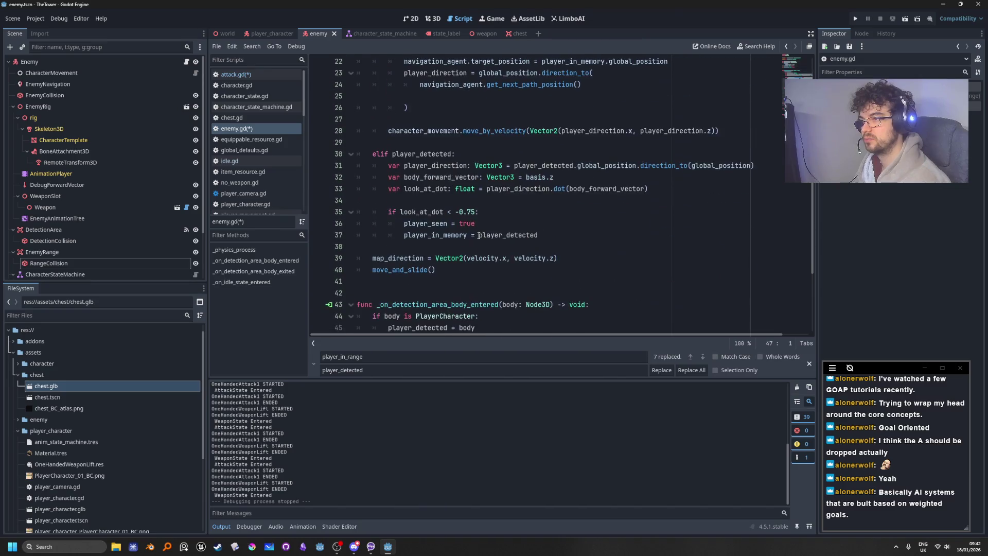
pyautogui.scroll(2, 448, 180)
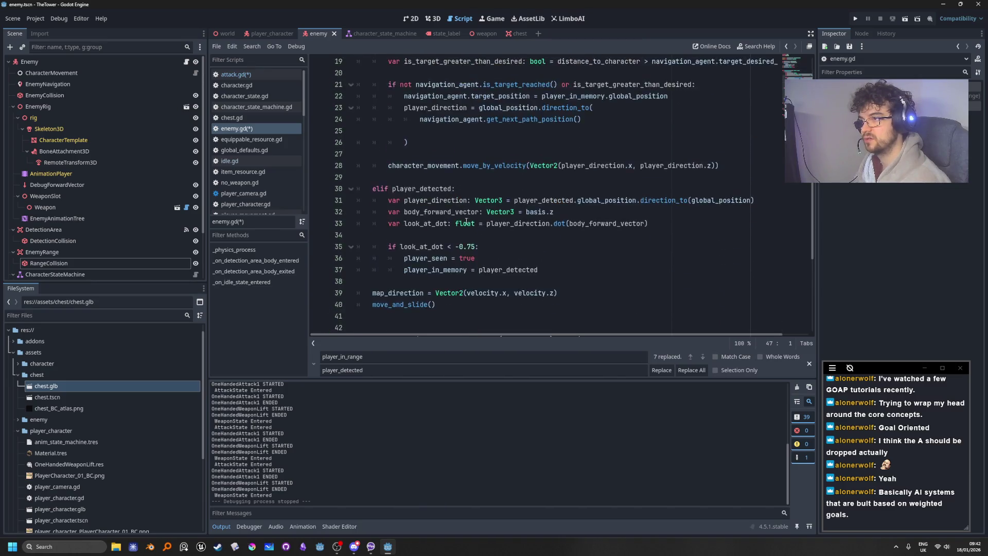
pyautogui.scroll(-2, 470, 233)
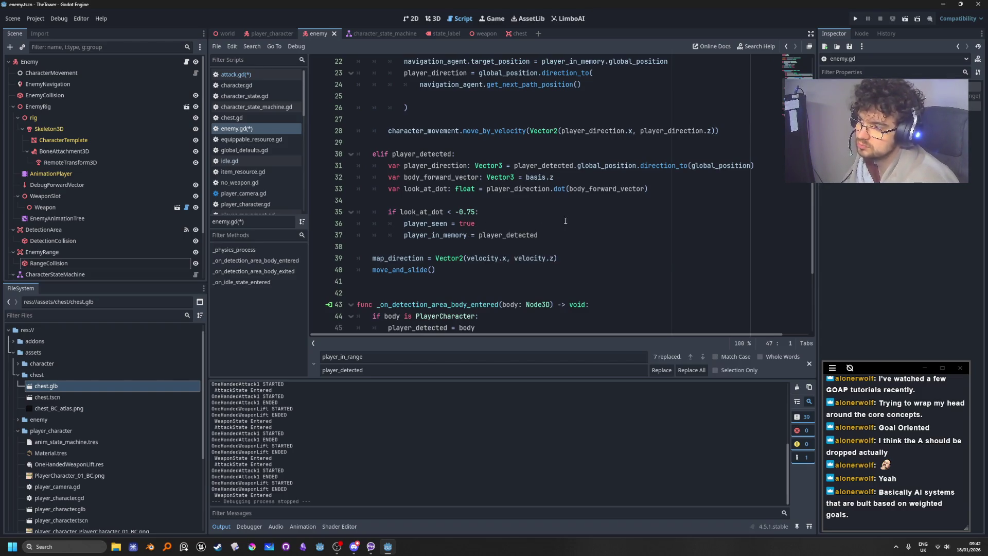
pyautogui.scroll(-1, 583, 218)
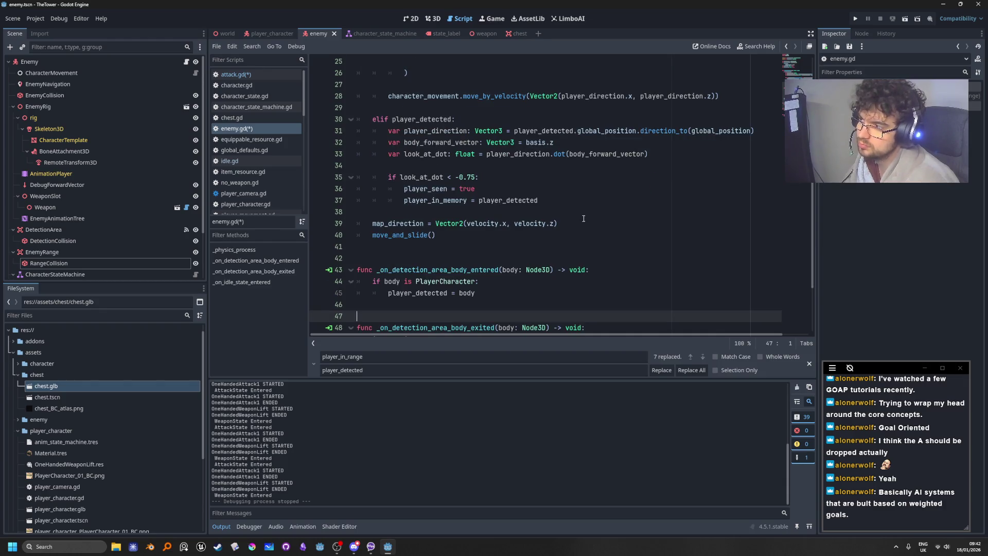
pyautogui.scroll(5, 579, 230)
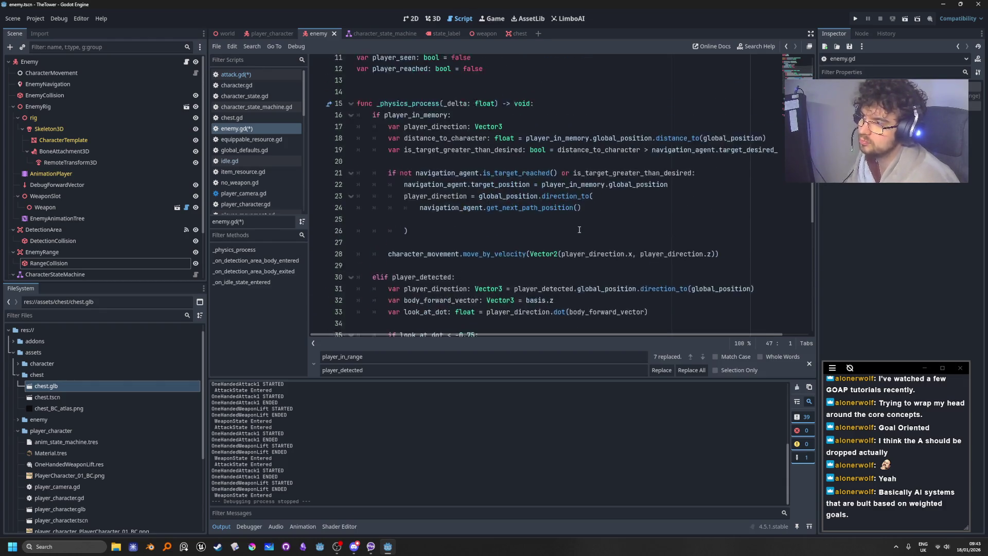
pyautogui.scroll(-4, 579, 230)
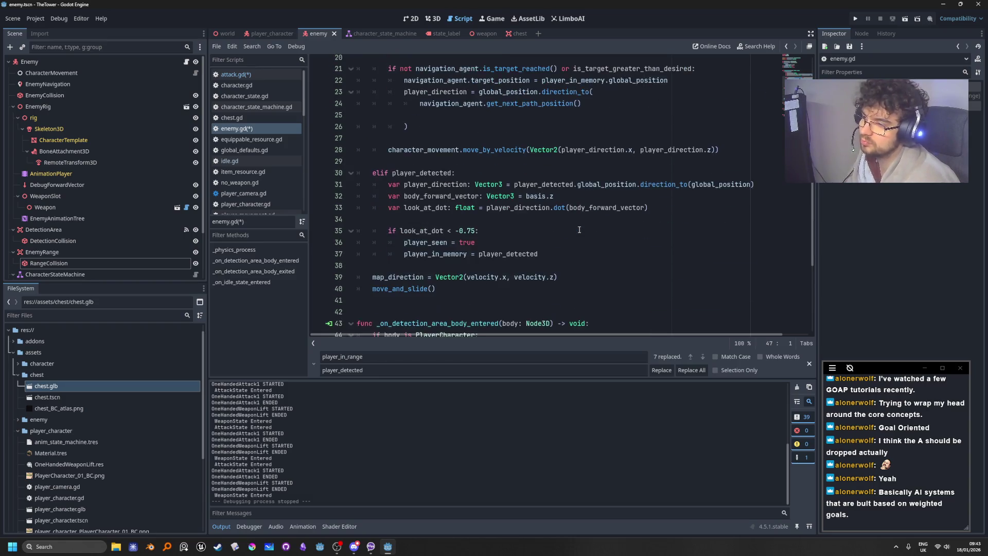
pyautogui.scroll(-2, 579, 229)
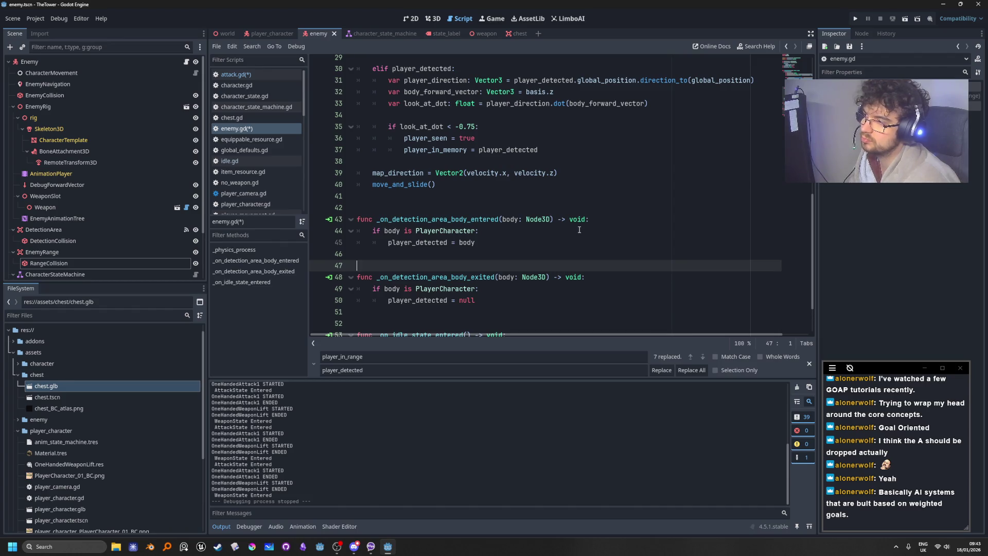
pyautogui.scroll(6, 579, 229)
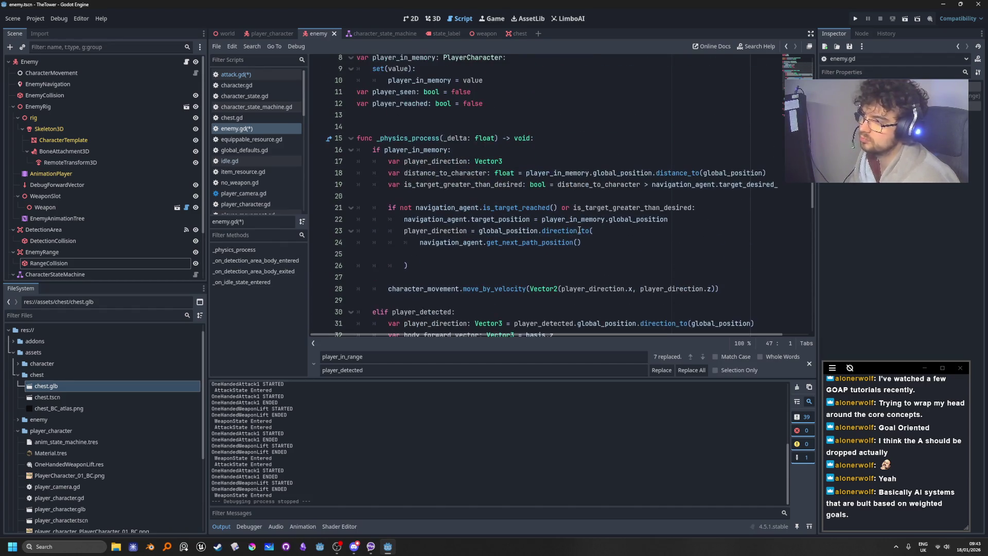
pyautogui.scroll(-1, 452, 265)
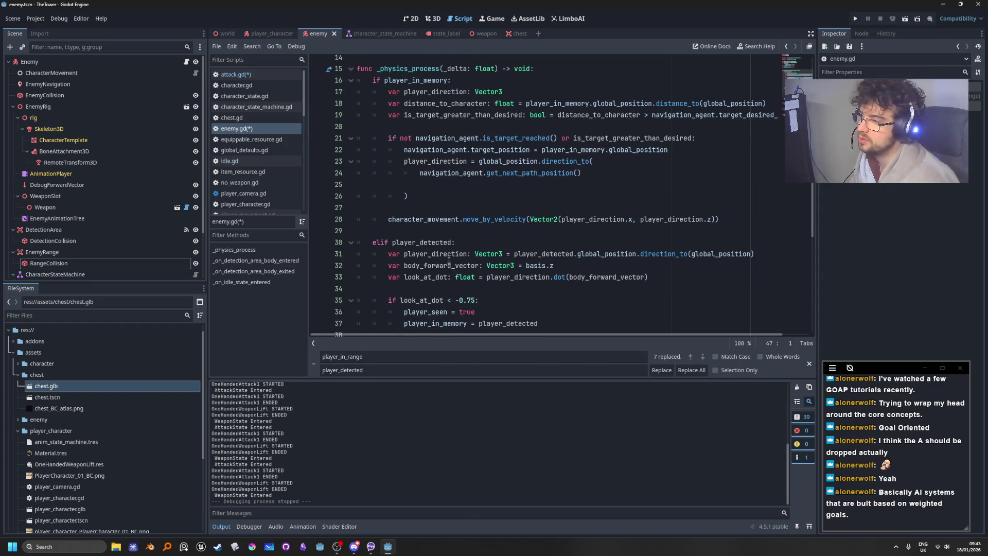
pyautogui.doubleClick(376, 242)
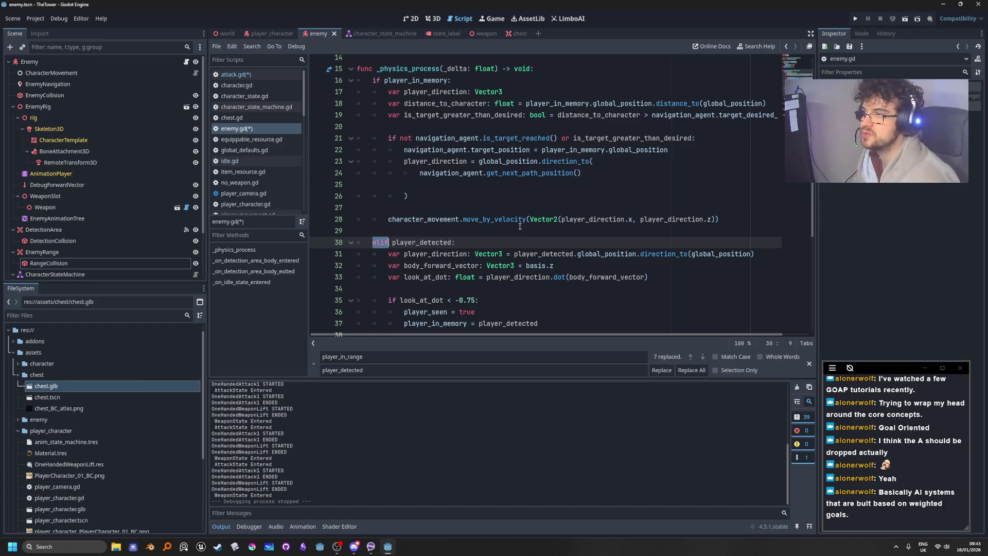
pyautogui.moveTo(521, 225)
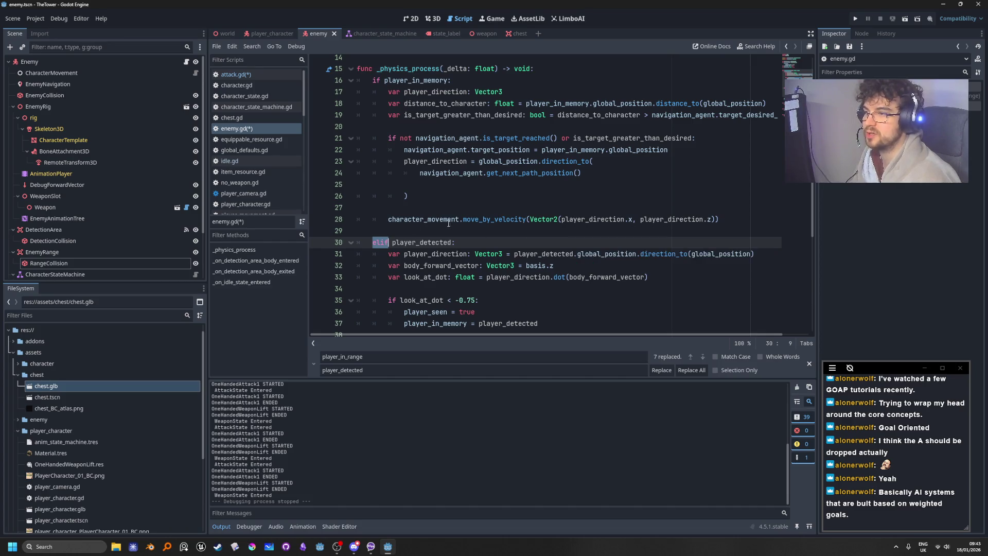
pyautogui.scroll(-3, 556, 242)
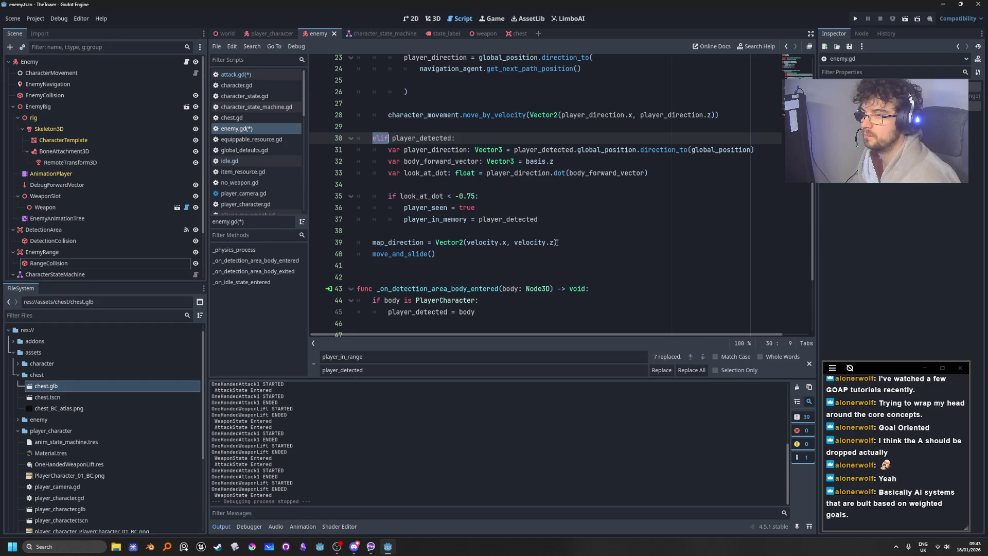
pyautogui.scroll(-1, 557, 242)
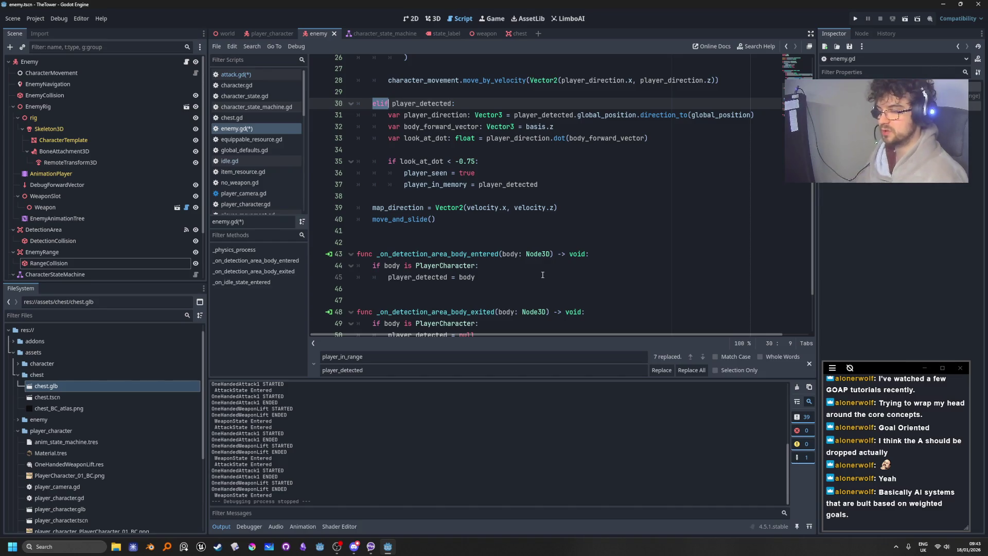
pyautogui.scroll(-1, 544, 273)
pyautogui.scroll(-2, 543, 273)
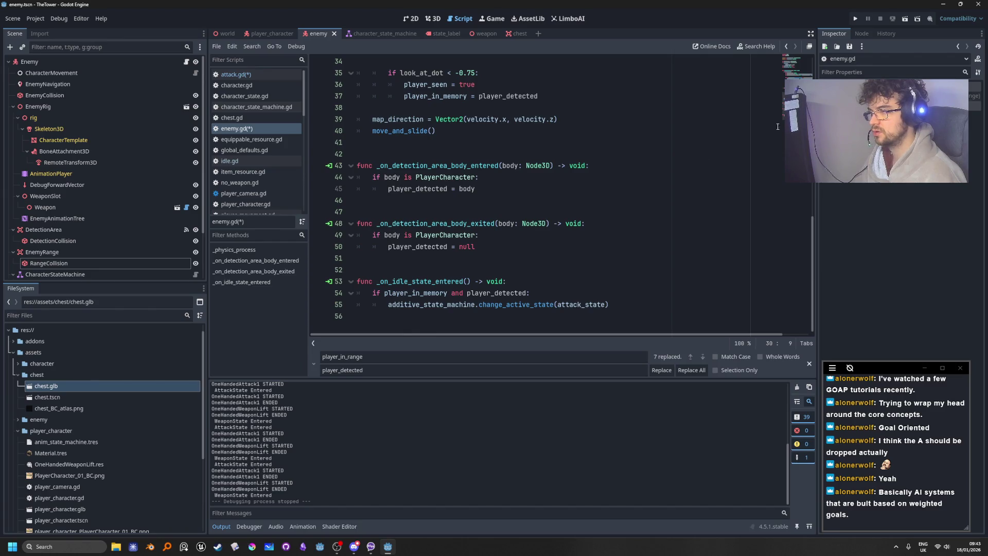
pyautogui.press('F5')
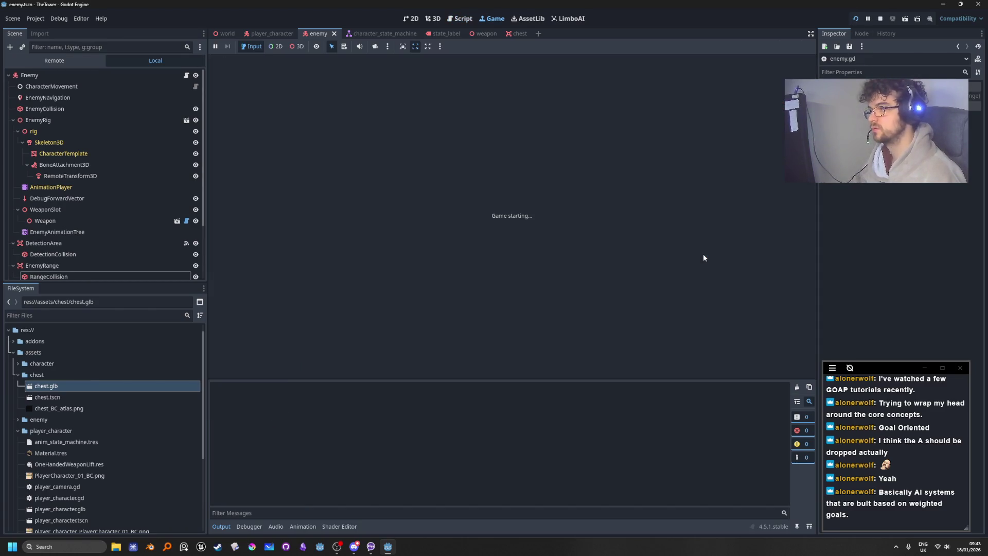
pyautogui.press('w')
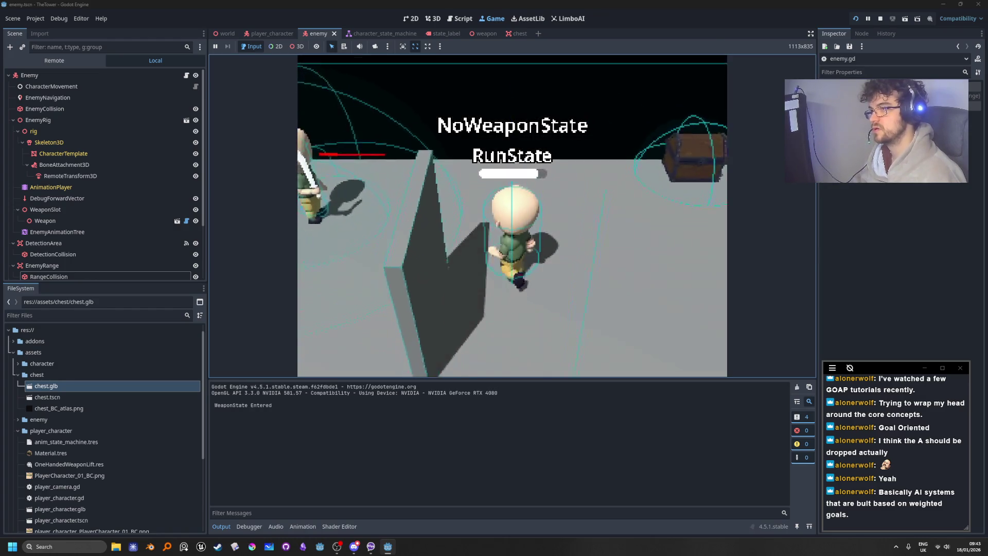
pyautogui.press('d')
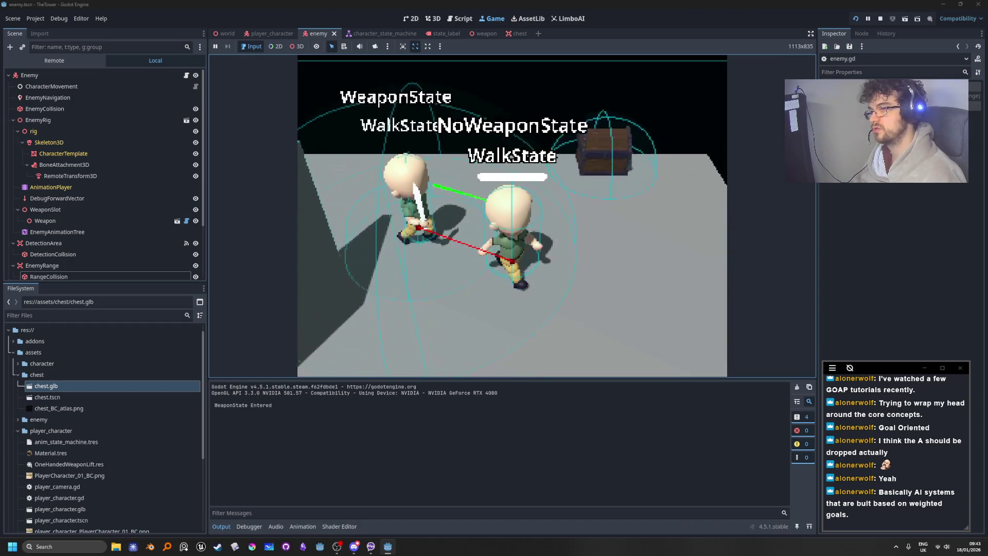
pyautogui.press('s')
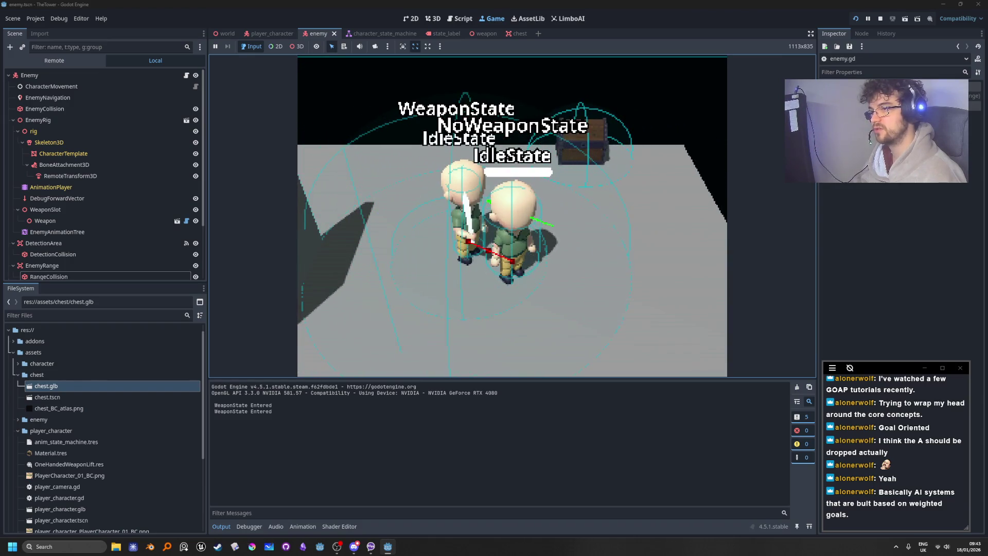
pyautogui.click(880, 19)
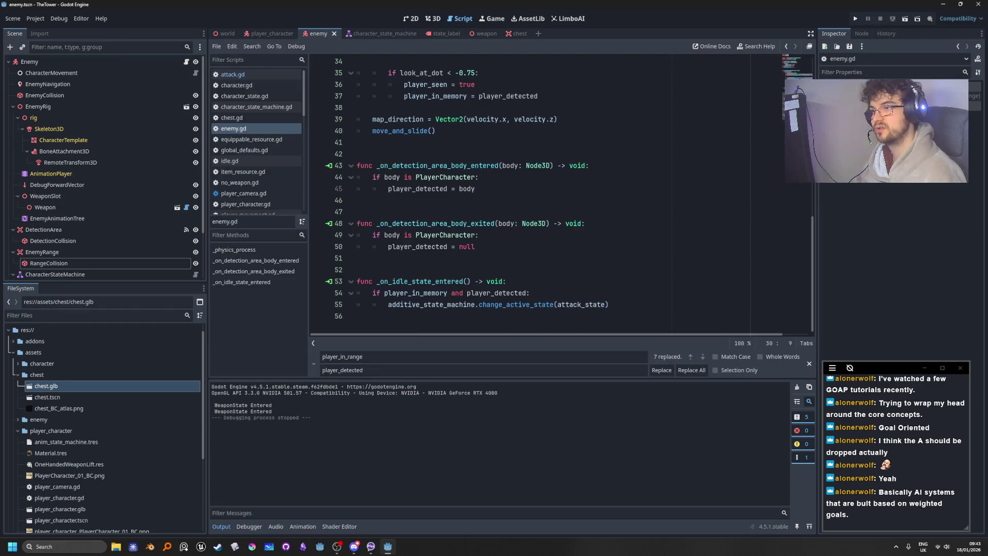
# Select the RangeCollision shape under the Enemy's EnemyRange node in the 3D view
pyautogui.click(45, 61)
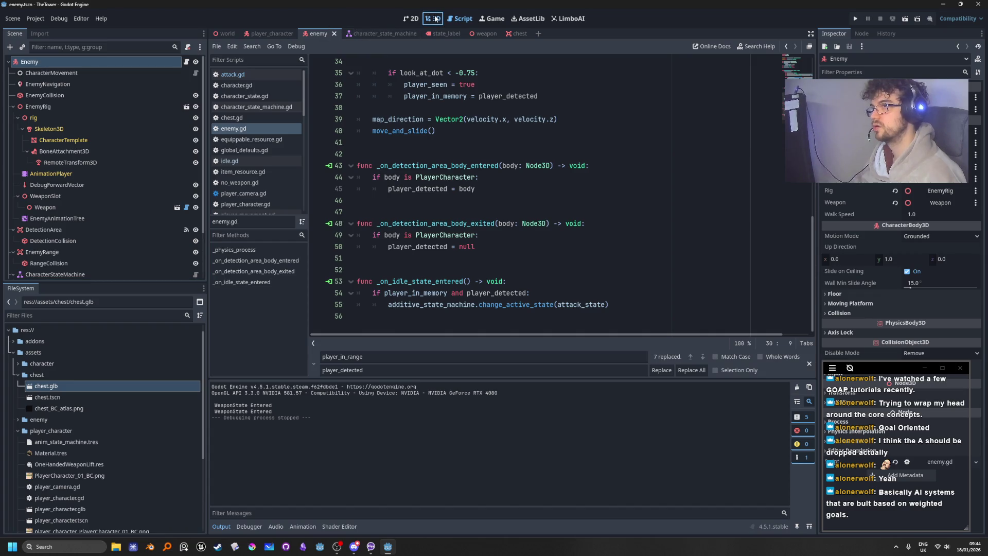
pyautogui.click(433, 18)
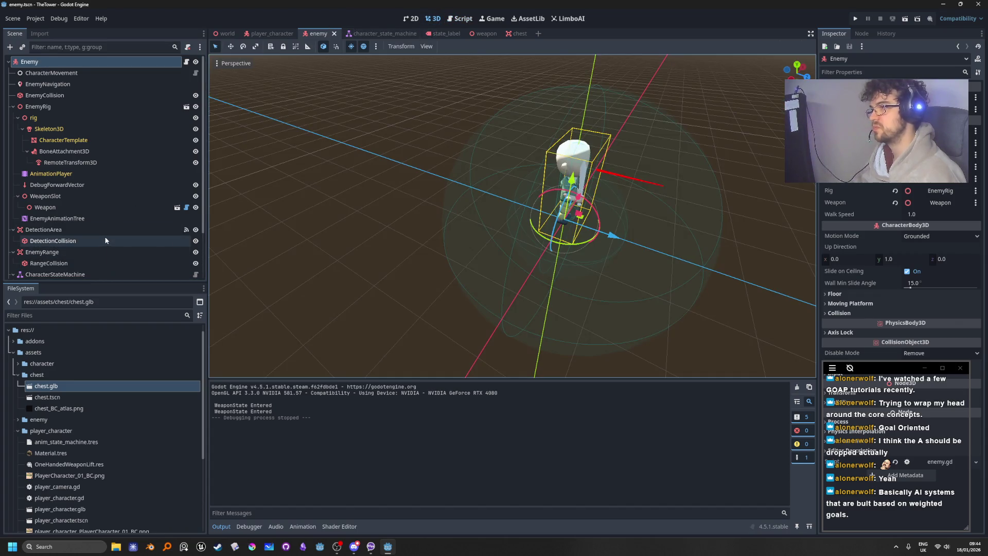
pyautogui.scroll(-2, 160, 221)
pyautogui.click(154, 225)
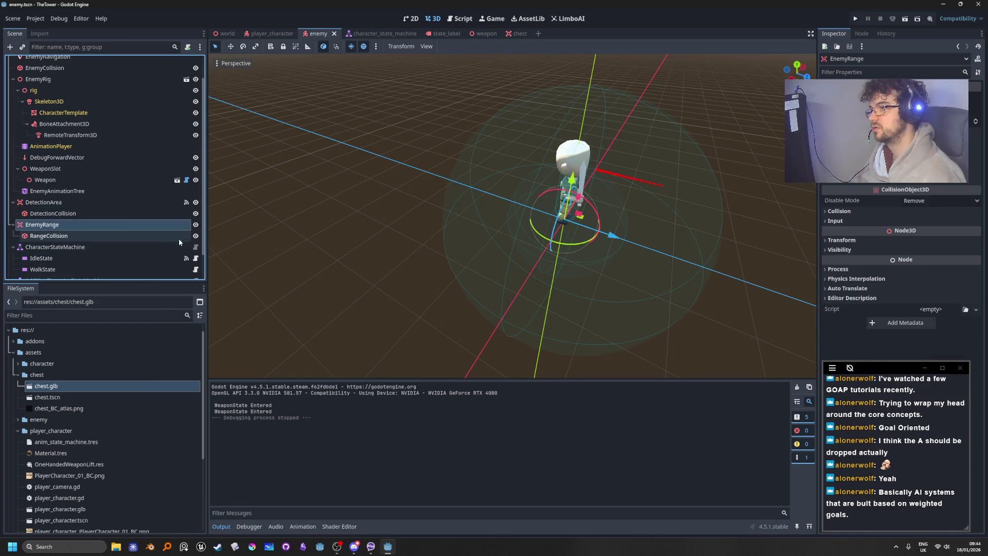
pyautogui.click(140, 233)
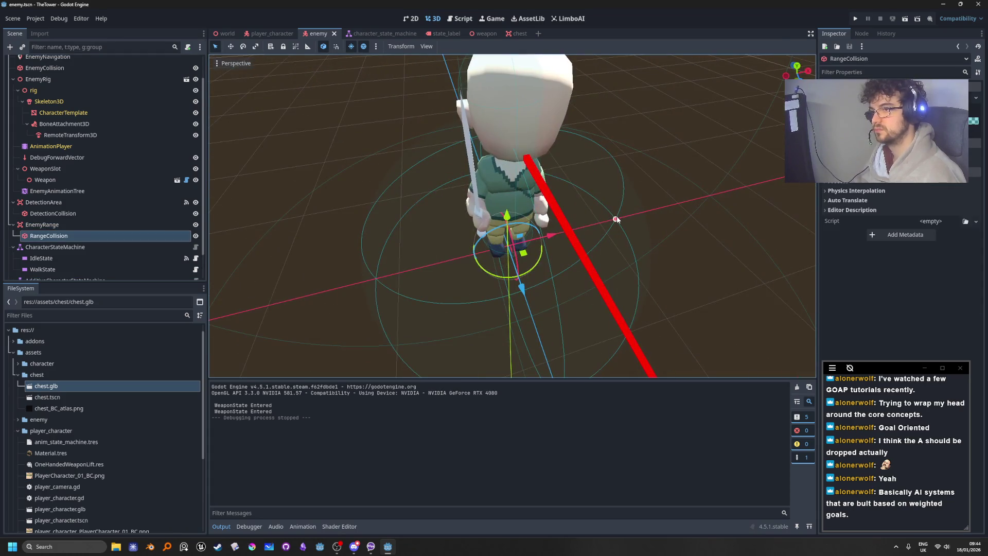
# Shrink the range sphere's radius to about 0.985 and run the game to test
pyautogui.moveTo(615, 221); pyautogui.dragTo(595, 225)
pyautogui.scroll(-5, 594, 224)
pyautogui.scroll(5, 572, 269)
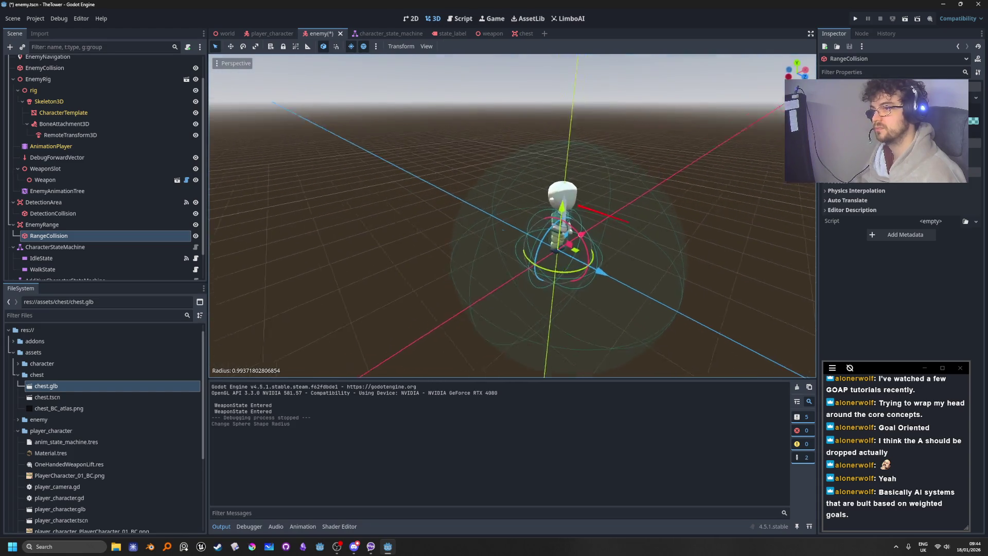
pyautogui.moveTo(558, 227); pyautogui.dragTo(549, 227)
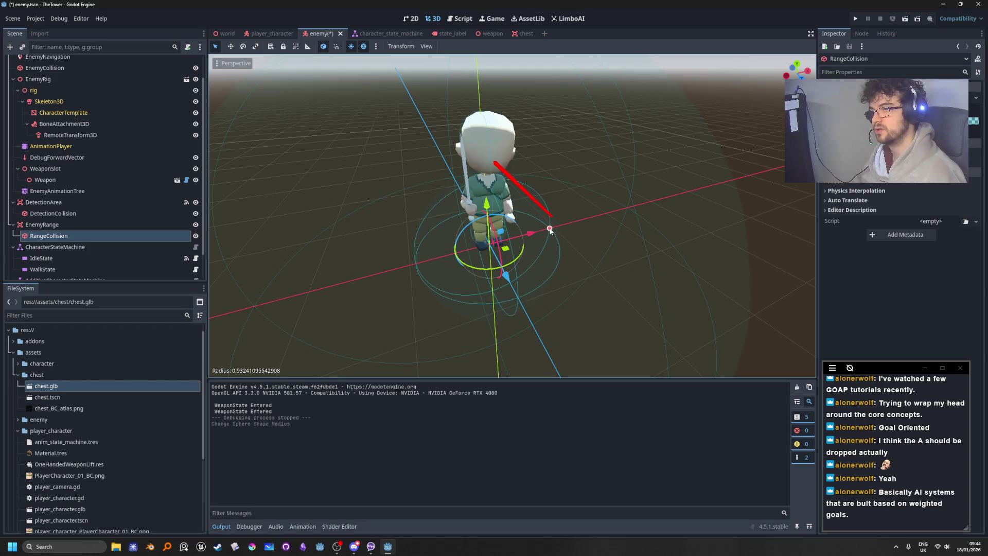
pyautogui.click(855, 18)
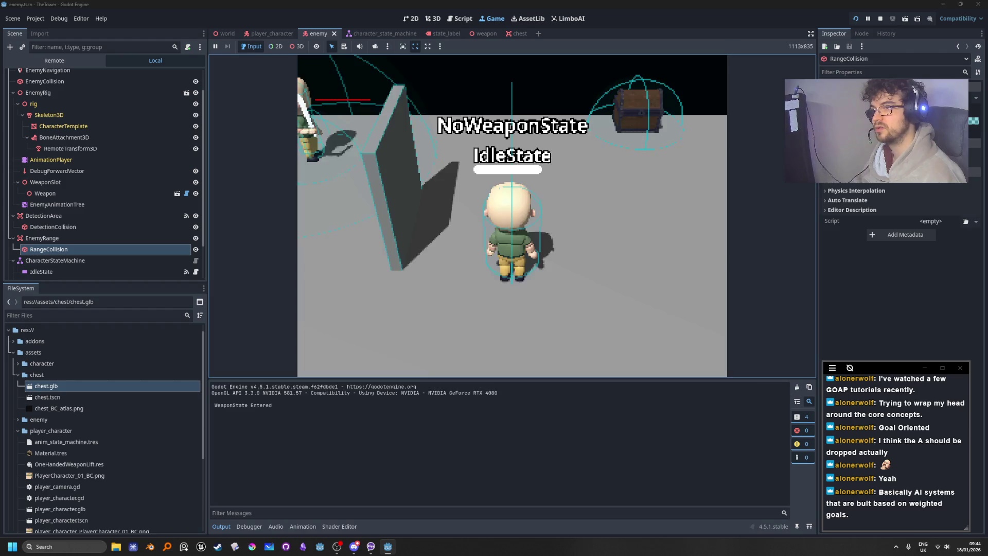
# Walk the player toward the enemy in the test run, then stop the game
pyautogui.press('w')
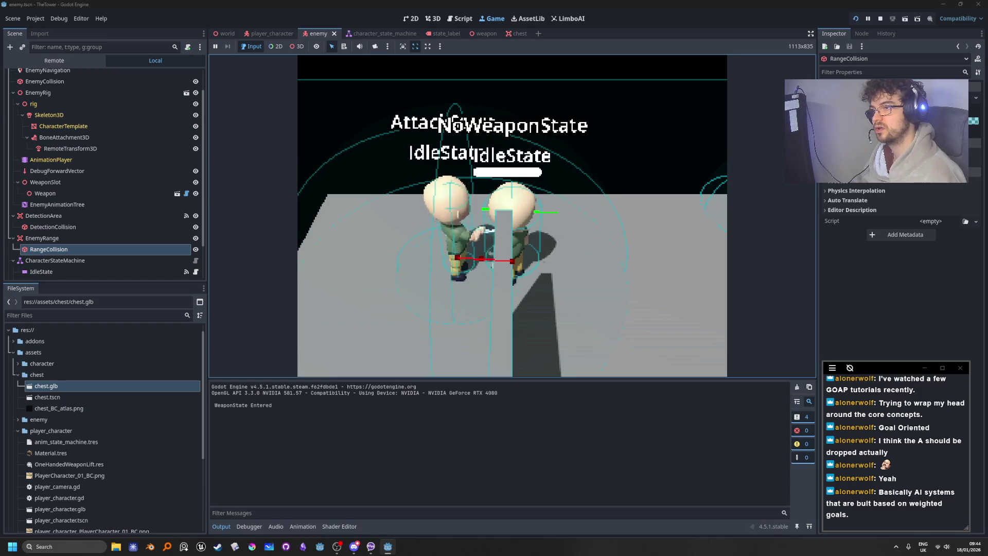
pyautogui.click(884, 19)
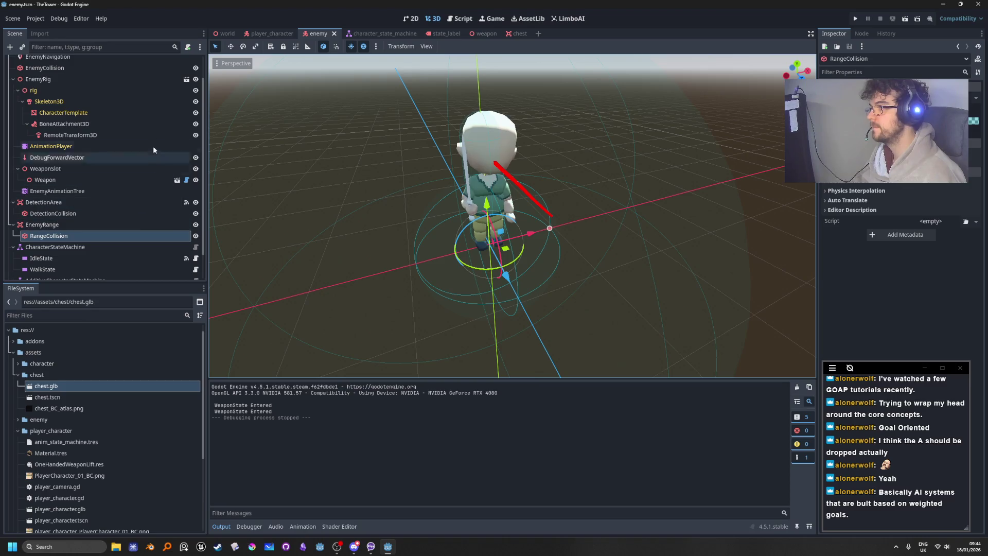
# Connect EnemyRange's area_entered signal to a new handler in enemy.gd
pyautogui.scroll(-2, 116, 243)
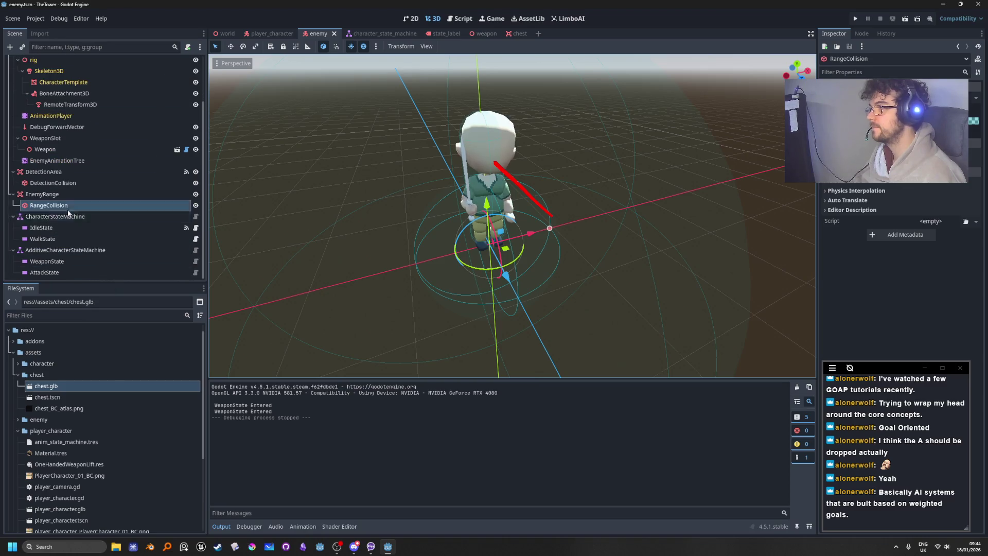
pyautogui.click(100, 198)
pyautogui.click(861, 34)
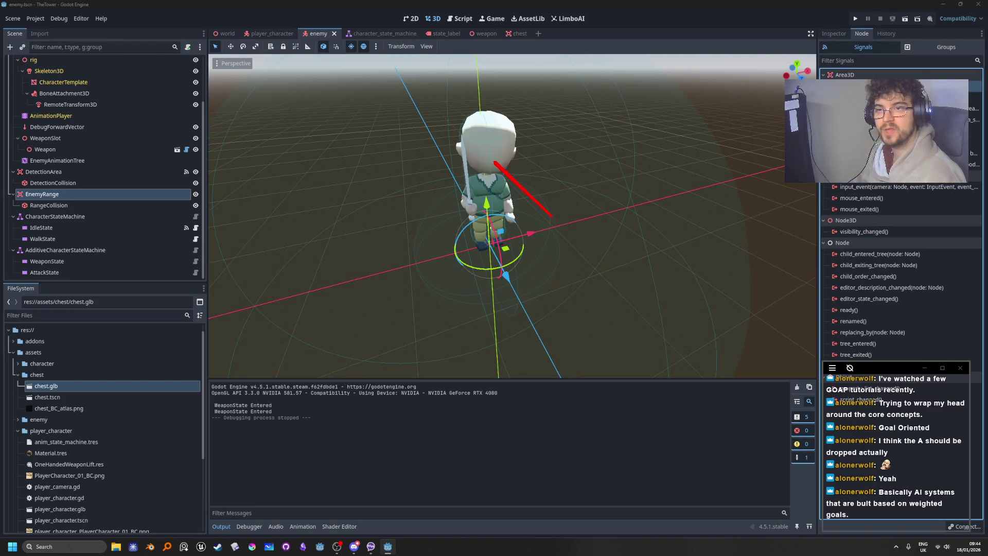
pyautogui.doubleClick(875, 86)
pyautogui.click(461, 364)
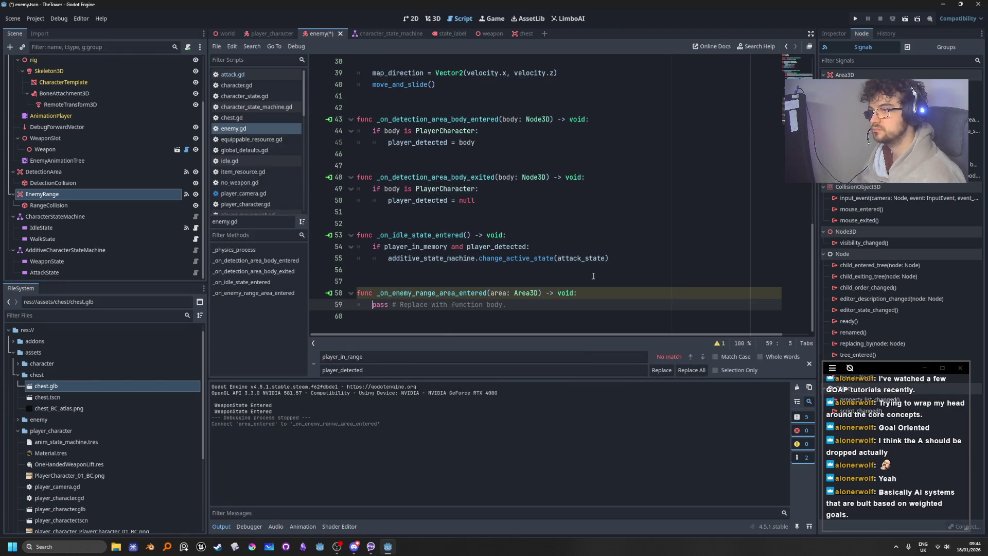
pyautogui.hotkey('shift', 'Home')
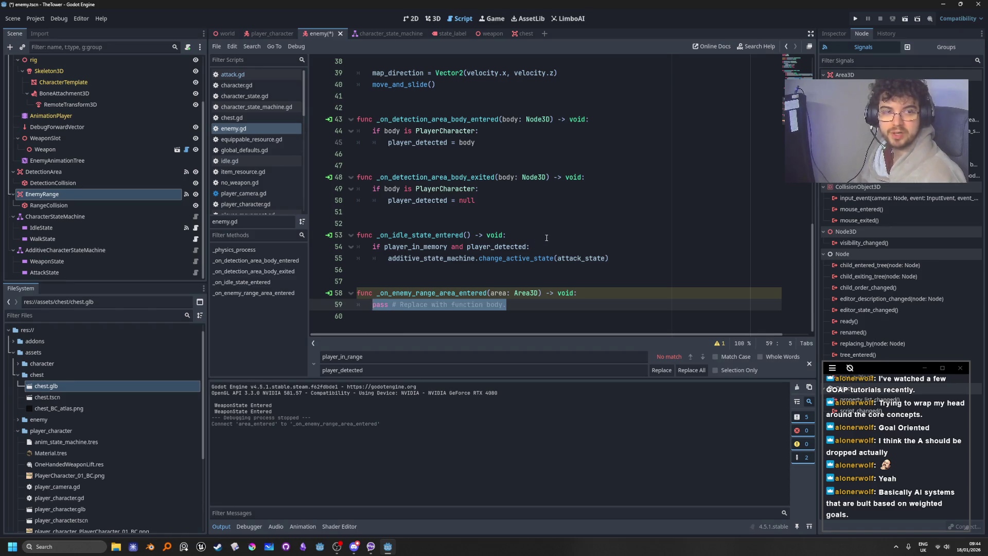
pyautogui.scroll(1, 561, 237)
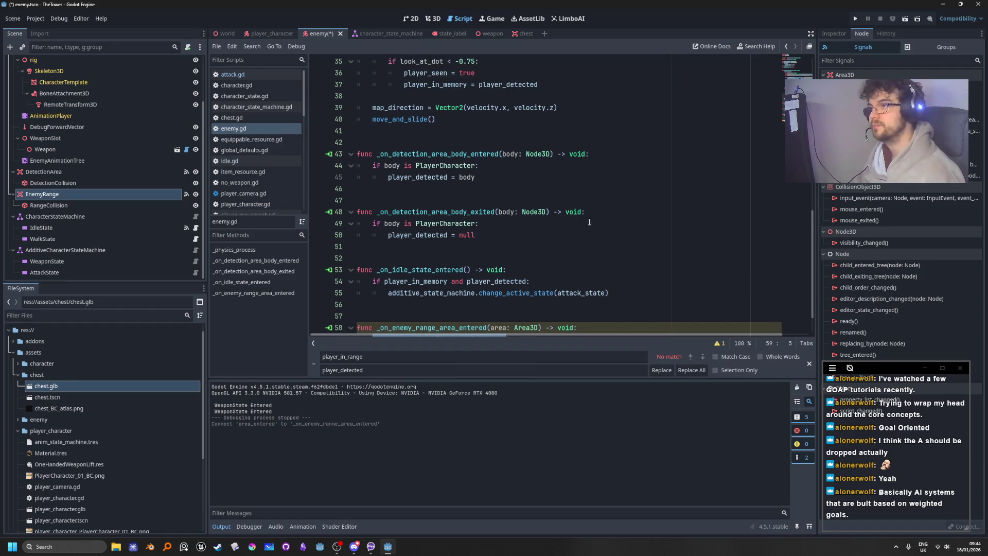
pyautogui.scroll(-1, 582, 237)
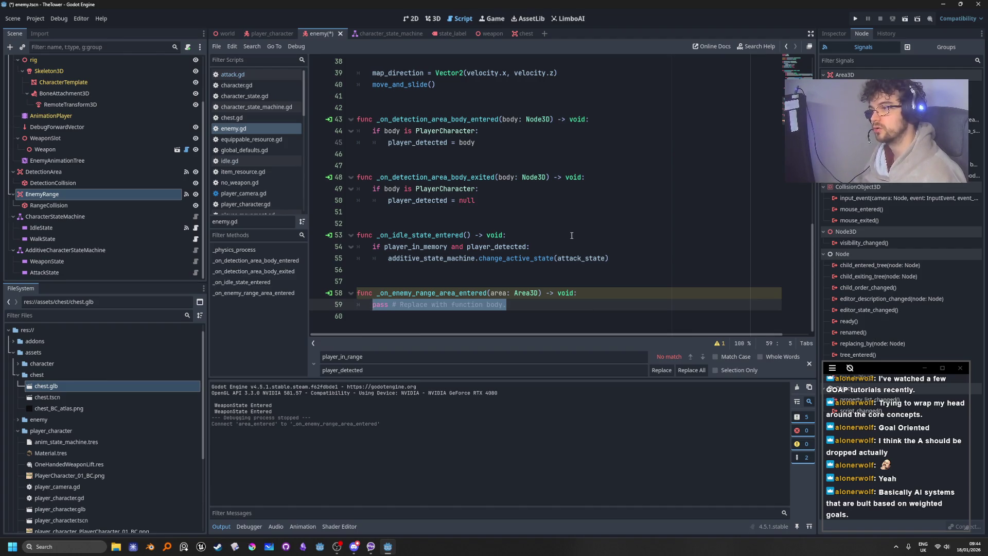
# Disconnect all area_entered connections and delete the unused handler stub
pyautogui.rightClick(875, 86)
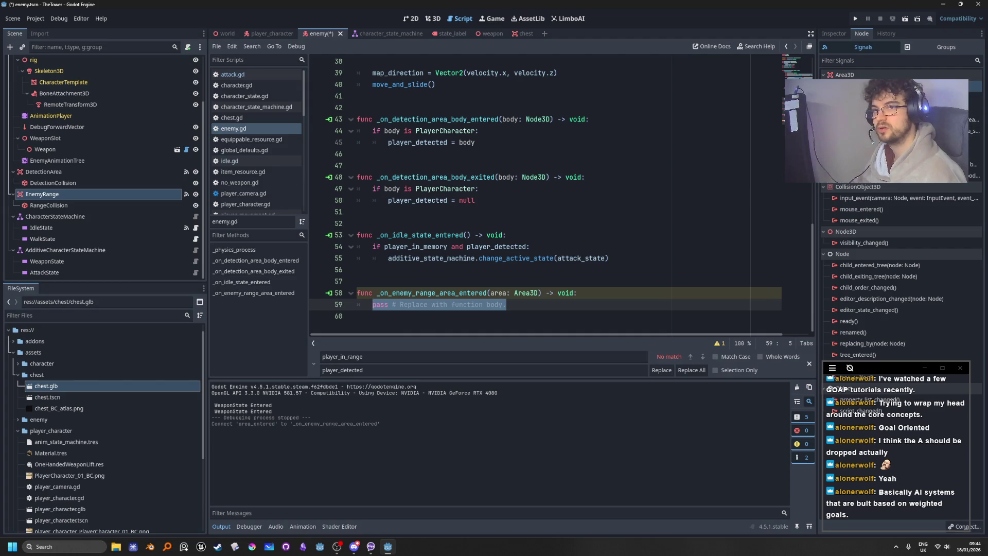
pyautogui.click(898, 108)
pyautogui.click(451, 288)
pyautogui.click(364, 311)
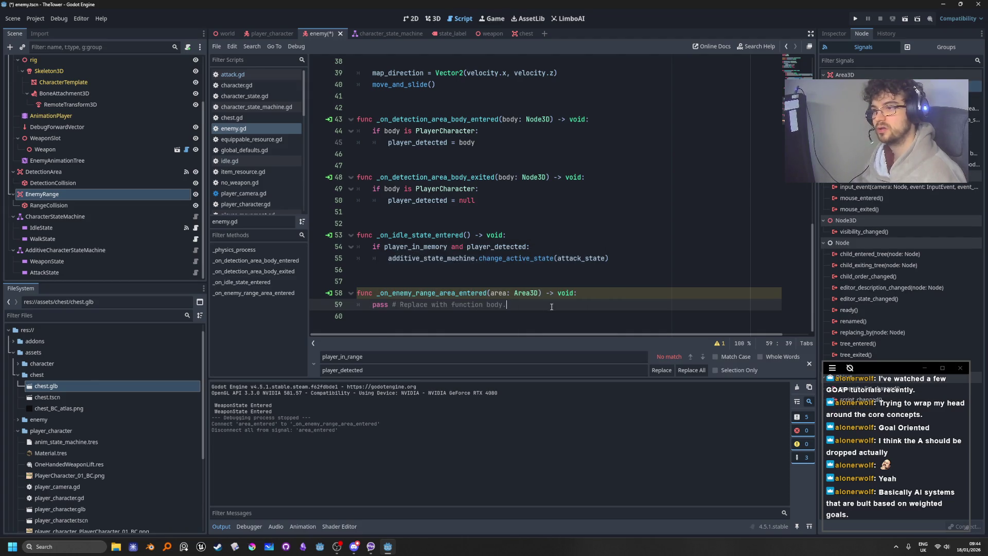
pyautogui.moveTo(363, 311); pyautogui.dragTo(360, 290)
pyautogui.press('BackSpace')
pyautogui.press('BackSpace')
pyautogui.press('BackSpace')
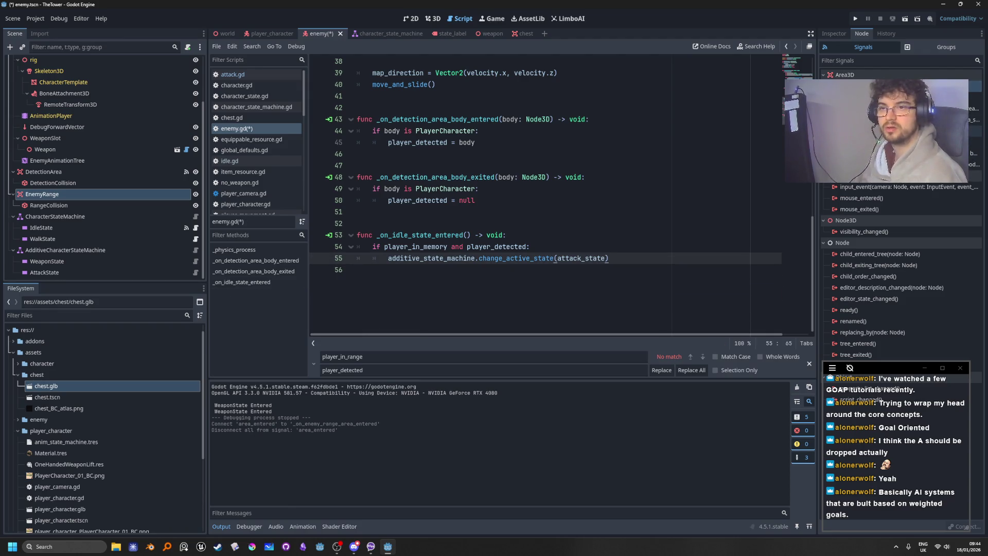
# Connect body_entered to a new _on_enemy_range_body_entered handler and select its pass line
pyautogui.click(875, 132)
pyautogui.doubleClick(875, 131)
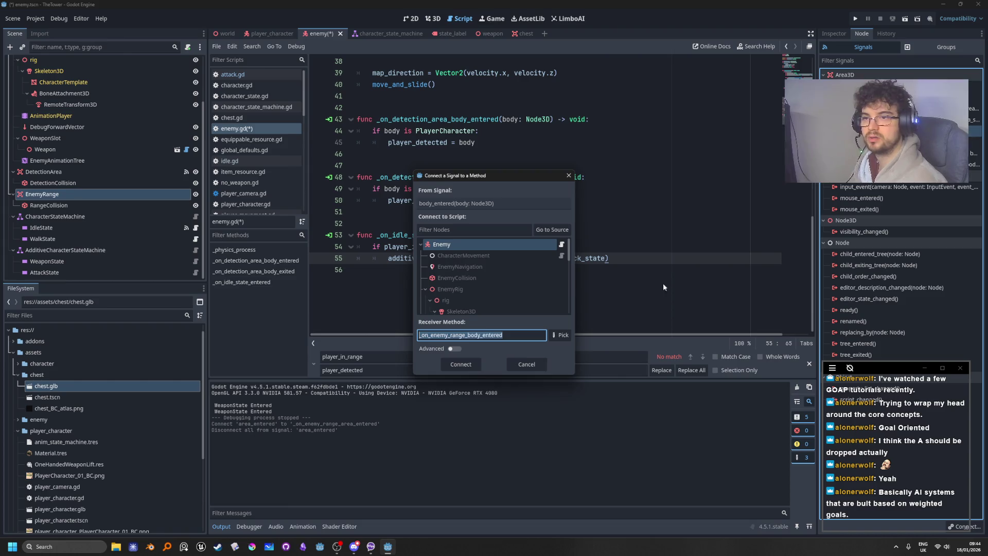
pyautogui.click(458, 367)
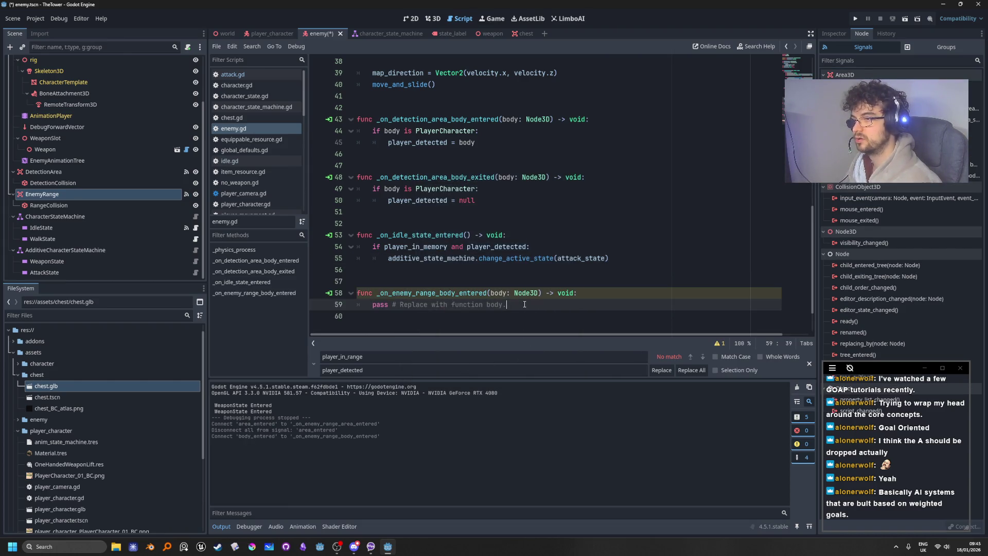
pyautogui.hotkey('shift', 'Home')
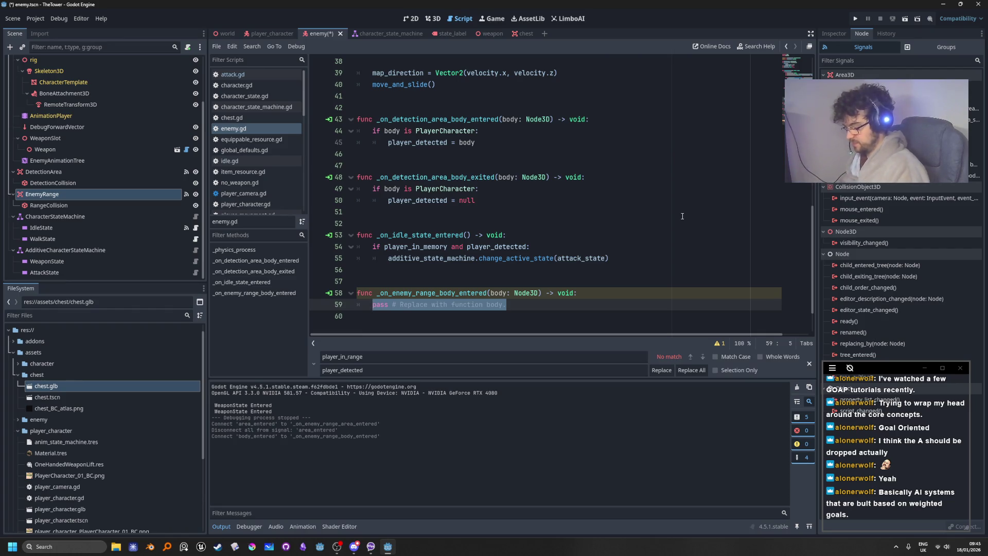
# Replace pass with 'if body is PlayerCharacter:' and begin an indented 'pla' line beneath it
pyautogui.write('if body is ')
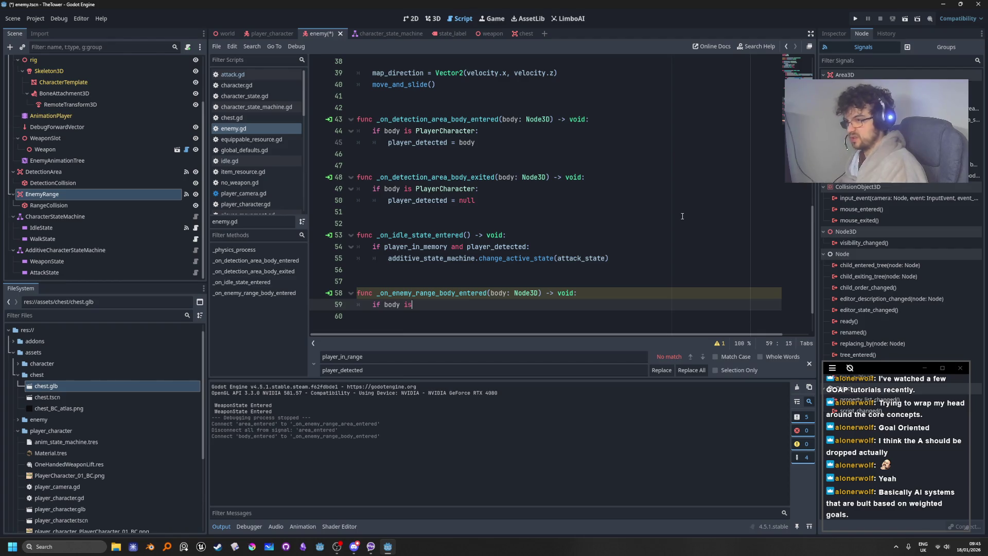
pyautogui.write('Pla')
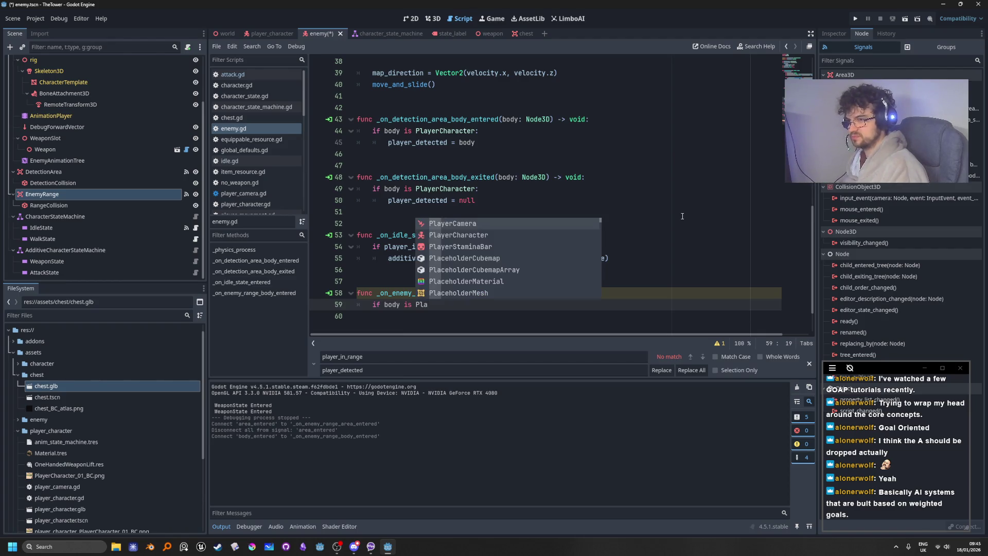
pyautogui.press('Down')
pyautogui.press('Return')
pyautogui.write(':')
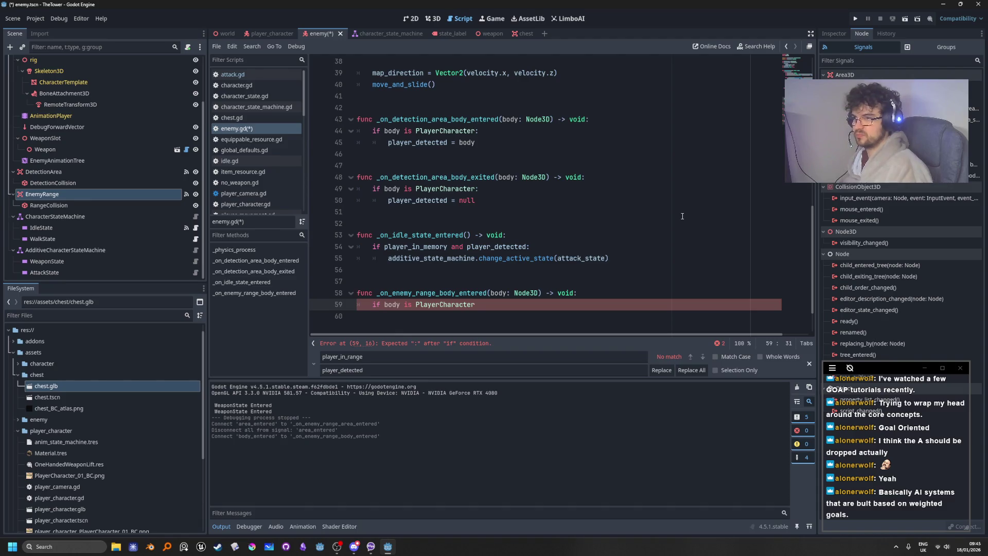
pyautogui.press('Return')
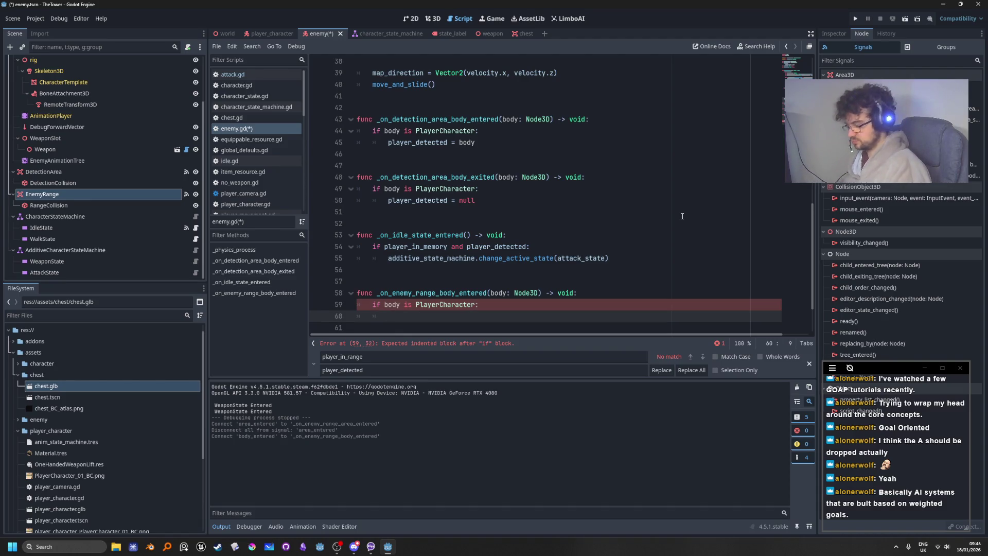
pyautogui.write('pla')
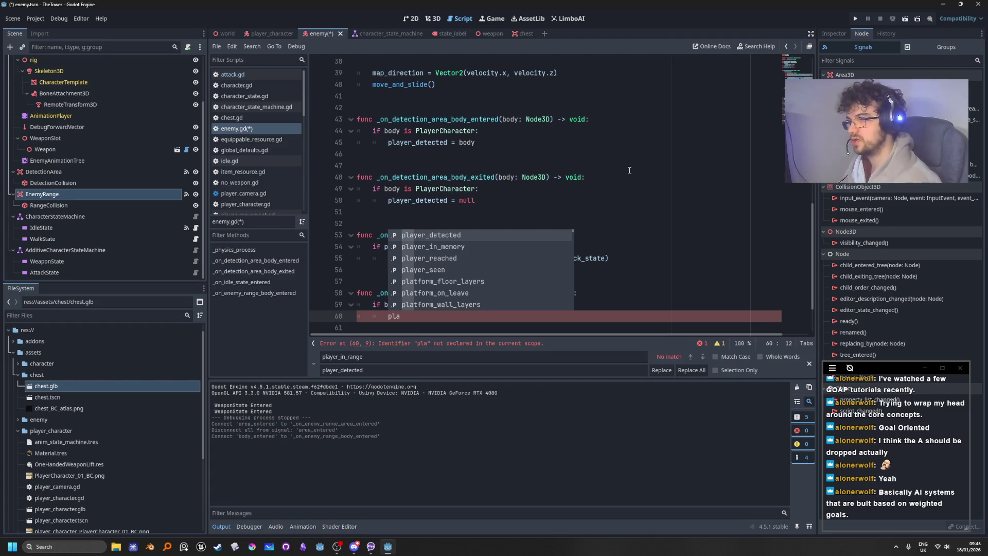
pyautogui.scroll(7, 610, 266)
pyautogui.scroll(5, 610, 265)
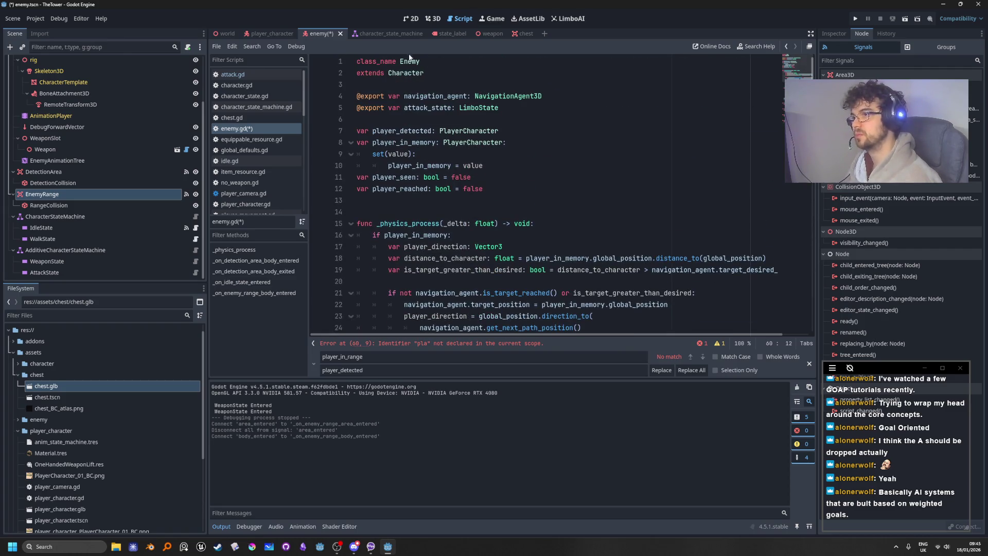
# Add 'var player_in_range: PlayerCharacter' below player_detected and copy the new variable name
pyautogui.click(539, 132)
pyautogui.press('Return')
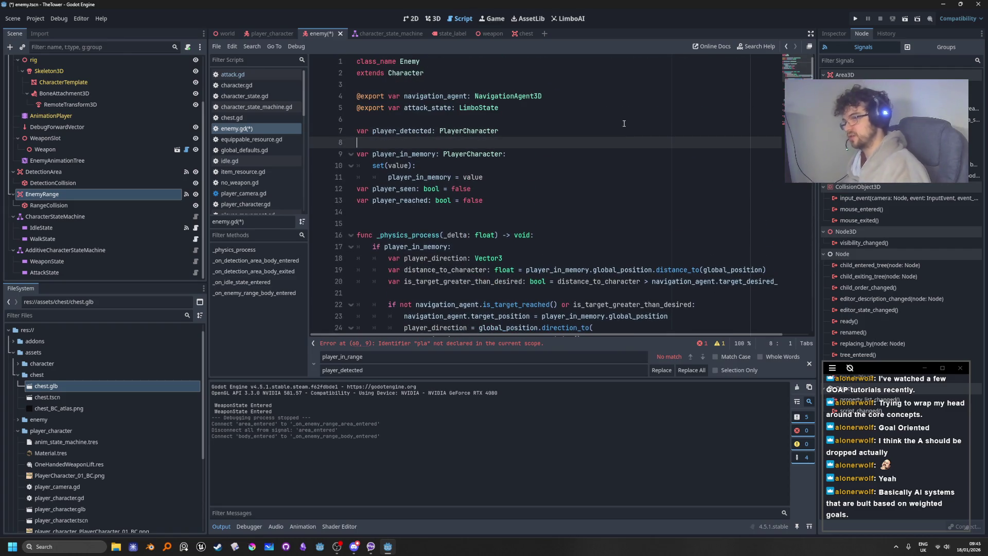
pyautogui.write('var player_')
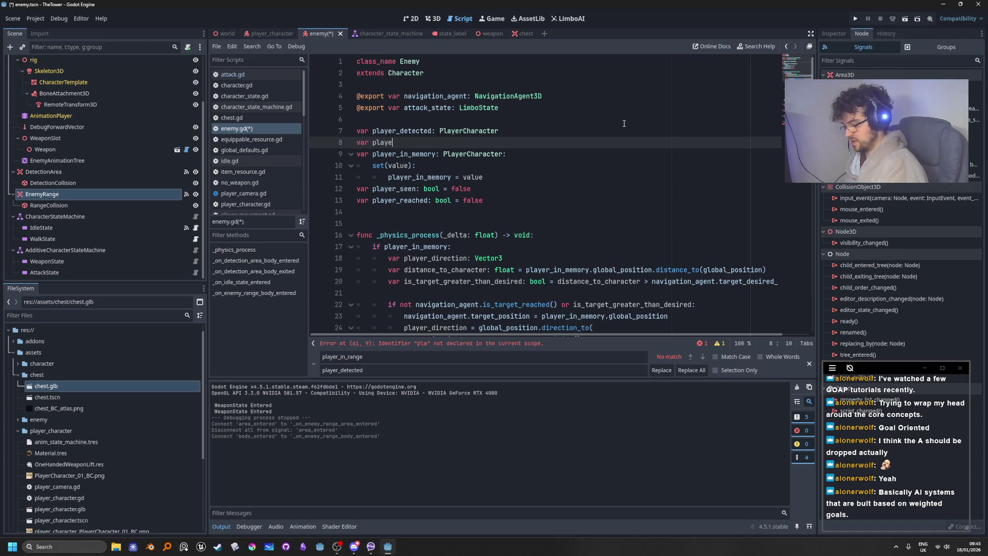
pyautogui.write('in_range:')
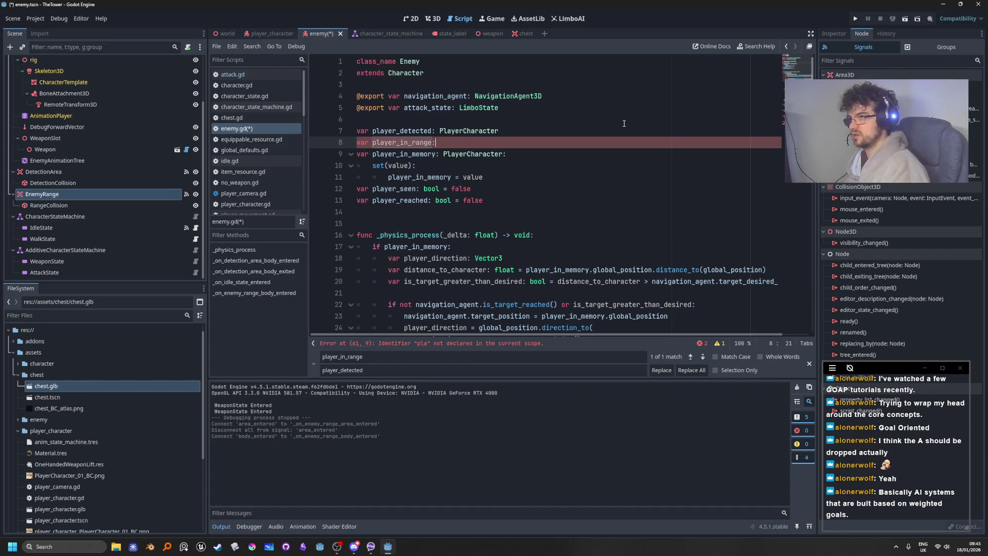
pyautogui.write(' {')
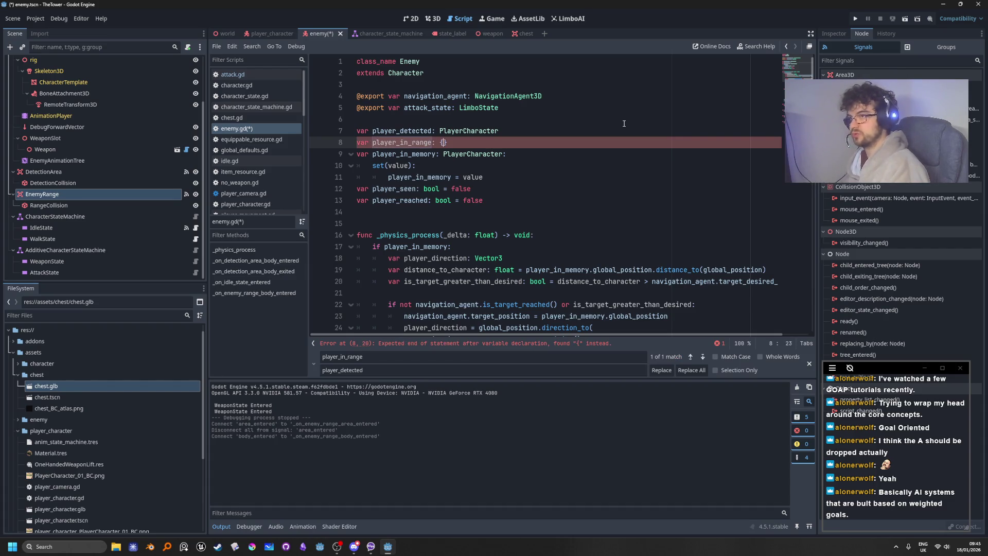
pyautogui.press('BackSpace')
pyautogui.write('Playe')
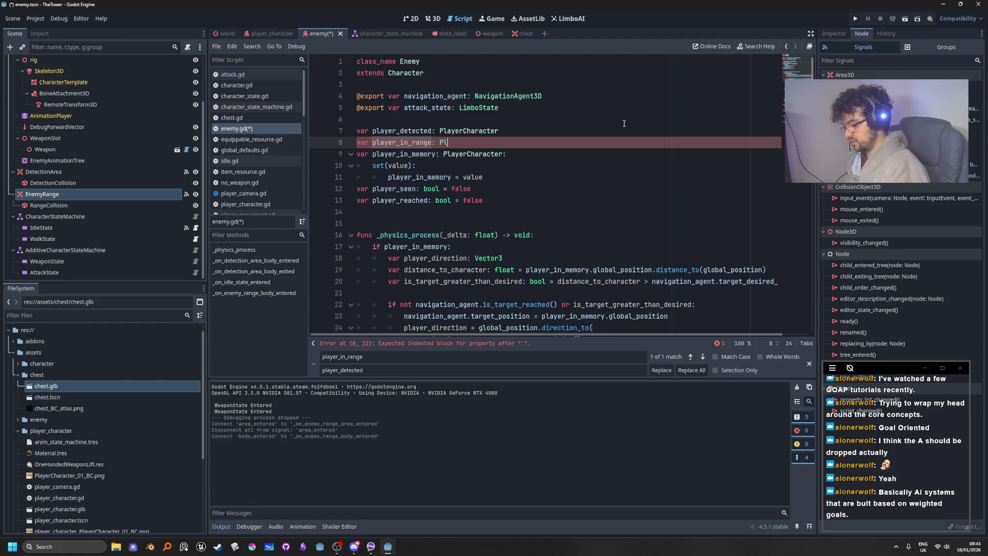
pyautogui.write('r')
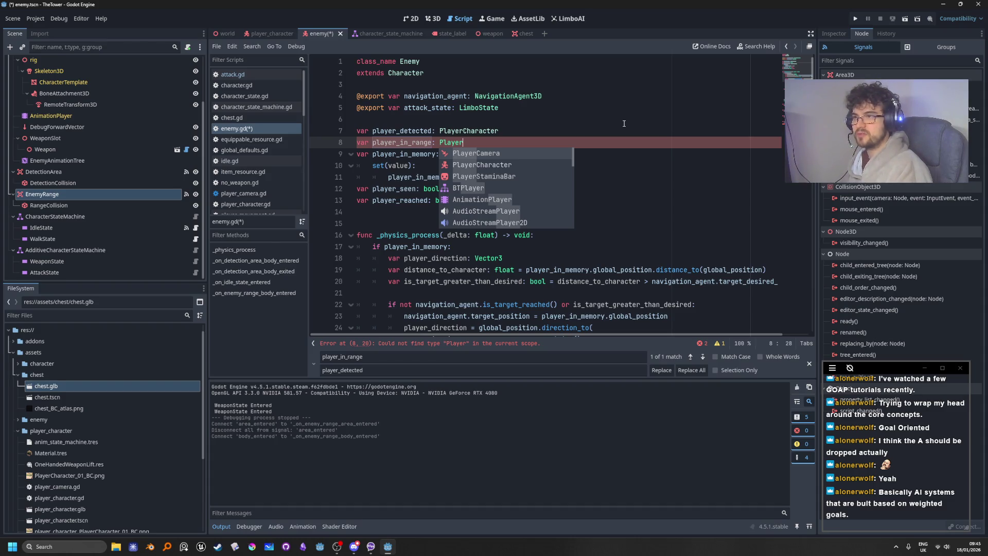
pyautogui.press('Down')
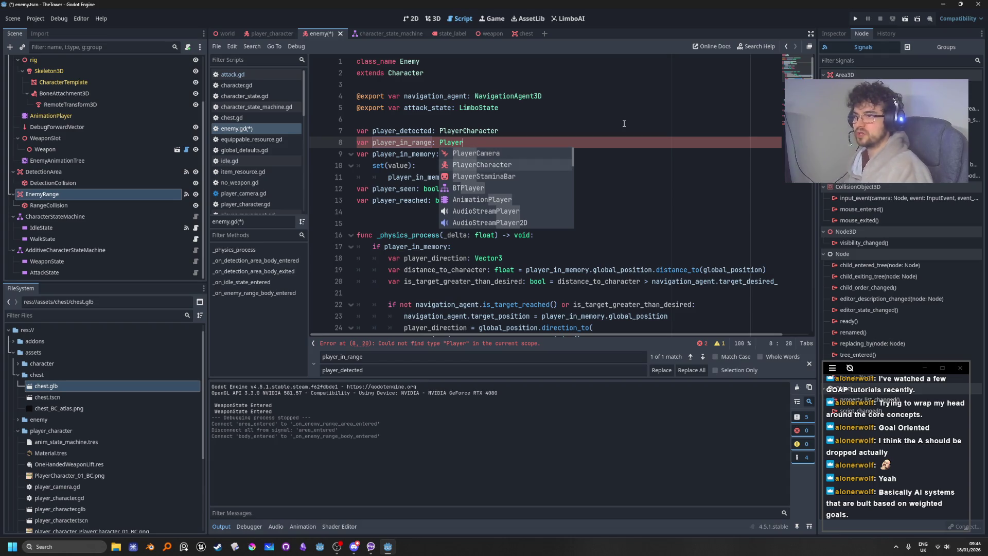
pyautogui.press('Return')
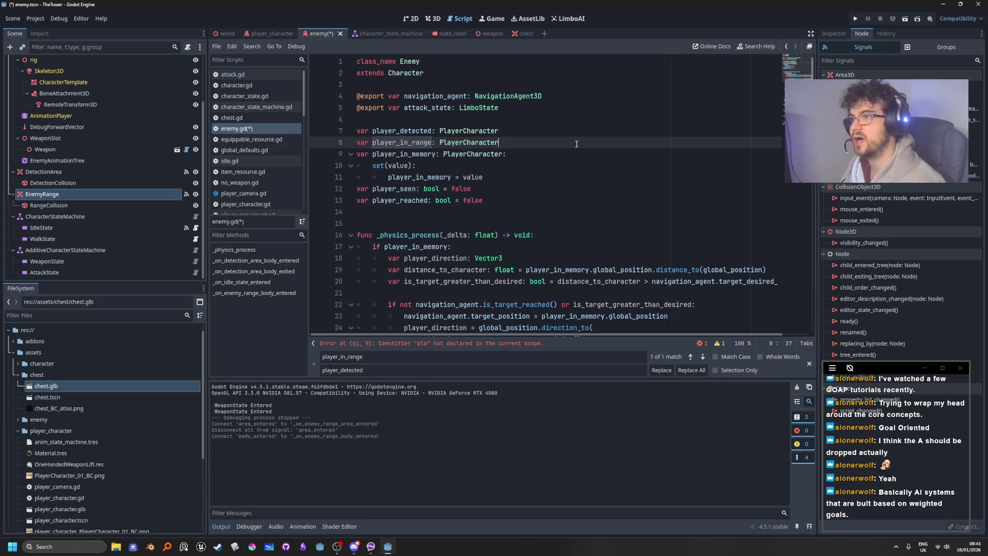
pyautogui.press('Up')
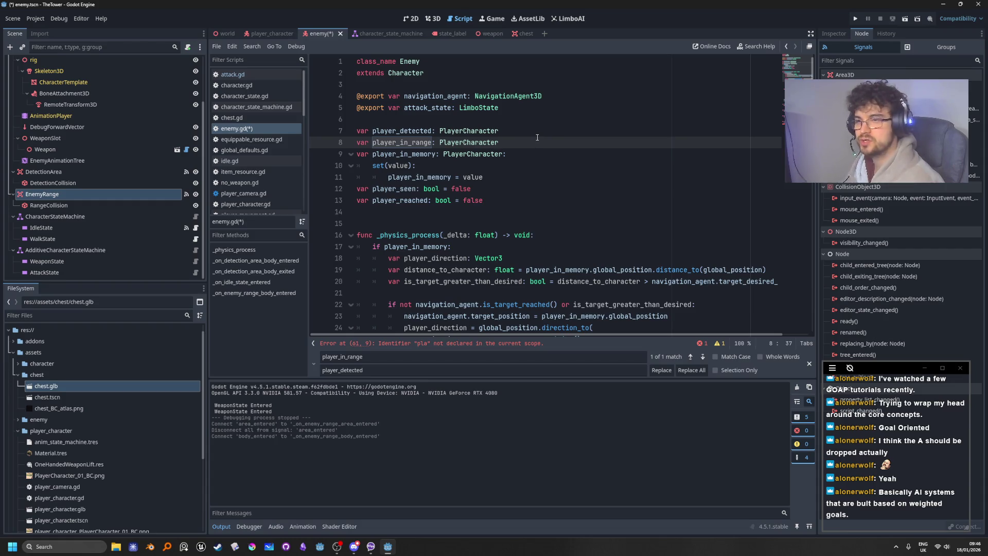
pyautogui.doubleClick(421, 143)
pyautogui.hotkey('ctrl', 'c')
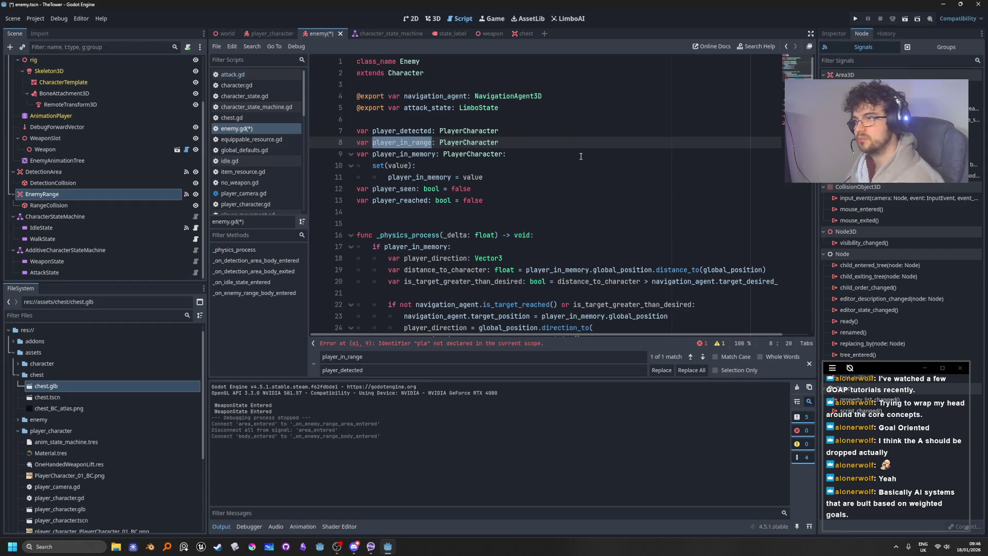
# Finish the body_entered handler with 'player_in_range = body'
pyautogui.scroll(-10, 484, 214)
pyautogui.scroll(-1, 484, 215)
pyautogui.doubleClick(394, 304)
pyautogui.hotkey('ctrl', 'v')
pyautogui.write('= bo')
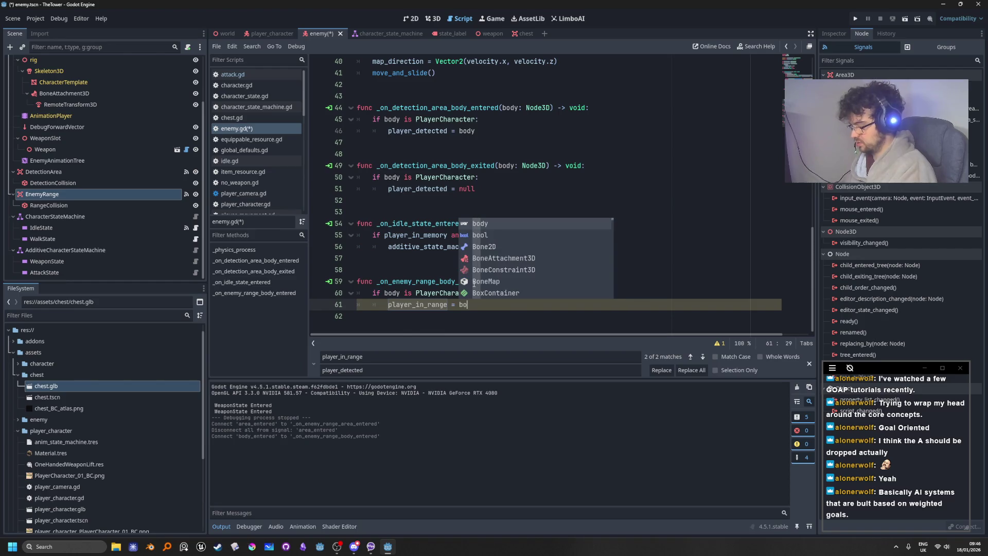
pyautogui.press('Return')
pyautogui.press('Left')
pyautogui.press('Left')
pyautogui.press('Left')
pyautogui.press('Right')
pyautogui.press('Right')
pyautogui.press('Right')
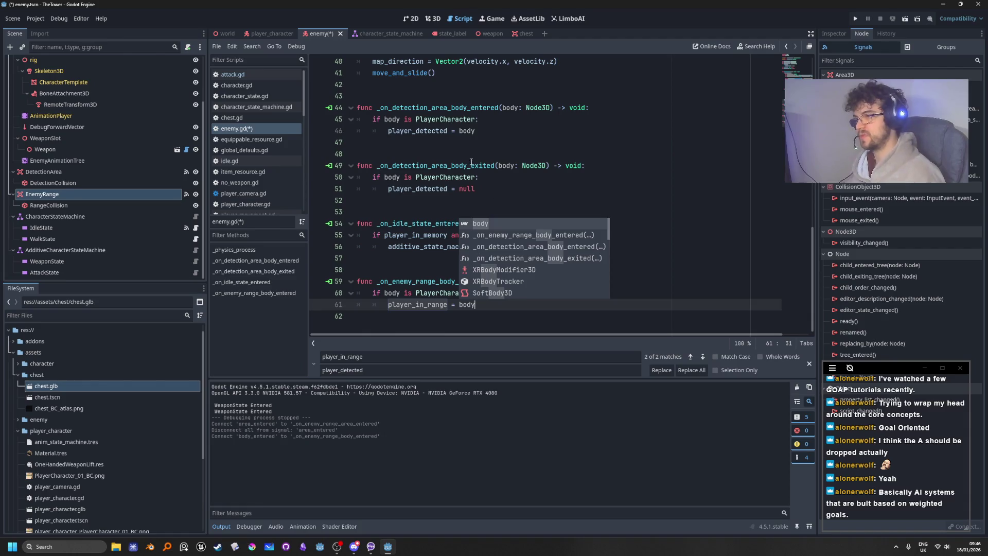
pyautogui.click(357, 95)
# Connect body_exited to _on_enemy_range_body_exited with the PlayerCharacter check setting player_in_range to null
pyautogui.doubleClick(854, 143)
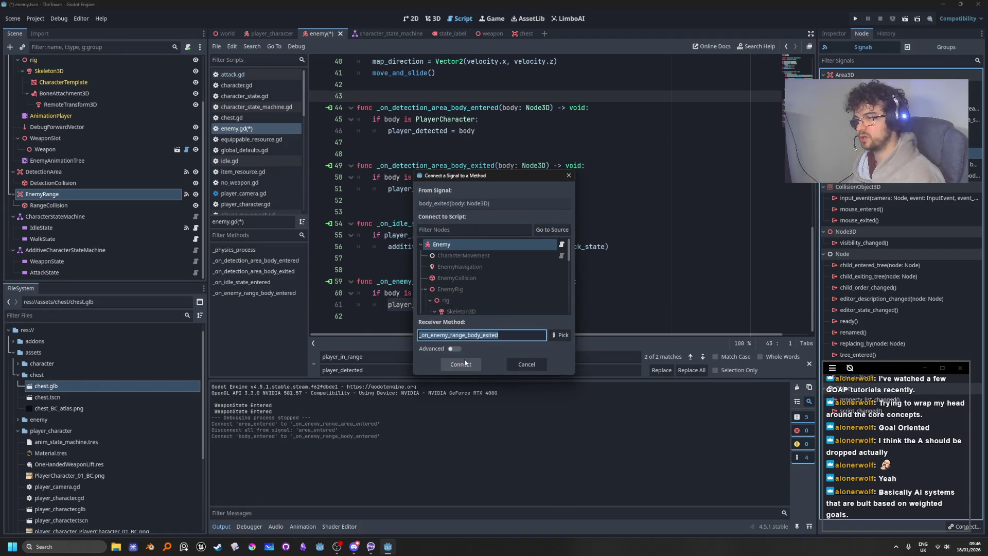
pyautogui.click(461, 364)
pyautogui.click(539, 303)
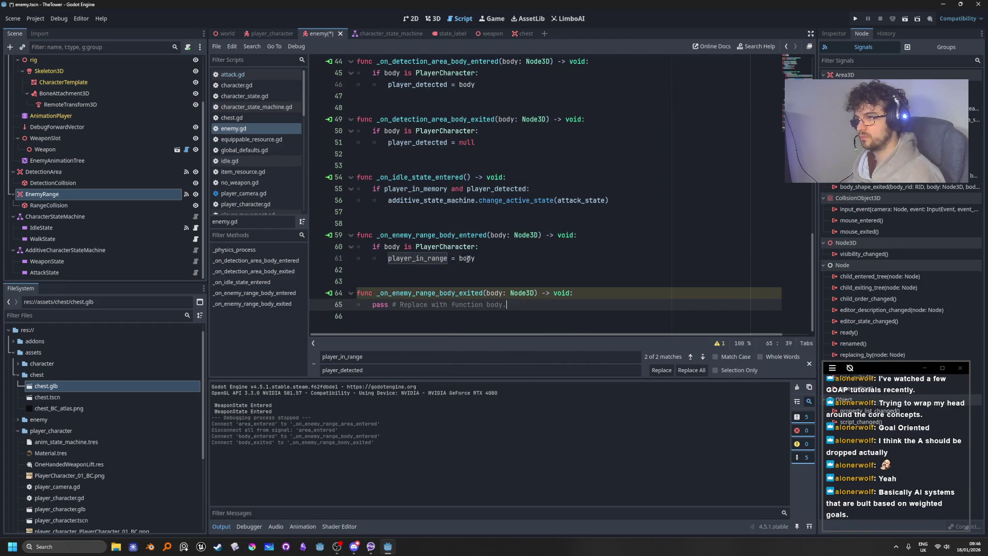
pyautogui.moveTo(499, 262); pyautogui.dragTo(375, 246)
pyautogui.hotkey('ctrl', 'c')
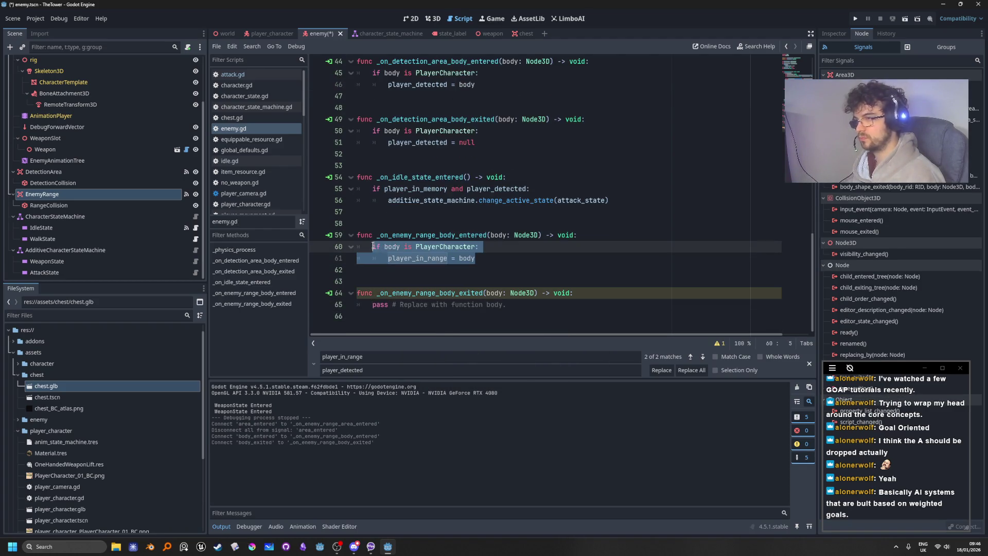
pyautogui.click(506, 304)
pyautogui.moveTo(506, 304); pyautogui.dragTo(375, 305)
pyautogui.hotkey('ctrl', 'v')
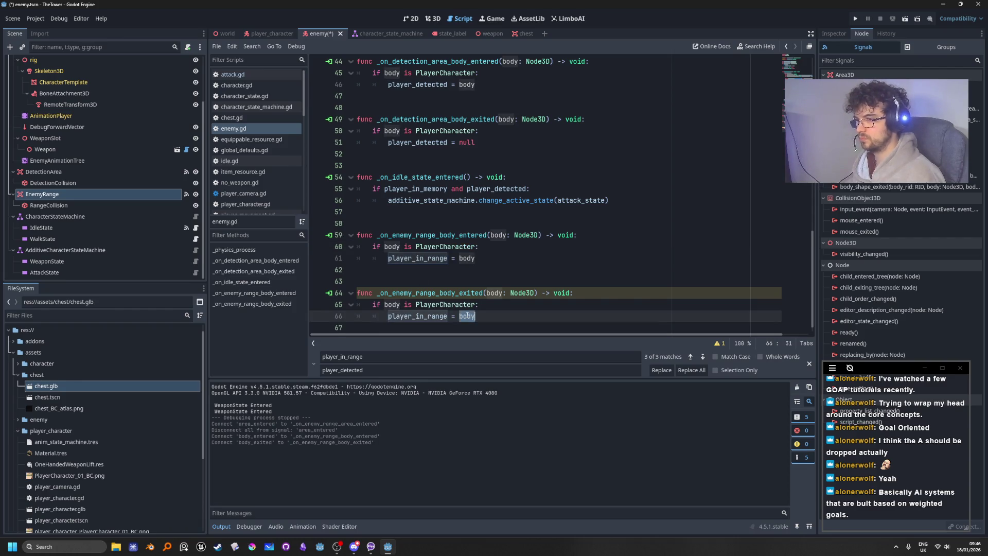
pyautogui.write('null')
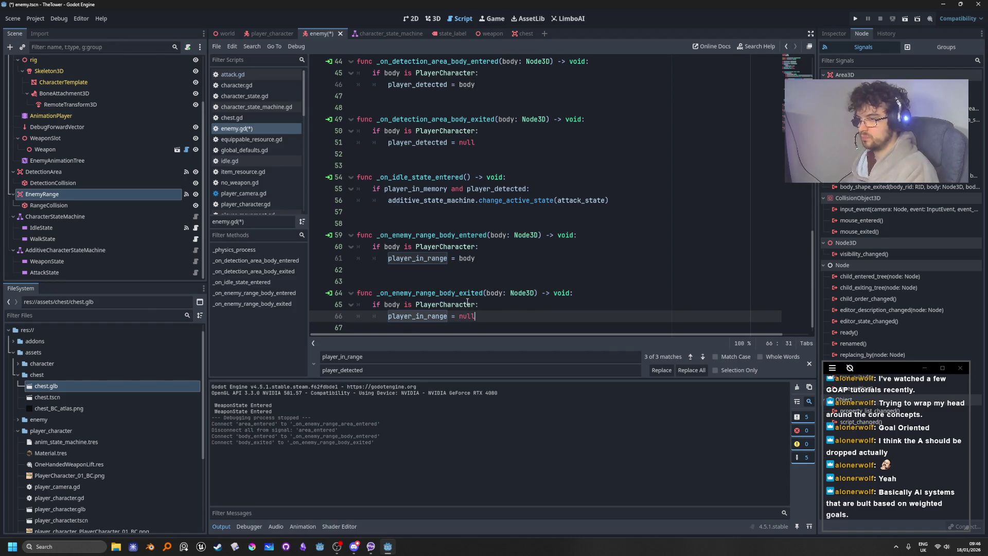
pyautogui.click(633, 247)
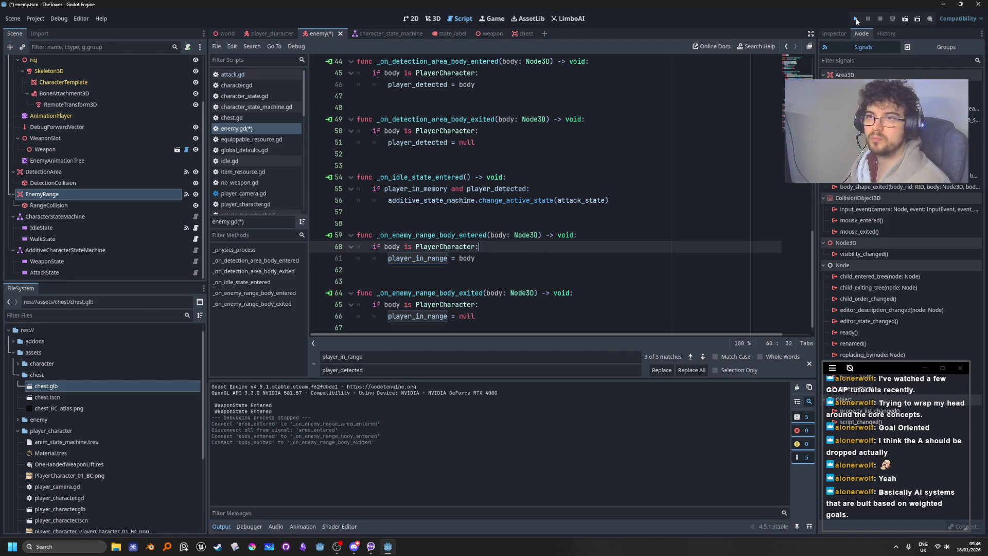
# Run the game, move the player, and inspect the live Enemy and PlayerCharacter in the Remote tree
pyautogui.press('F5')
pyautogui.press('w')
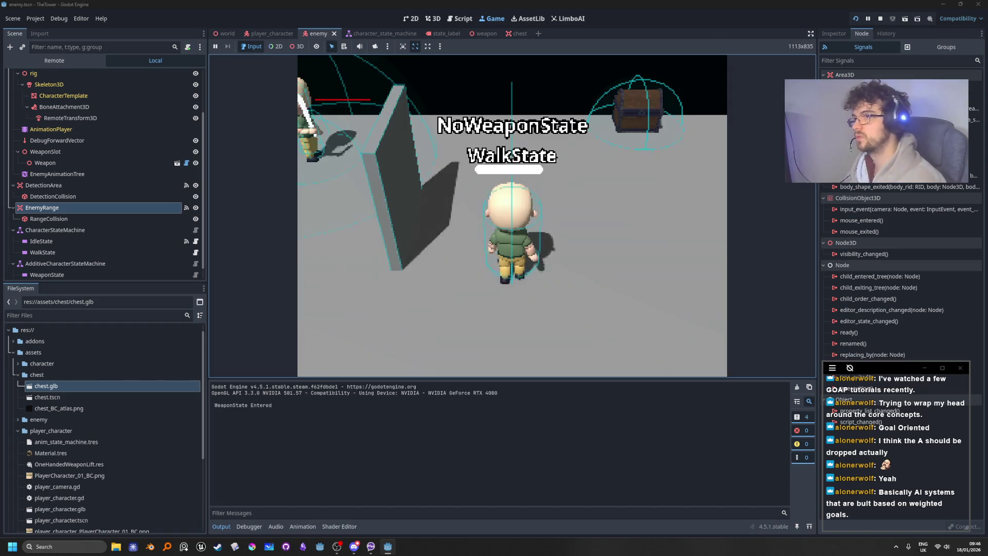
pyautogui.press('shift')
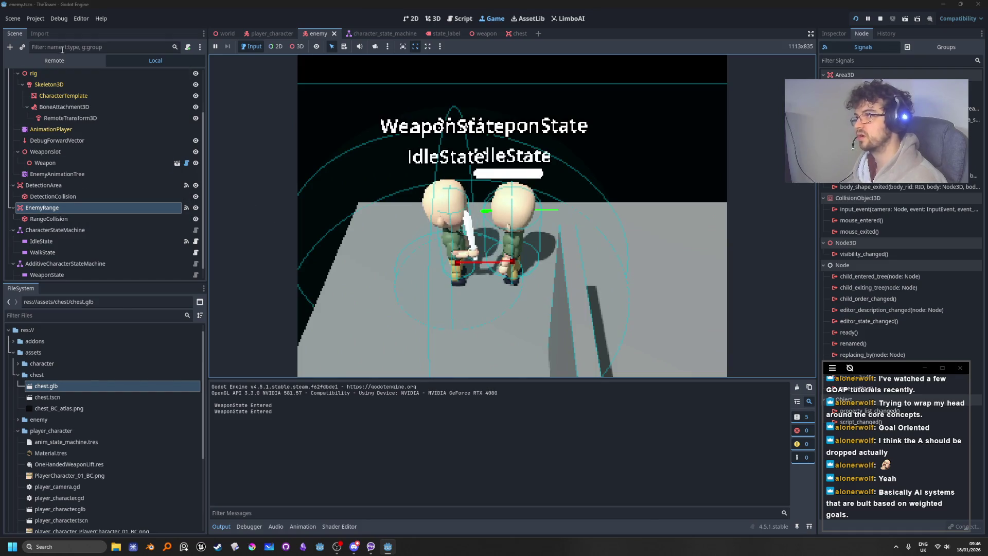
pyautogui.click(49, 64)
pyautogui.click(13, 98)
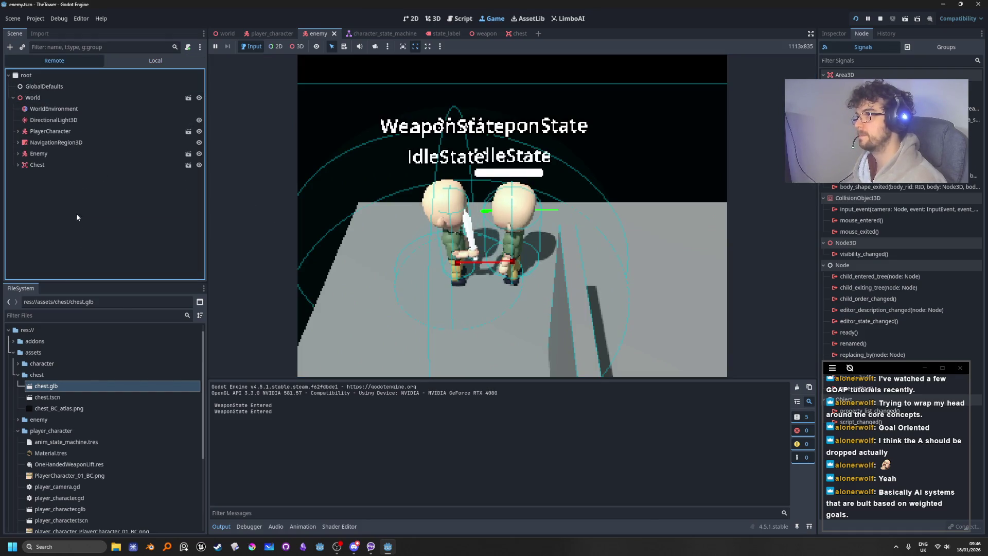
pyautogui.click(40, 155)
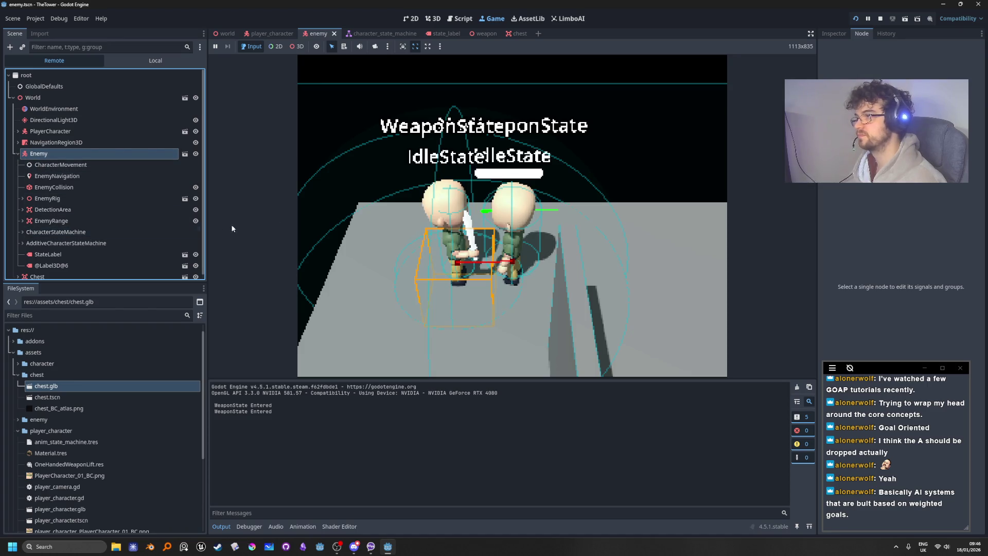
pyautogui.click(834, 34)
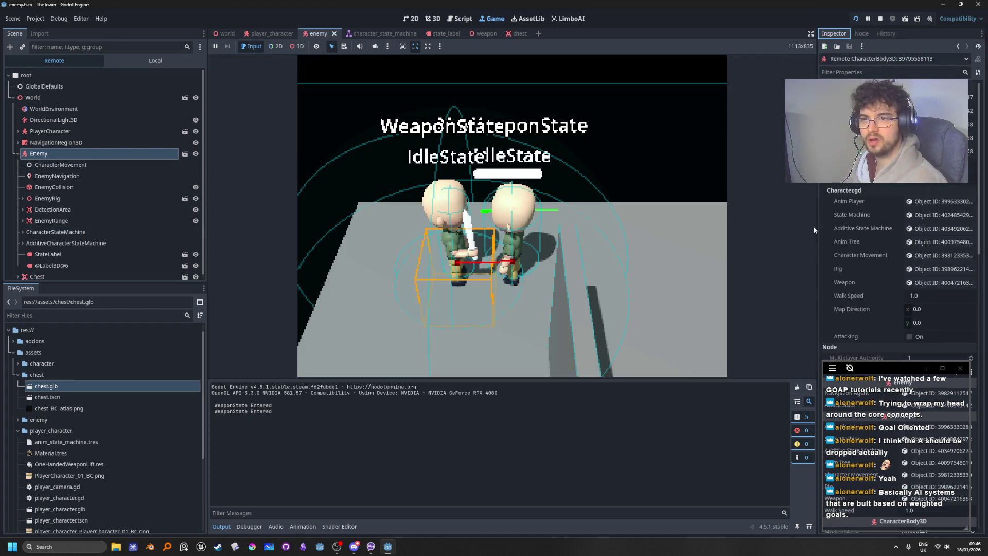
pyautogui.moveTo(816, 213); pyautogui.dragTo(741, 213)
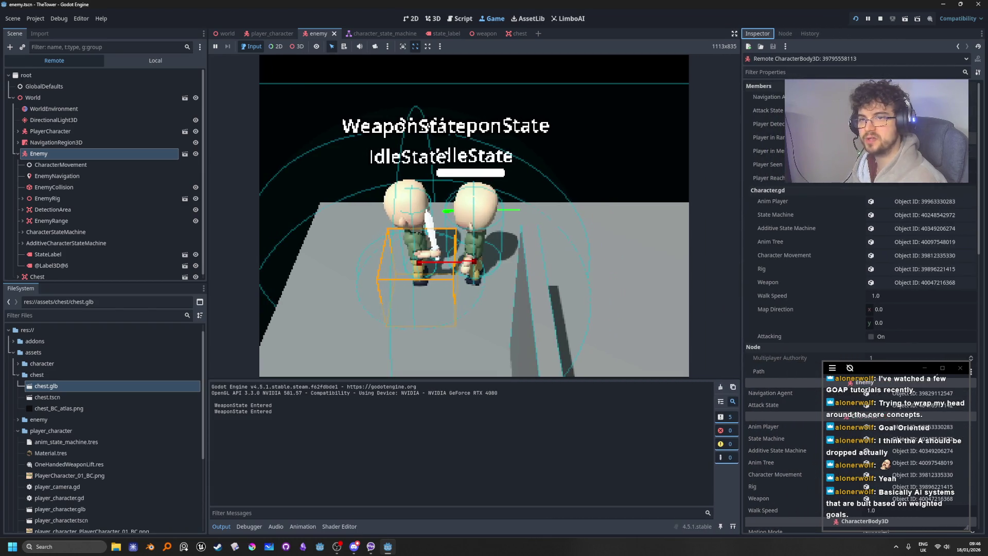
pyautogui.click(472, 242)
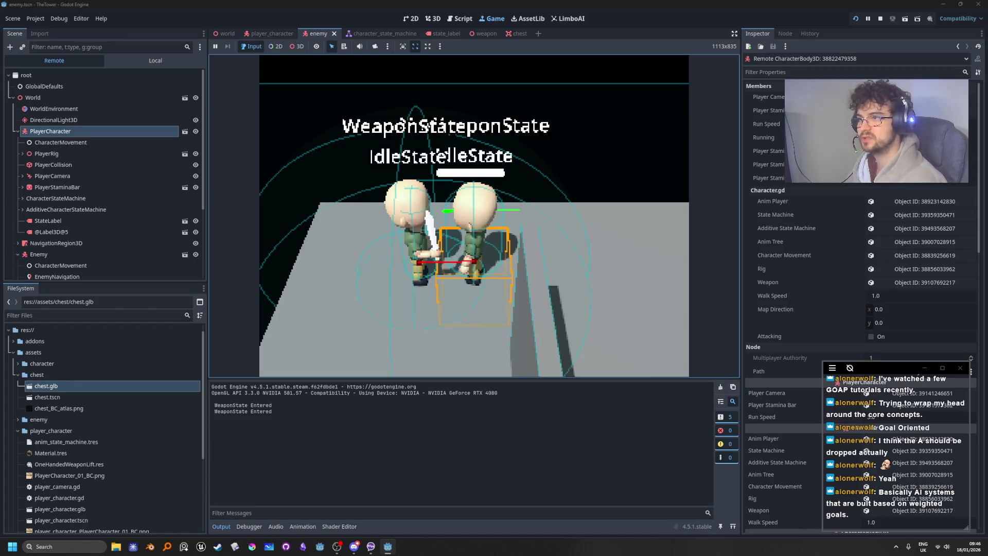
# Stop the game and select the _on_idle_state_entered block in enemy.gd
pyautogui.click(878, 21)
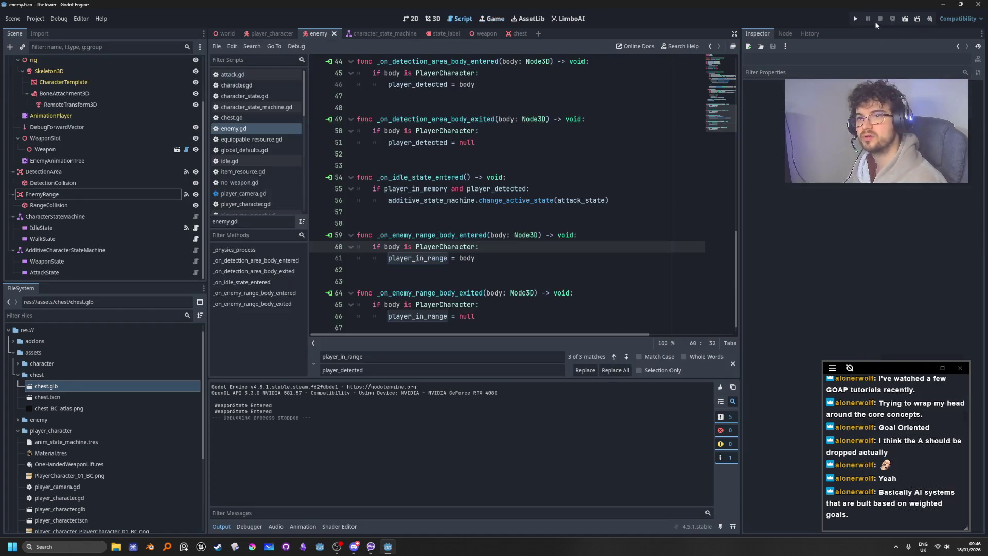
pyautogui.scroll(-1, 541, 193)
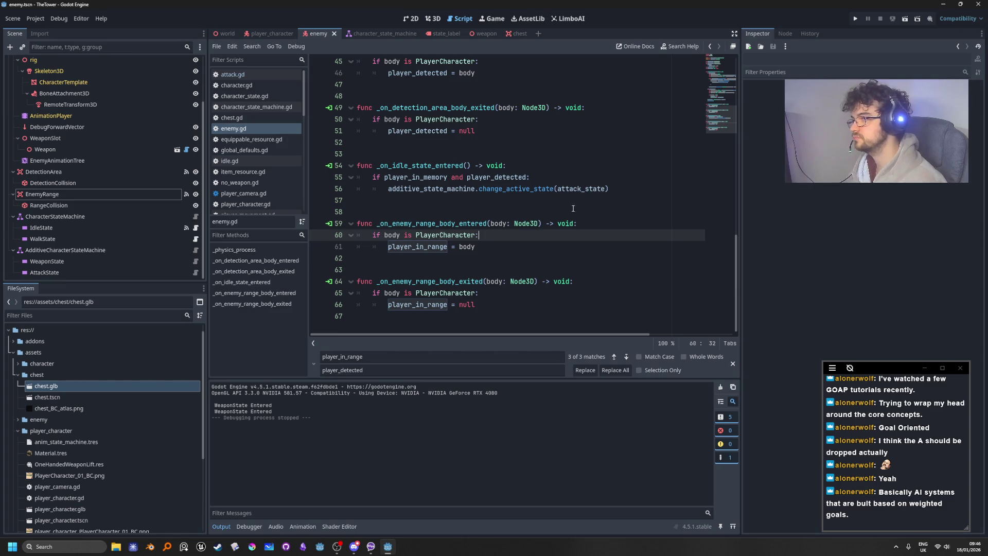
pyautogui.click(587, 223)
pyautogui.scroll(2, 634, 272)
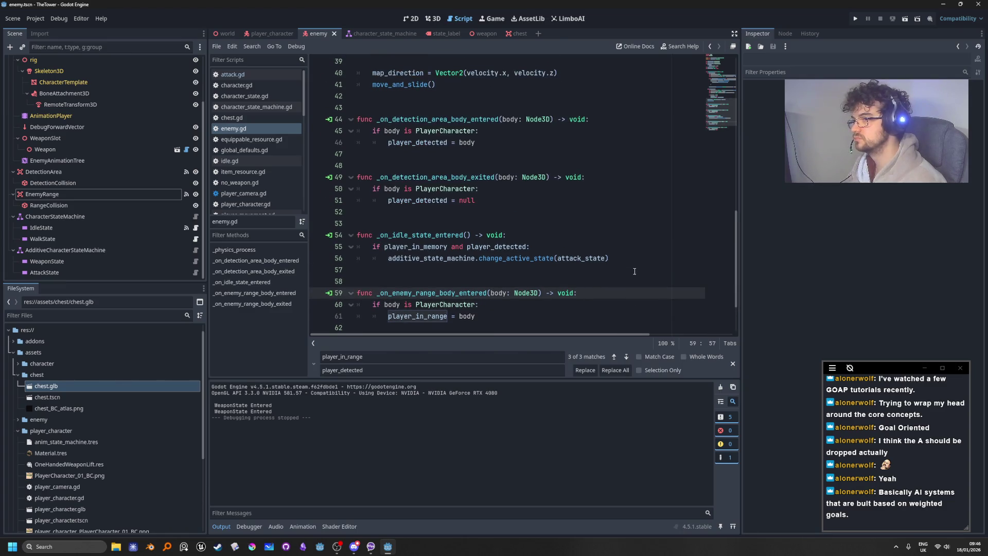
pyautogui.scroll(1, 635, 272)
pyautogui.moveTo(633, 293); pyautogui.dragTo(357, 269)
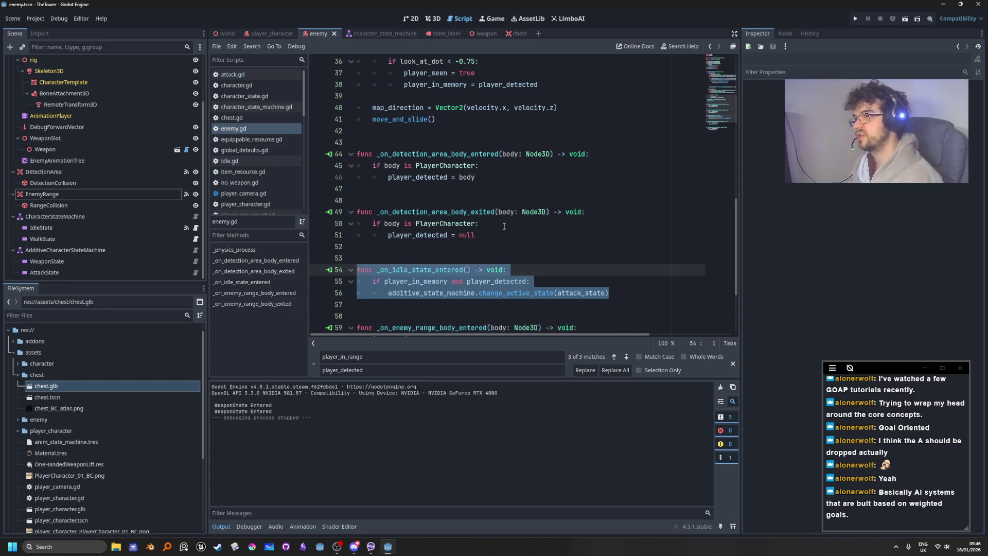
# Move _on_idle_state_entered above the detection handlers with Alt+Up and fix the blank lines
pyautogui.hotkey('alt', 'Up')
pyautogui.hotkey('alt', 'Up')
pyautogui.hotkey('alt', 'Up')
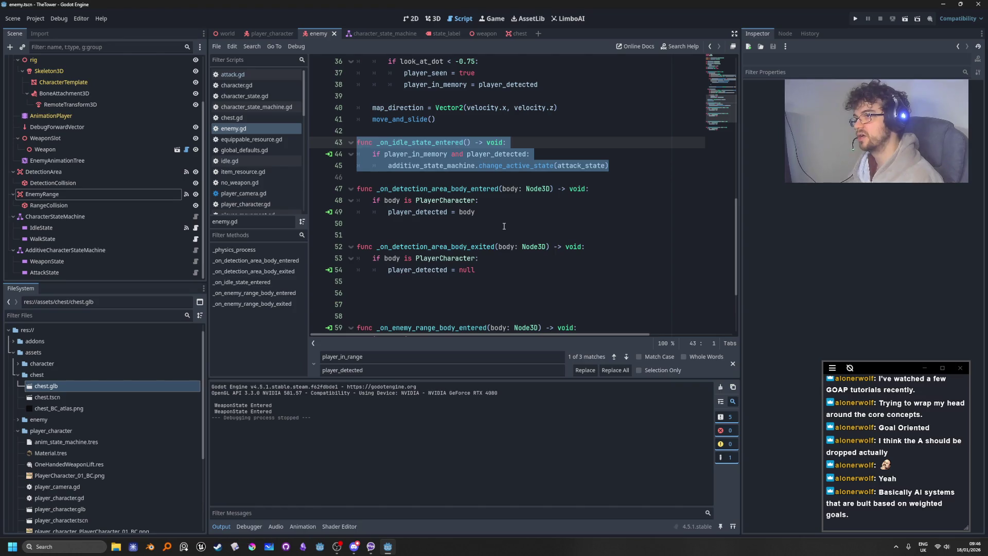
pyautogui.click(489, 304)
pyautogui.press('BackSpace')
pyautogui.press('BackSpace')
pyautogui.press('BackSpace')
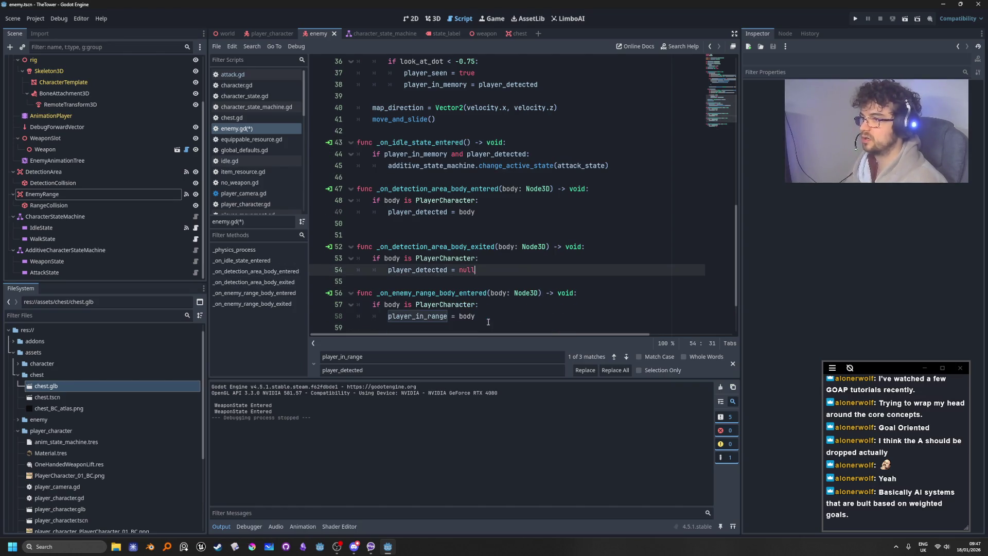
pyautogui.click(535, 177)
pyautogui.scroll(-2, 546, 185)
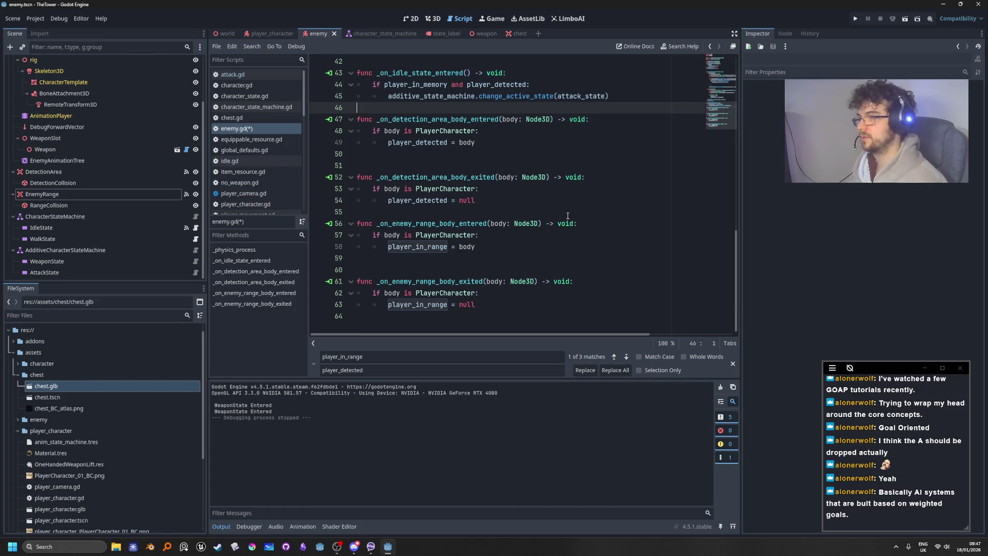
pyautogui.hotkey('ctrl', 'z')
pyautogui.hotkey('ctrl', 'z')
pyautogui.hotkey('ctrl', 'z')
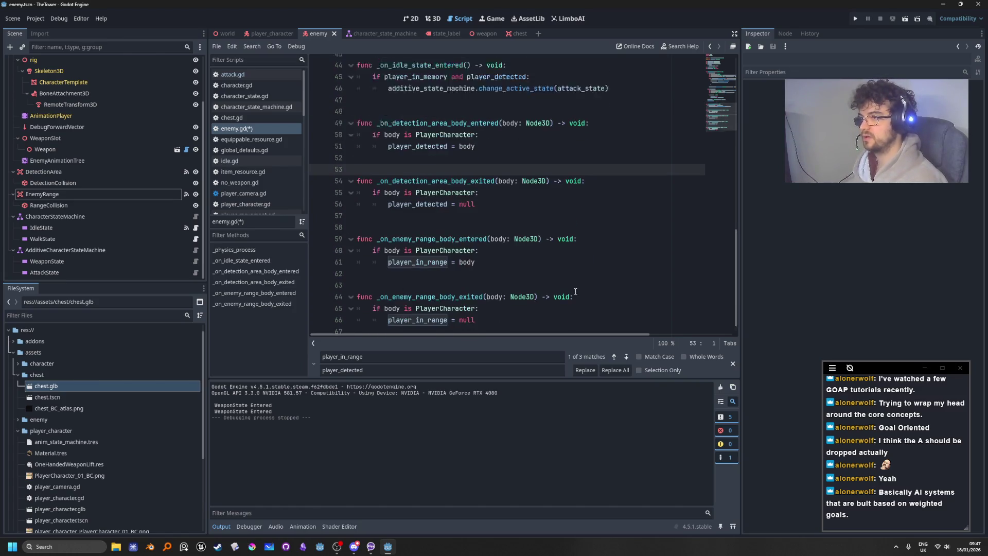
pyautogui.scroll(7, 467, 218)
pyautogui.scroll(-8, 467, 217)
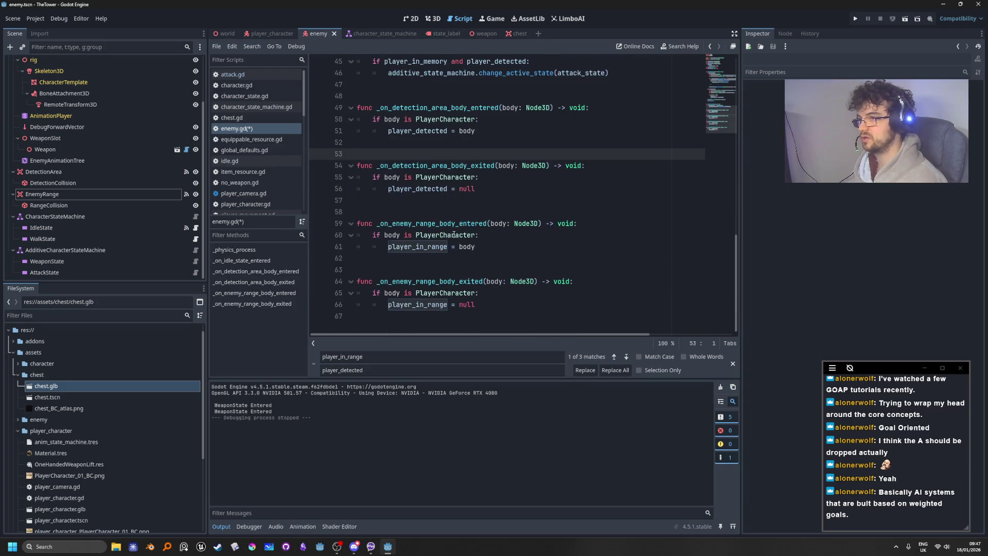
pyautogui.scroll(2, 455, 235)
pyautogui.scroll(-2, 455, 235)
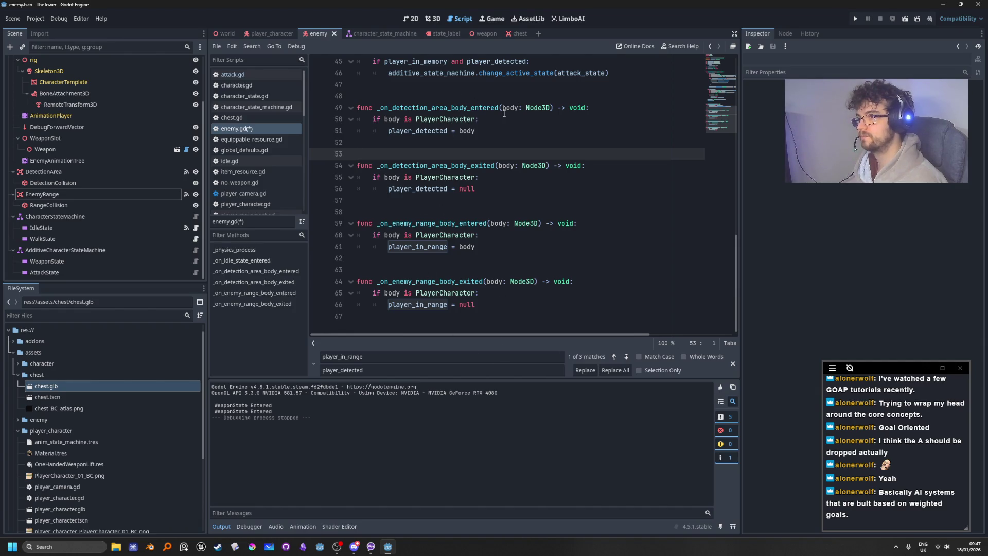
# Highlight player_detected, player_in_range and the signal handler code while explaining them
pyautogui.doubleClick(403, 188)
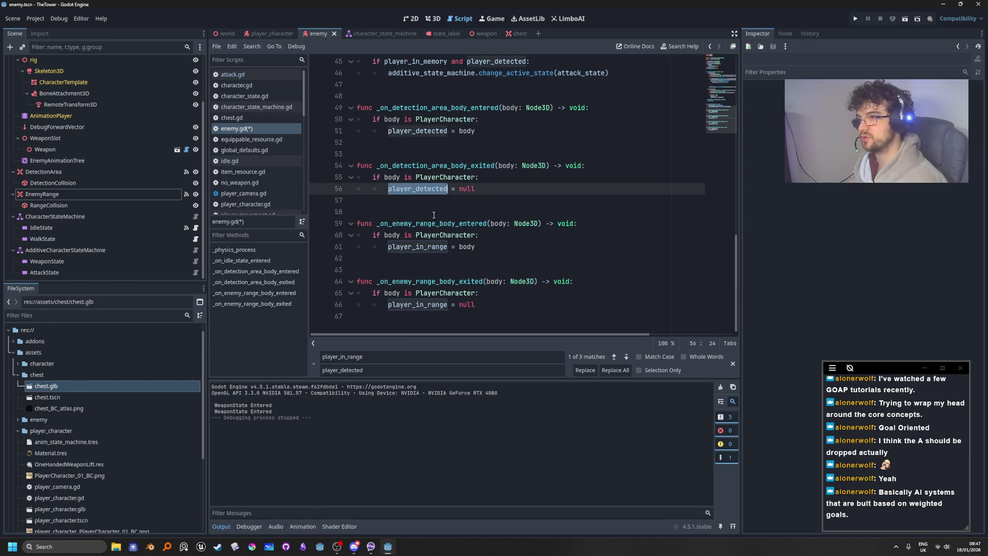
pyautogui.doubleClick(411, 246)
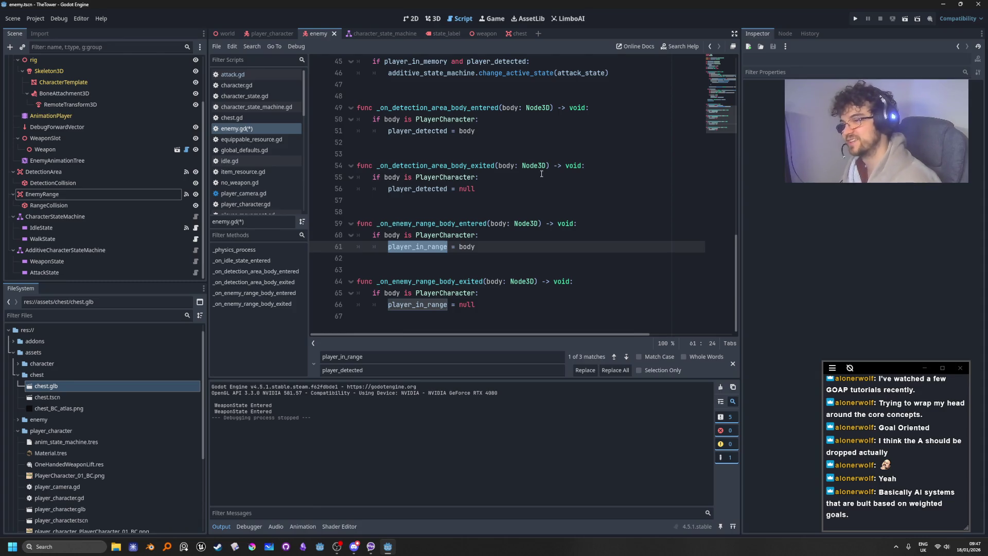
pyautogui.click(577, 202)
pyautogui.moveTo(535, 304)
pyautogui.mouseDown()
pyautogui.moveTo(556, 111)
pyautogui.moveTo(559, 124)
pyautogui.mouseUp()
pyautogui.click(559, 124)
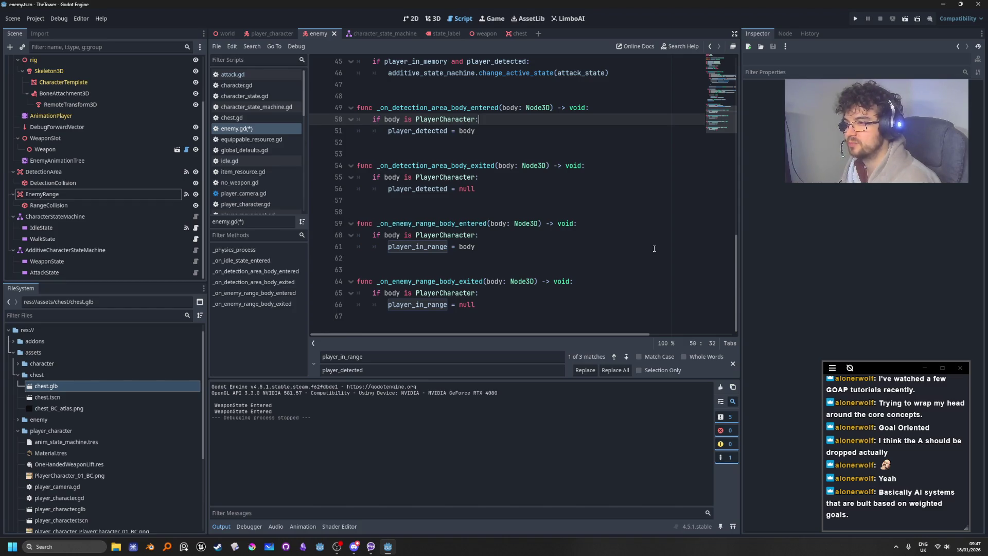
pyautogui.scroll(12, 654, 248)
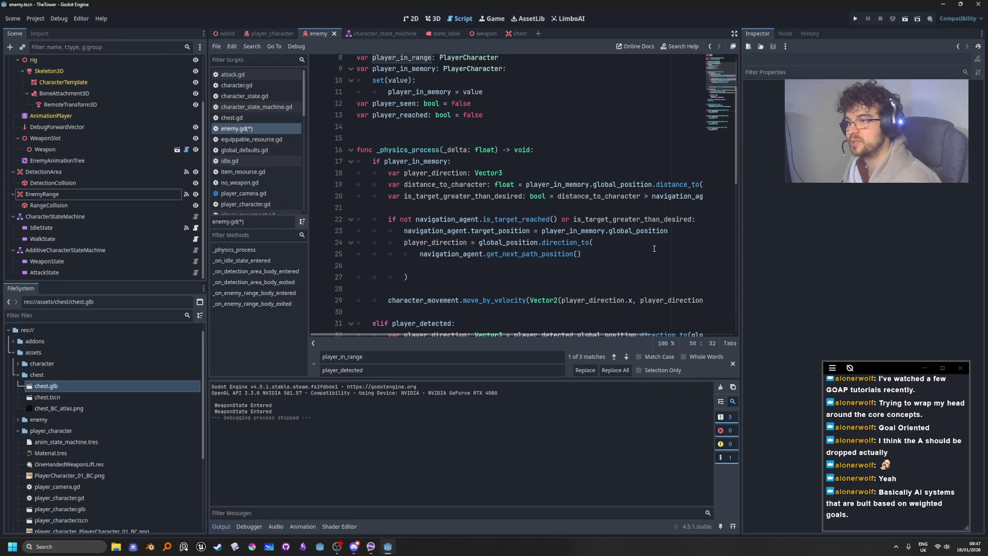
# Review enemy.gd and dismiss the player_in_memory documentation popup
pyautogui.scroll(-1, 654, 249)
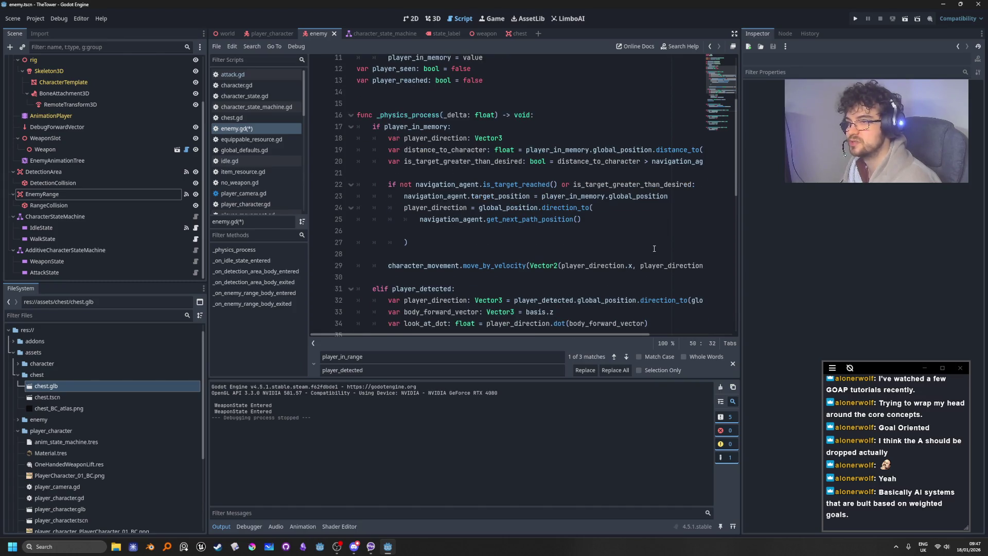
pyautogui.scroll(1, 654, 248)
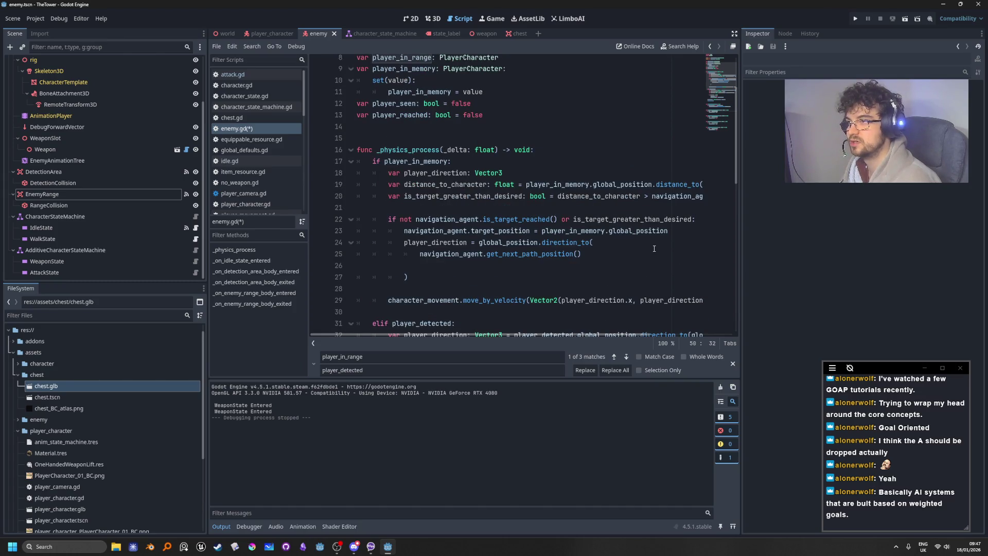
pyautogui.scroll(-3, 654, 248)
pyautogui.scroll(2, 654, 248)
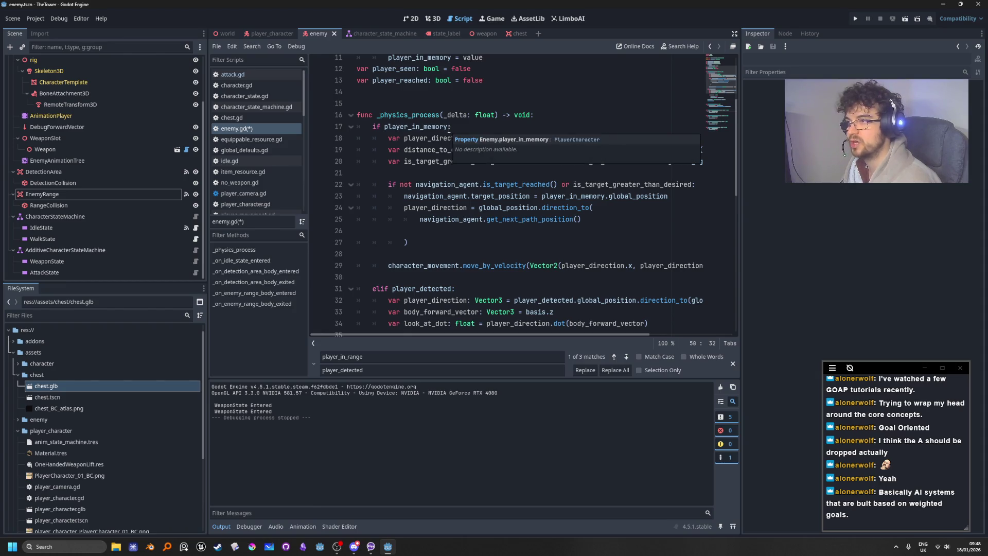
pyautogui.click(449, 128)
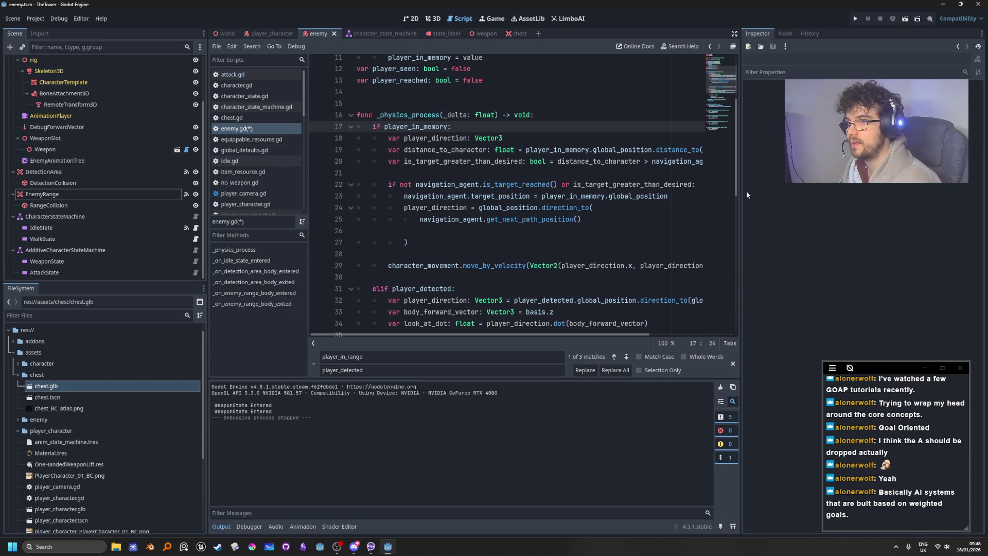
# Drag the script/Inspector splitter right and highlight player_detected in the idle-state condition
pyautogui.moveTo(740, 190); pyautogui.dragTo(868, 192)
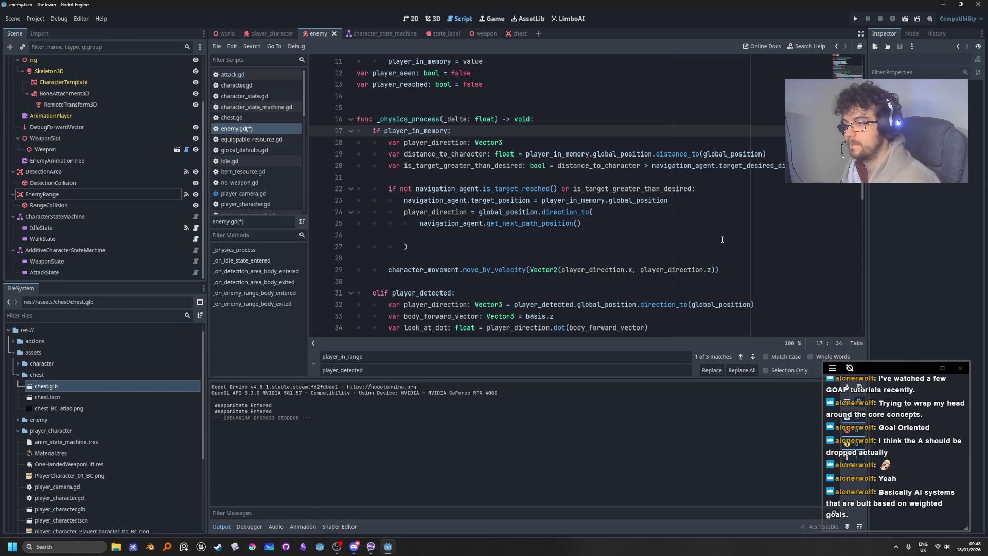
pyautogui.scroll(-1, 723, 241)
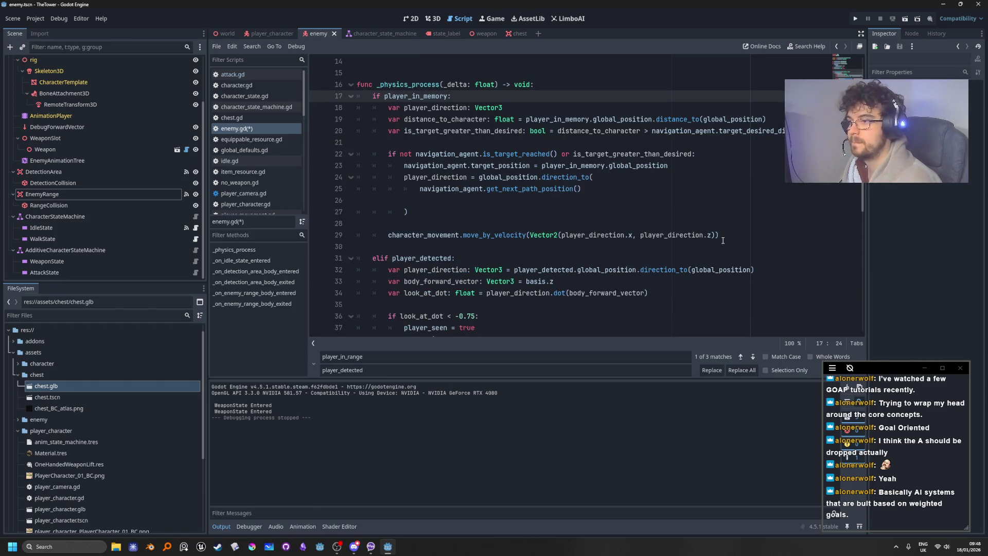
pyautogui.scroll(-10, 723, 241)
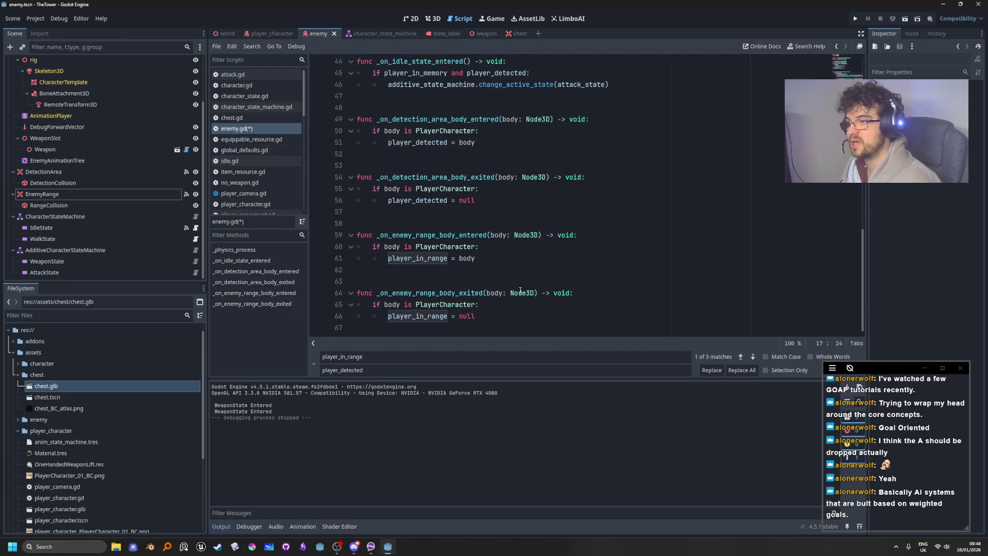
pyautogui.scroll(4, 481, 238)
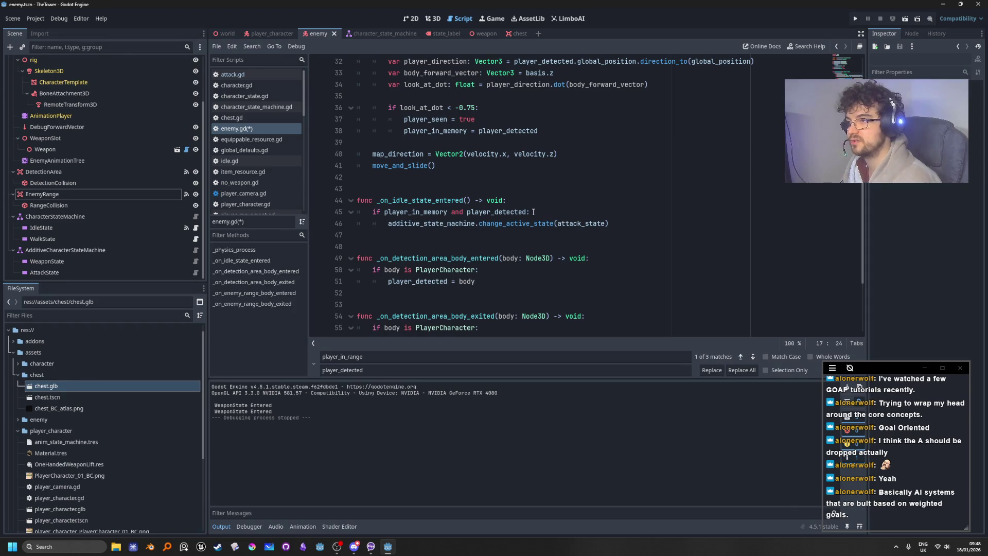
pyautogui.doubleClick(514, 214)
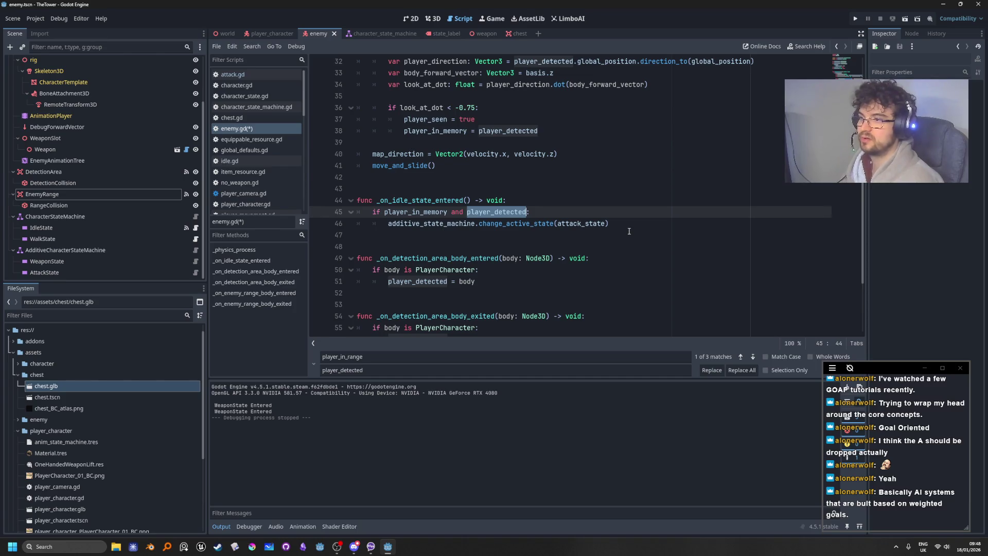
# Replace player_detected on line 45 with player_in_range, picked from the autocomplete suggestions
pyautogui.write('player_')
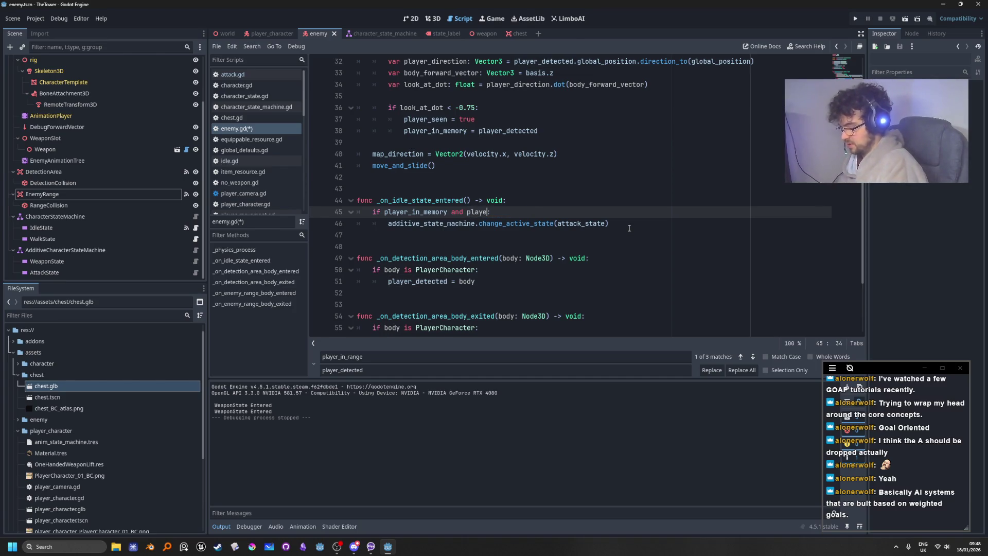
pyautogui.press('Down')
pyautogui.press('Down')
pyautogui.press('Return')
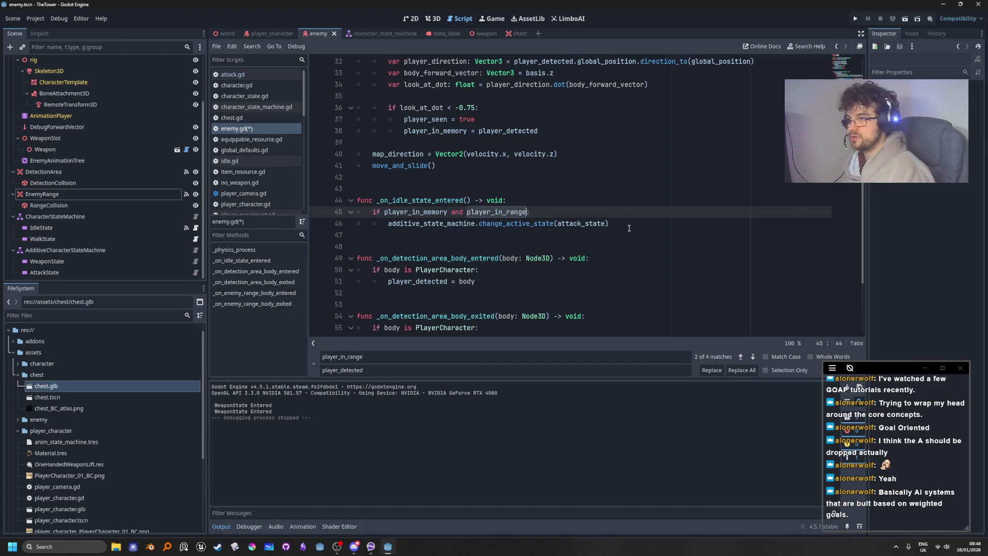
pyautogui.click(671, 228)
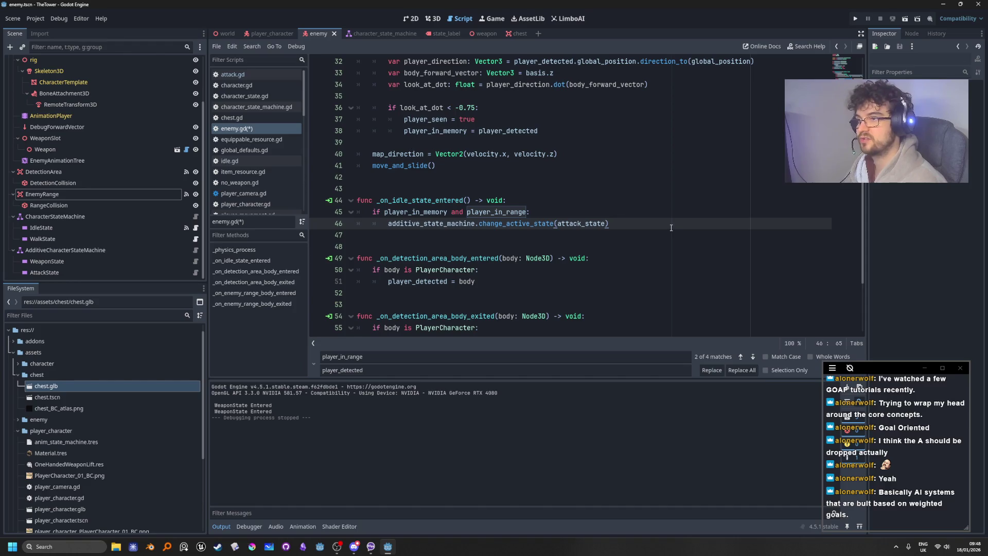
pyautogui.scroll(2, 672, 227)
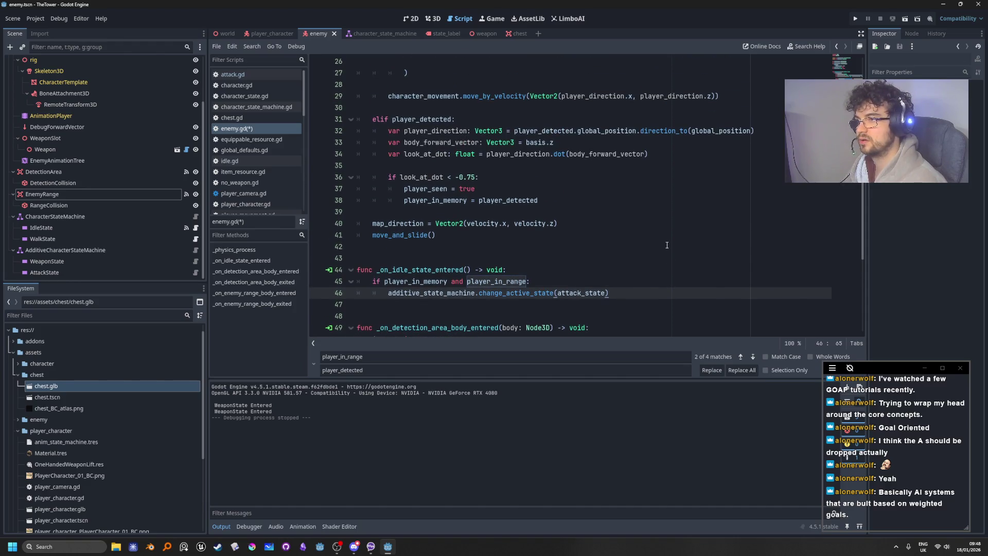
pyautogui.scroll(3, 667, 245)
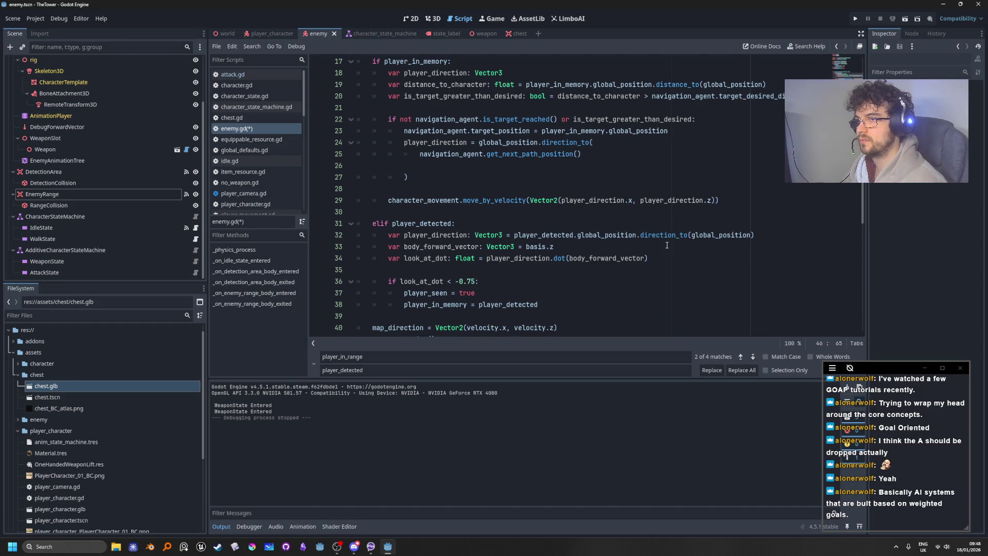
pyautogui.scroll(2, 665, 243)
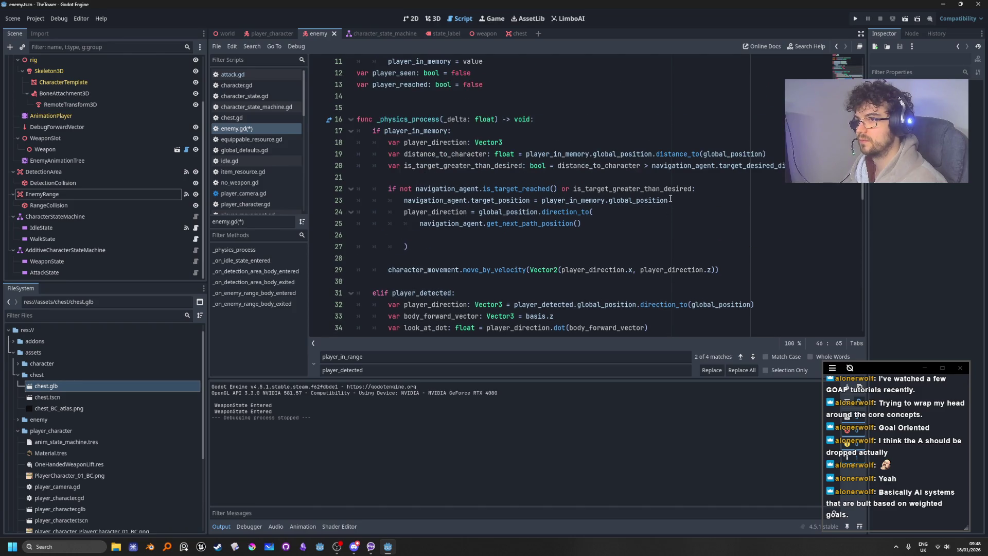
pyautogui.moveTo(672, 187)
# Delete the is_target_greater_than_desired and distance_to_character lines from _physics_process
pyautogui.doubleClick(452, 166)
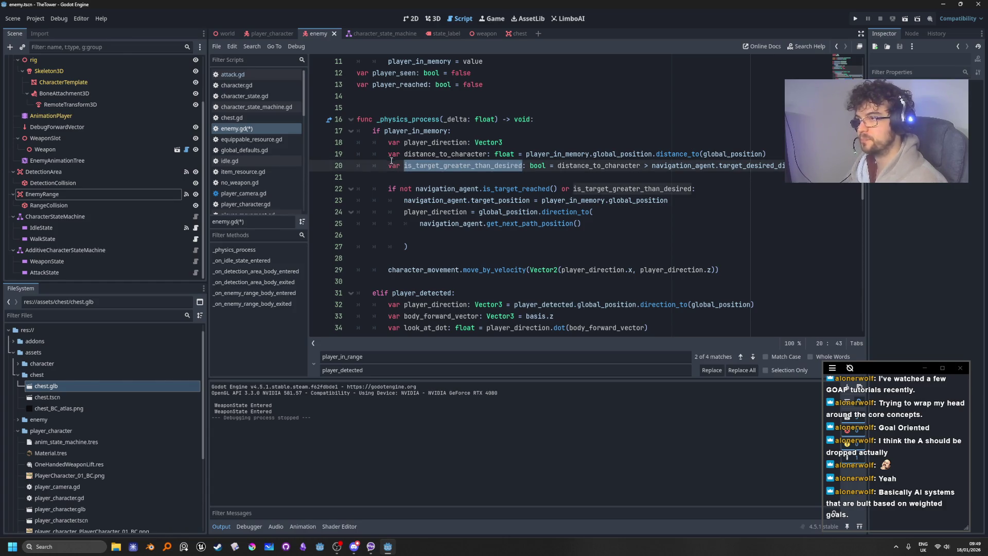
pyautogui.press('Home')
pyautogui.hotkey('shift', 'End')
pyautogui.press('BackSpace')
pyautogui.hotkey('ctrl', 'shift', 'k')
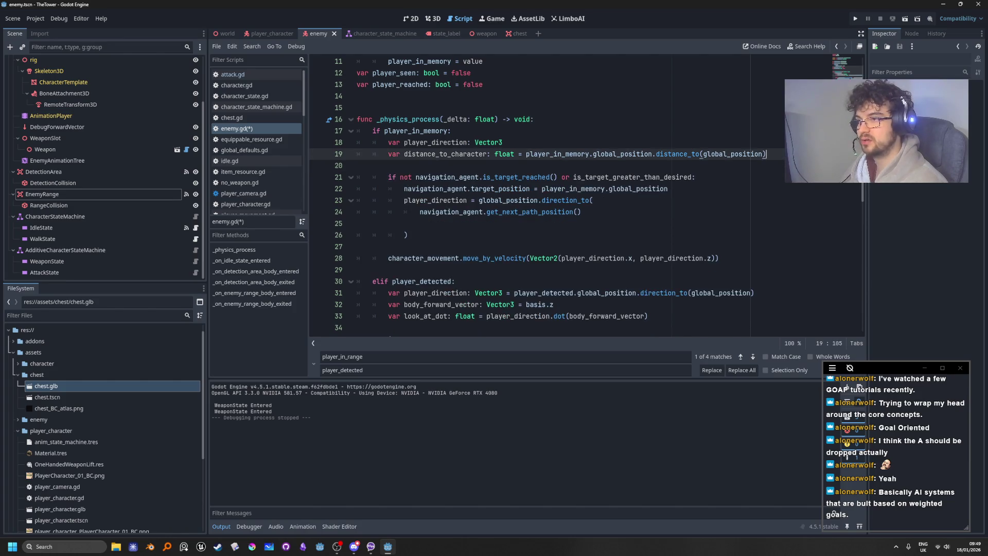
pyautogui.doubleClick(655, 176)
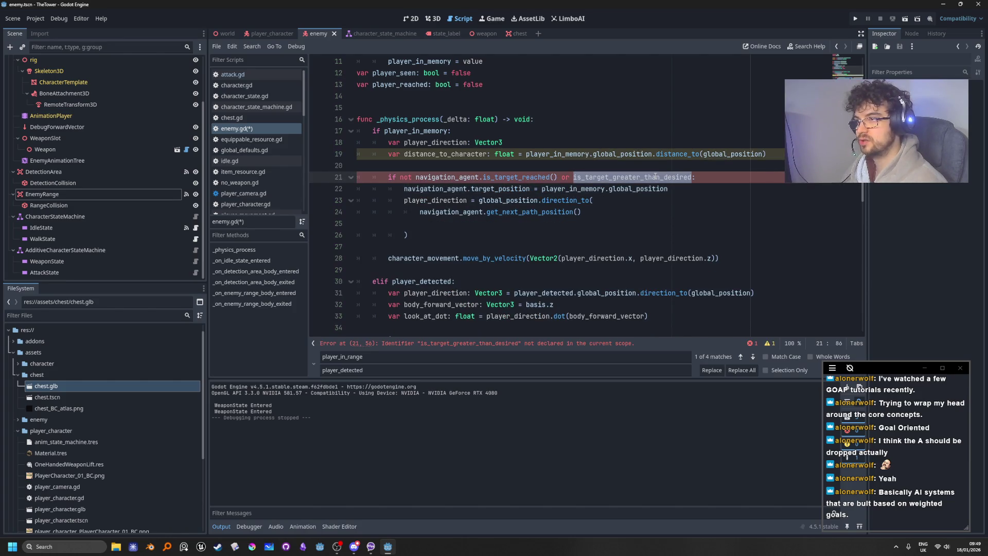
pyautogui.moveTo(767, 154); pyautogui.dragTo(289, 151)
pyautogui.hotkey('ctrl', 'shift', 'k')
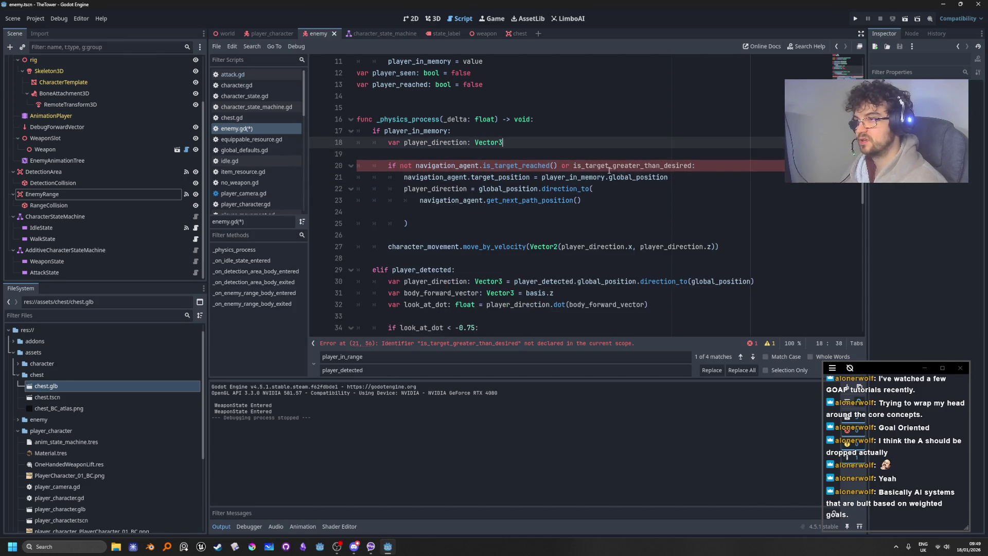
# Replace is_target_greater_than_desired in the navigation if-condition with player_in_range
pyautogui.doubleClick(613, 165)
pyautogui.scroll(-5, 645, 231)
pyautogui.scroll(7, 664, 221)
pyautogui.write('is_pl')
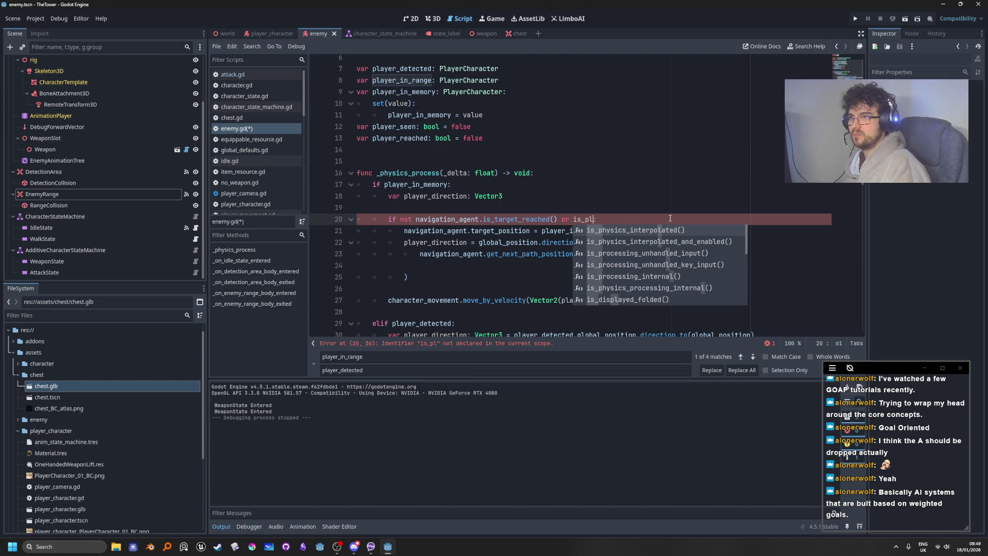
pyautogui.press('BackSpace')
pyautogui.press('BackSpace')
pyautogui.press('BackSpace')
pyautogui.write('player')
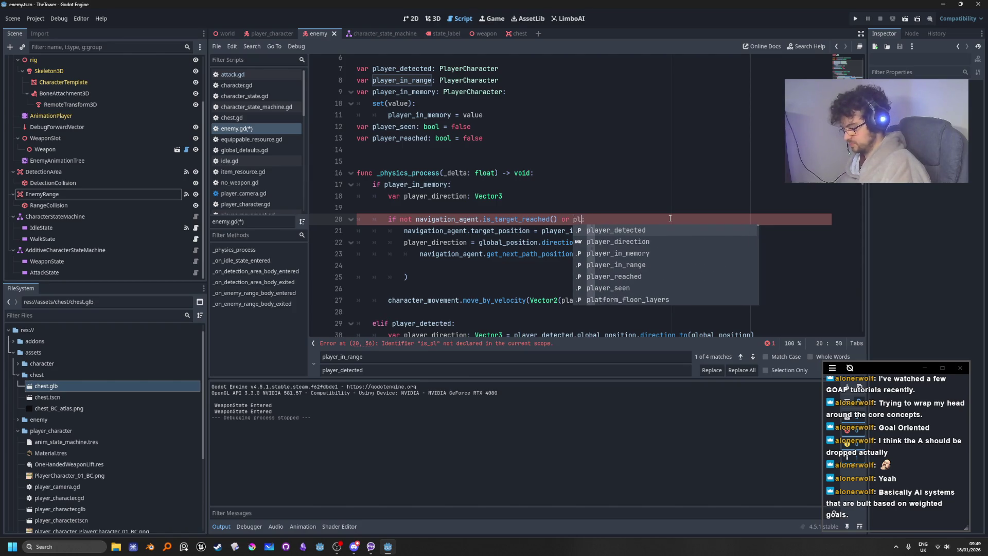
pyautogui.press('Down')
pyautogui.press('Down')
pyautogui.press('Down')
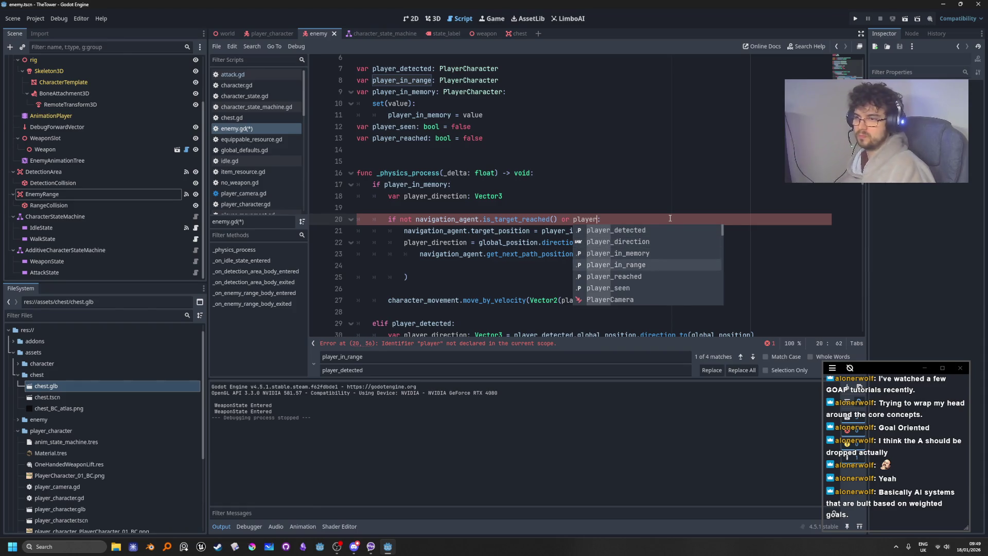
pyautogui.press('Return')
pyautogui.click(713, 156)
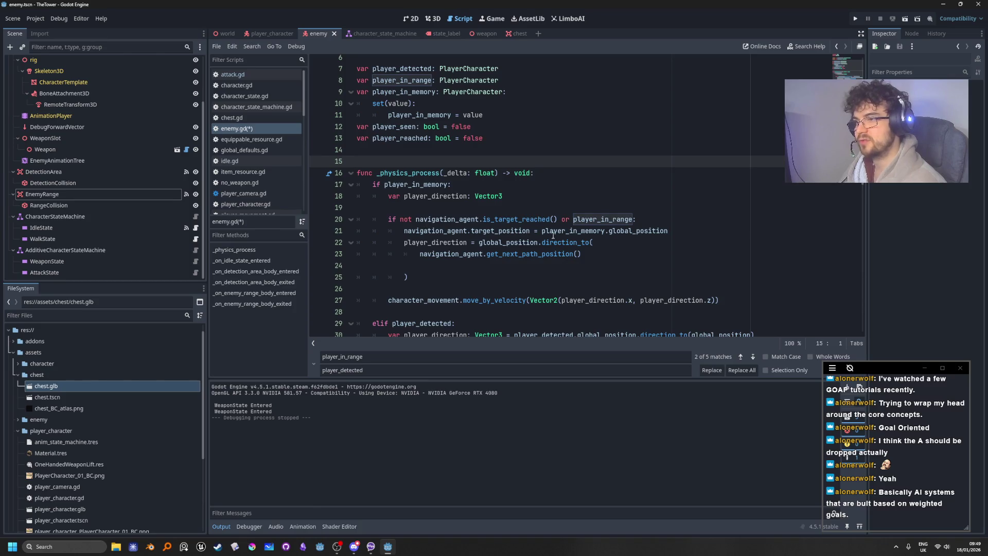
# Make line 20's condition read 'or not player_in_range'
pyautogui.doubleClick(531, 220)
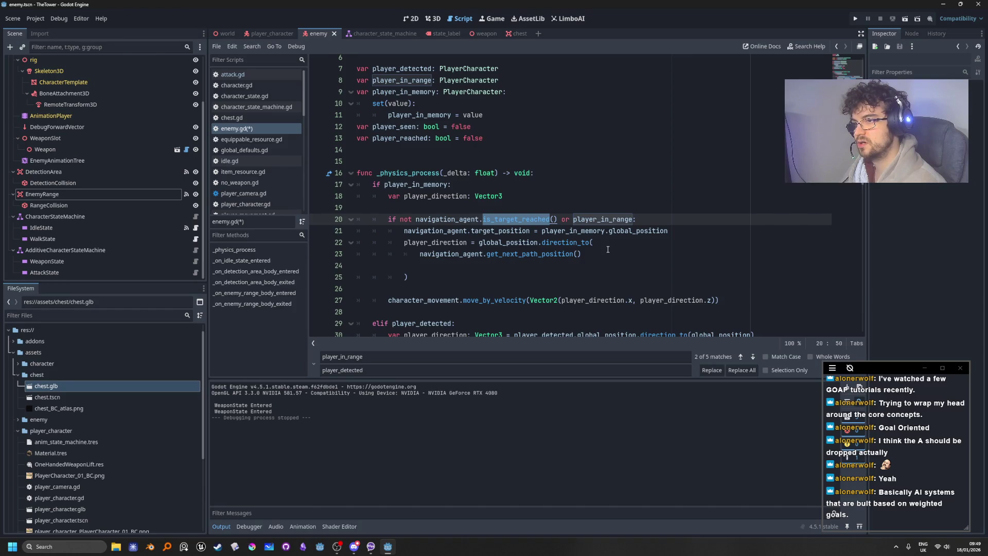
pyautogui.doubleClick(613, 219)
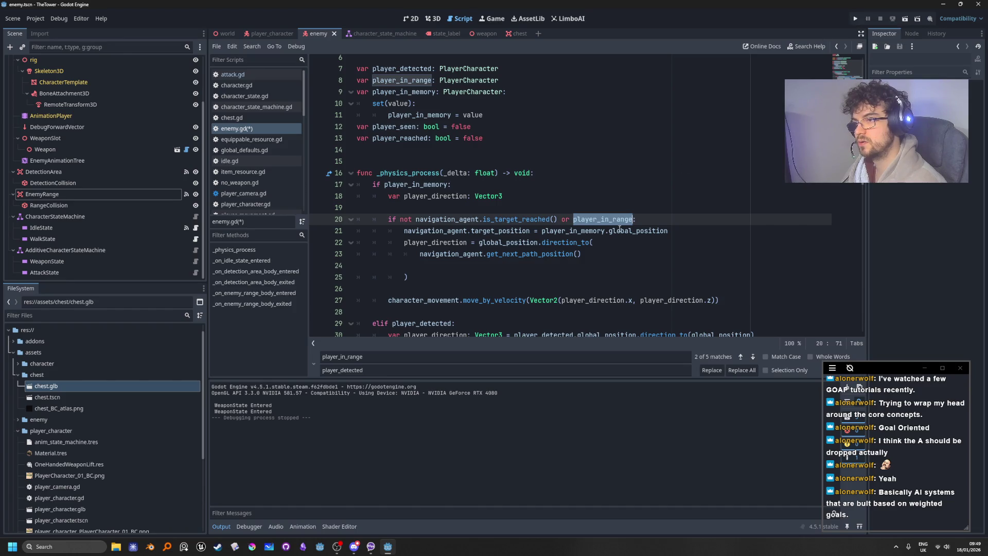
pyautogui.click(570, 219)
pyautogui.write('not')
pyautogui.click(704, 138)
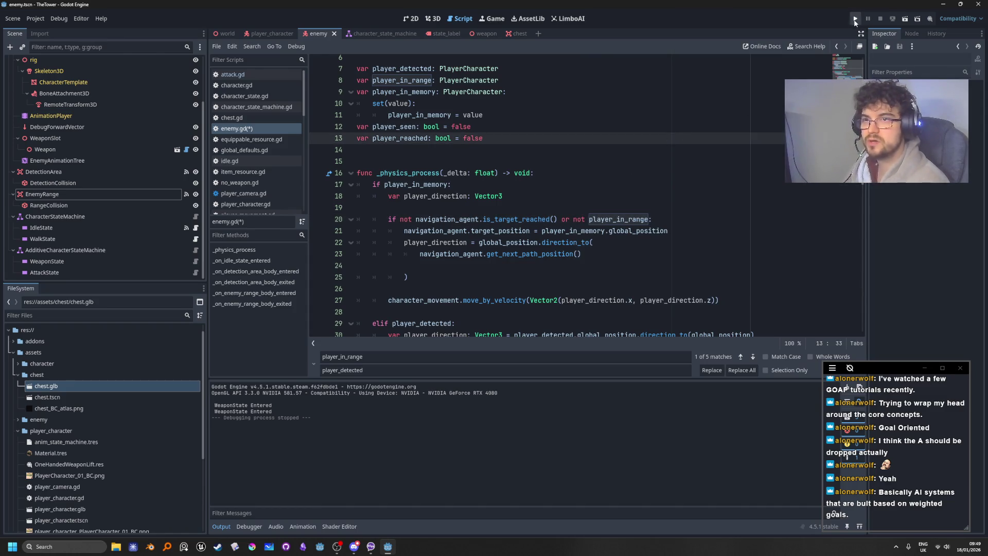
# Run the project and walk the player around the enemy to trigger its attack
pyautogui.click(856, 19)
pyautogui.press('a')
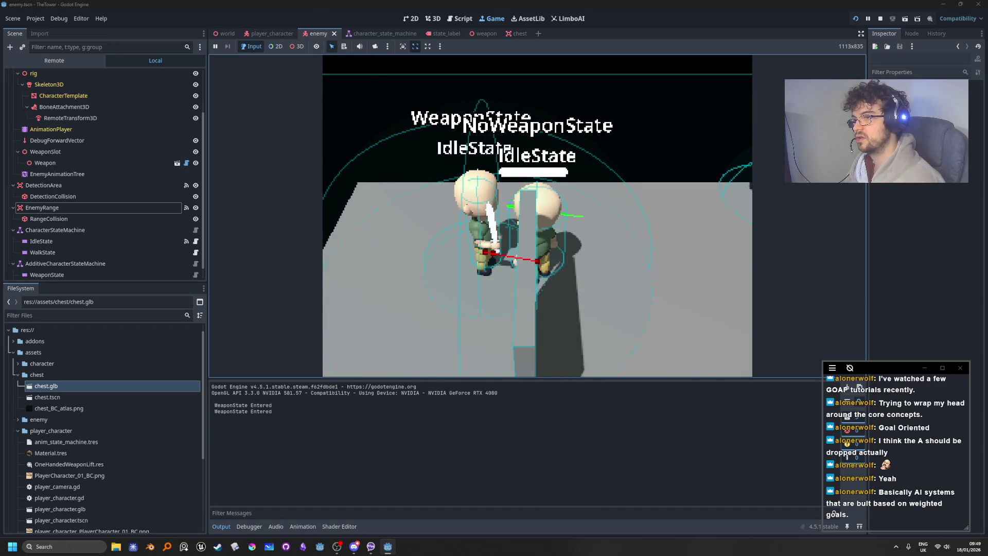
pyautogui.press('d')
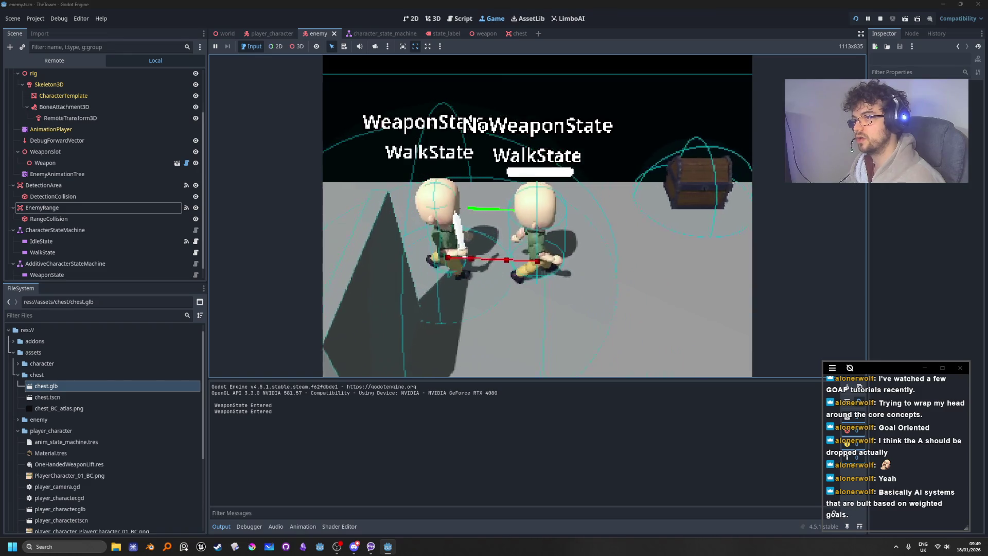
pyautogui.press('s')
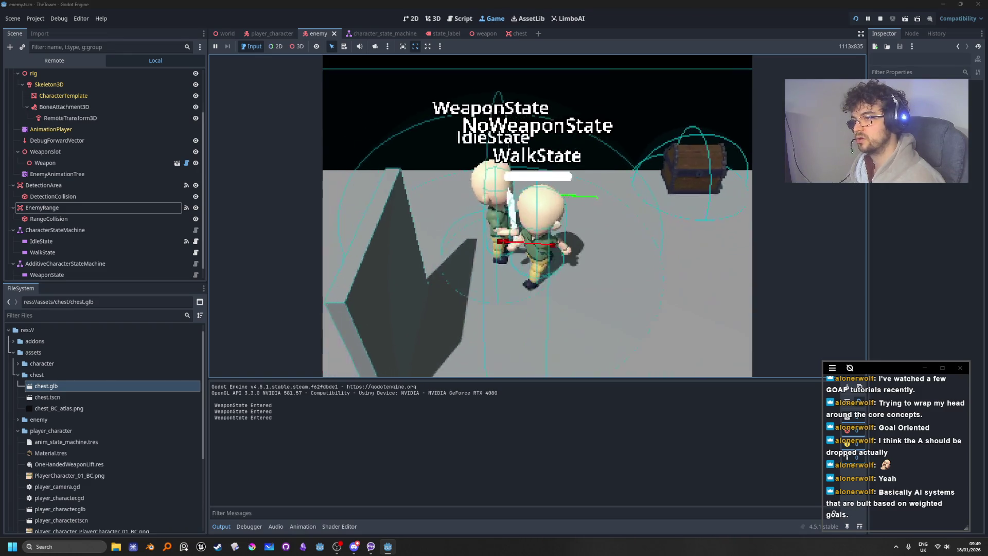
pyautogui.press('a')
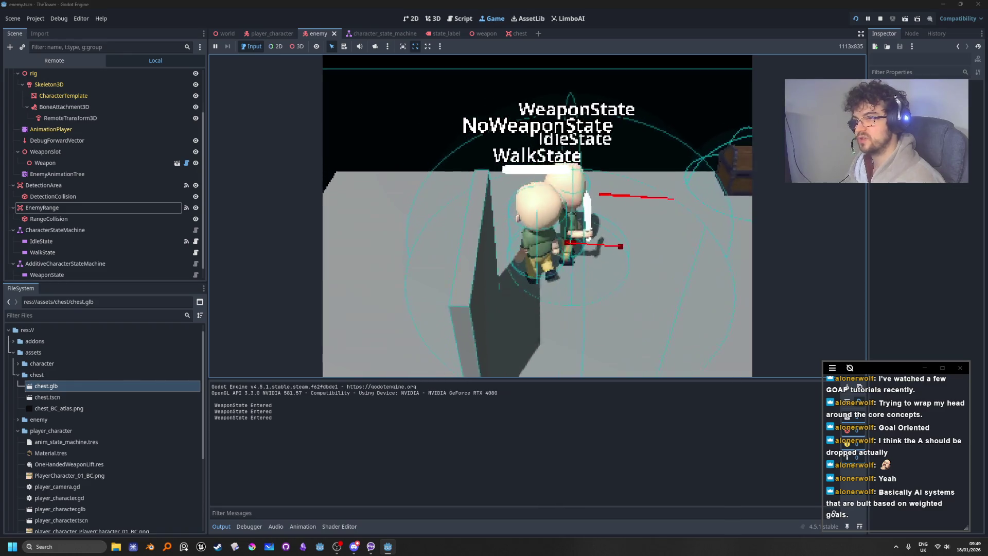
pyautogui.press('d')
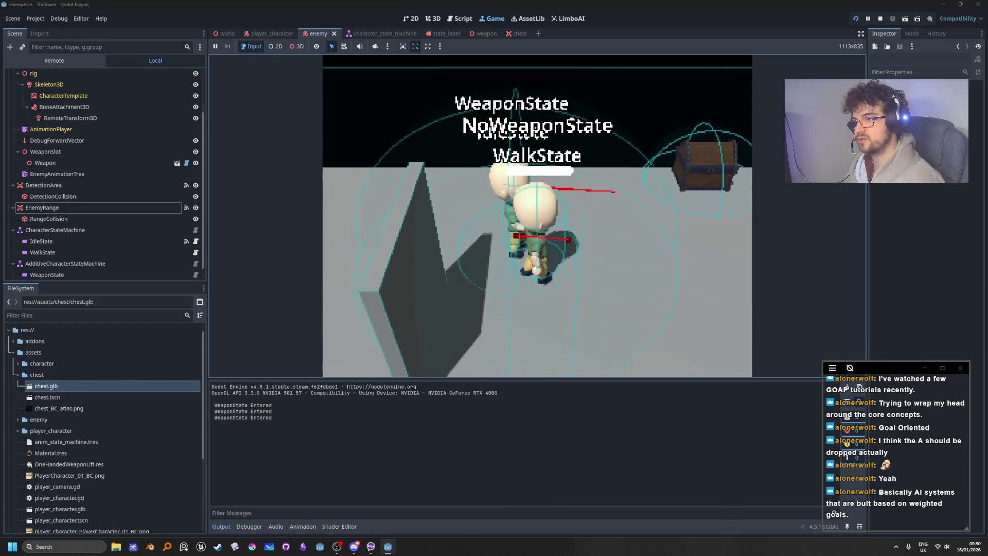
pyautogui.press('d')
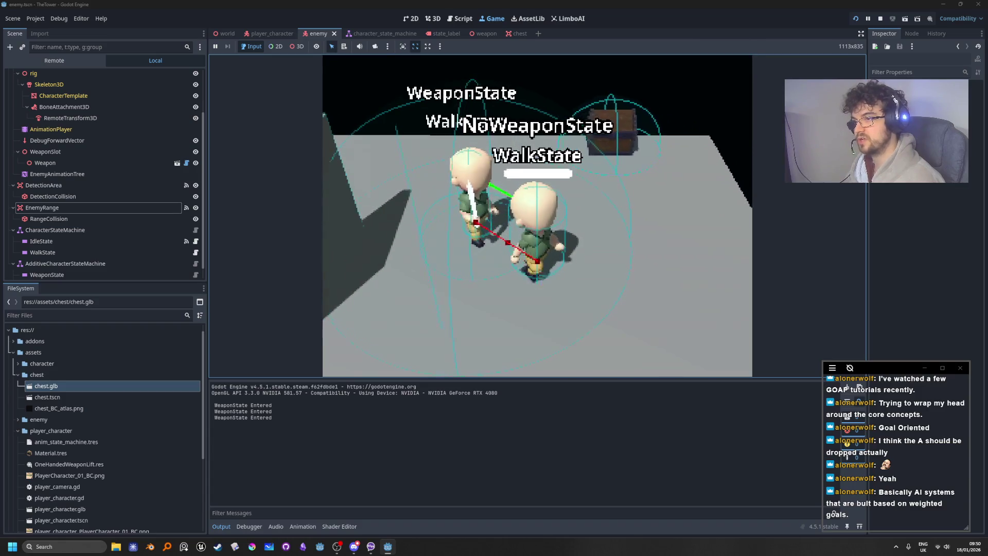
pyautogui.press('d')
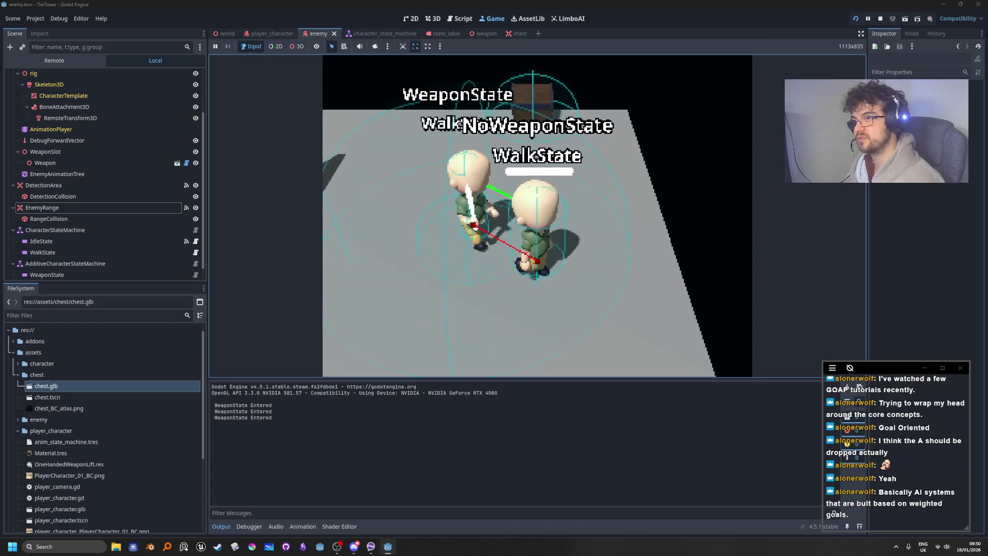
pyautogui.press('space')
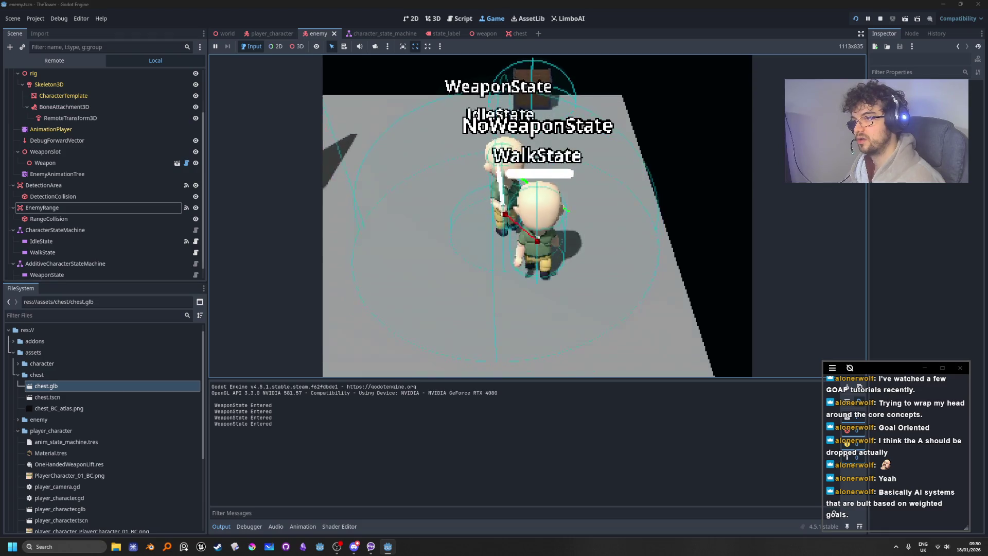
pyautogui.press('space')
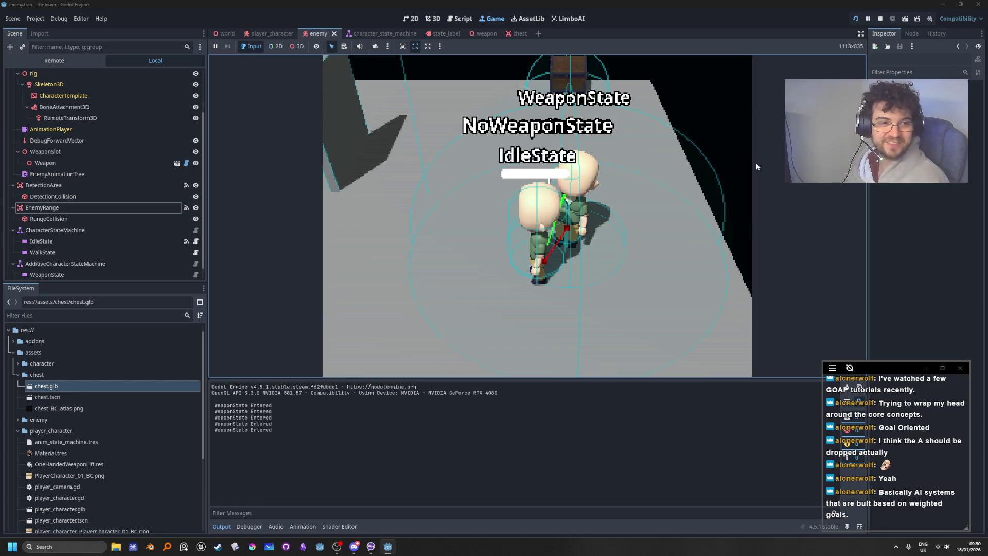
# Stop the running game and scroll back through enemy.gd
pyautogui.click(880, 19)
pyautogui.scroll(-3, 605, 234)
pyautogui.scroll(-7, 605, 234)
pyautogui.click(556, 211)
pyautogui.scroll(11, 553, 216)
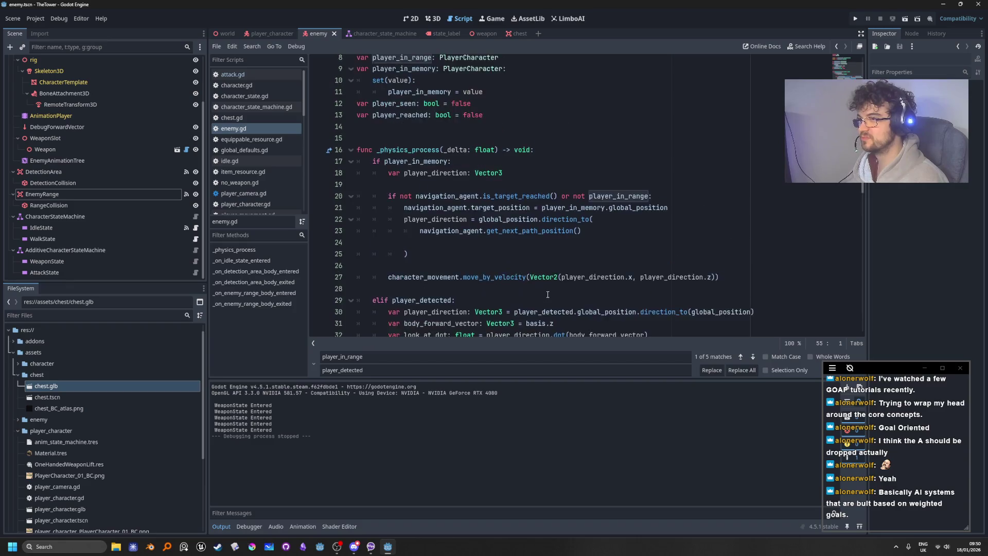
pyautogui.scroll(3, 547, 294)
pyautogui.click(426, 154)
pyautogui.click(519, 211)
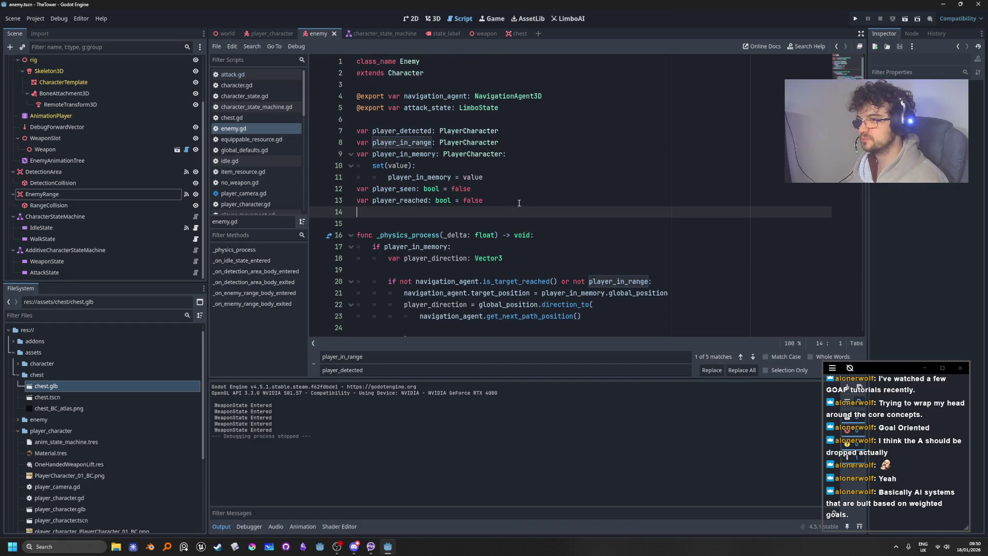
pyautogui.click(519, 201)
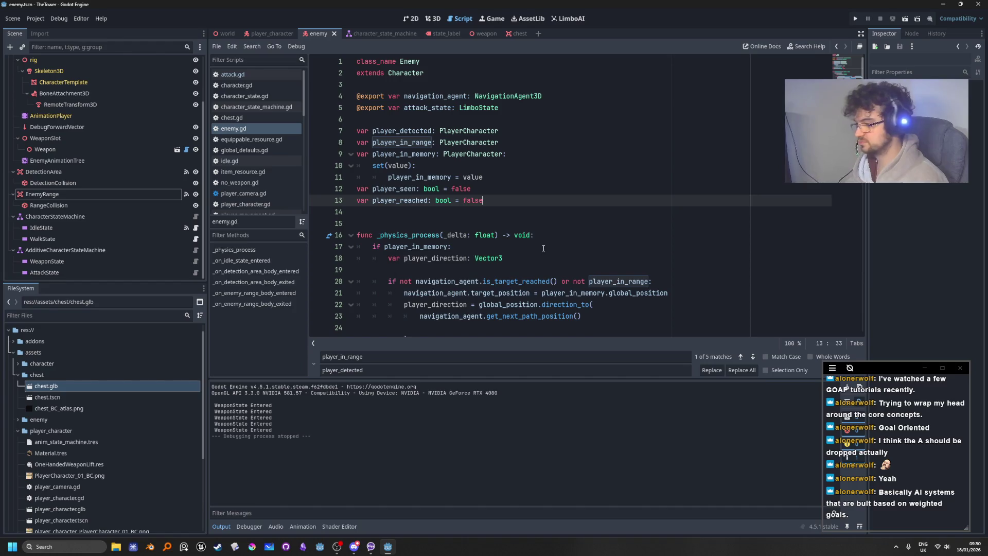
pyautogui.click(543, 154)
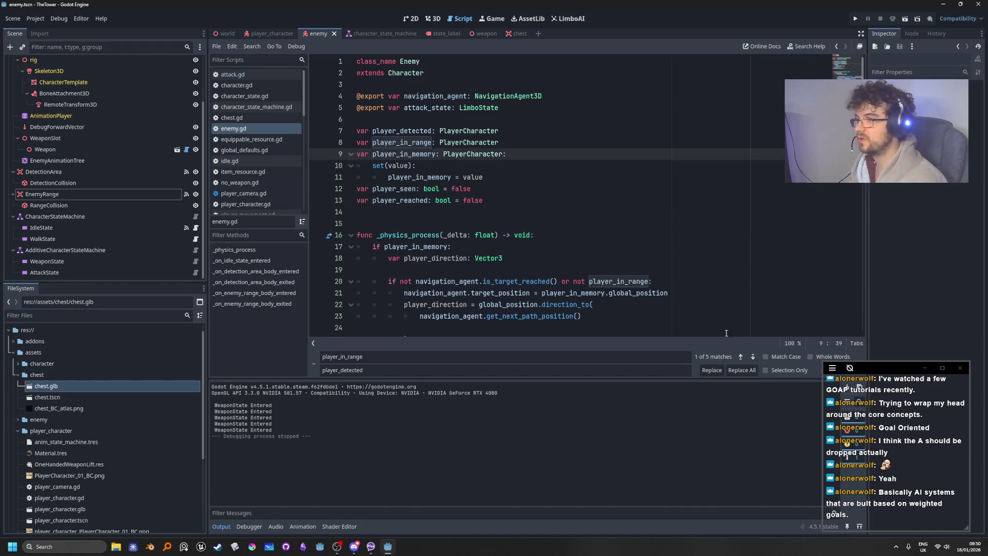
pyautogui.press('Down')
pyautogui.press('Down')
pyautogui.press('Down')
pyautogui.moveTo(849, 72)
pyautogui.mouseDown()
pyautogui.moveTo(848, 60)
pyautogui.moveTo(810, 78)
pyautogui.moveTo(731, 78)
pyautogui.moveTo(816, 79)
pyautogui.mouseUp()
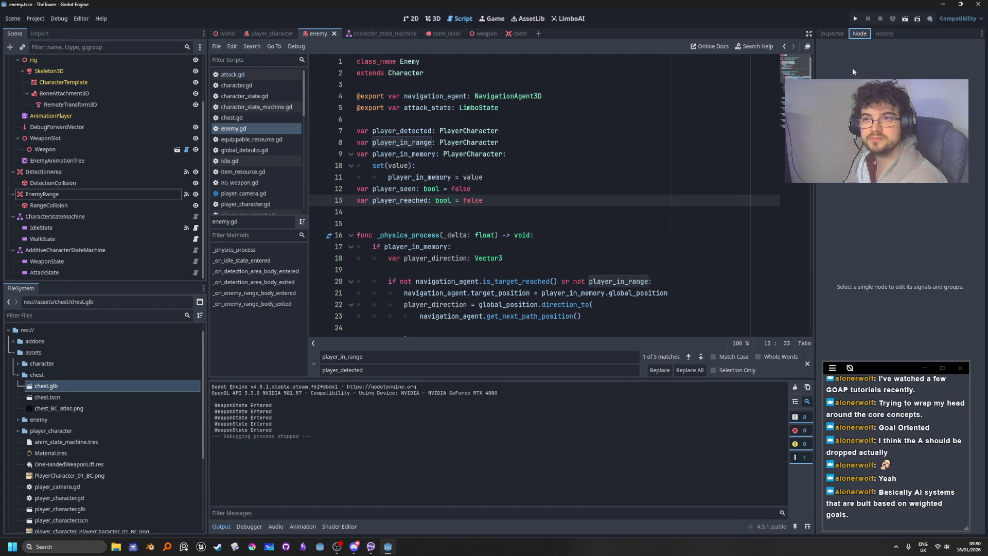
pyautogui.click(834, 37)
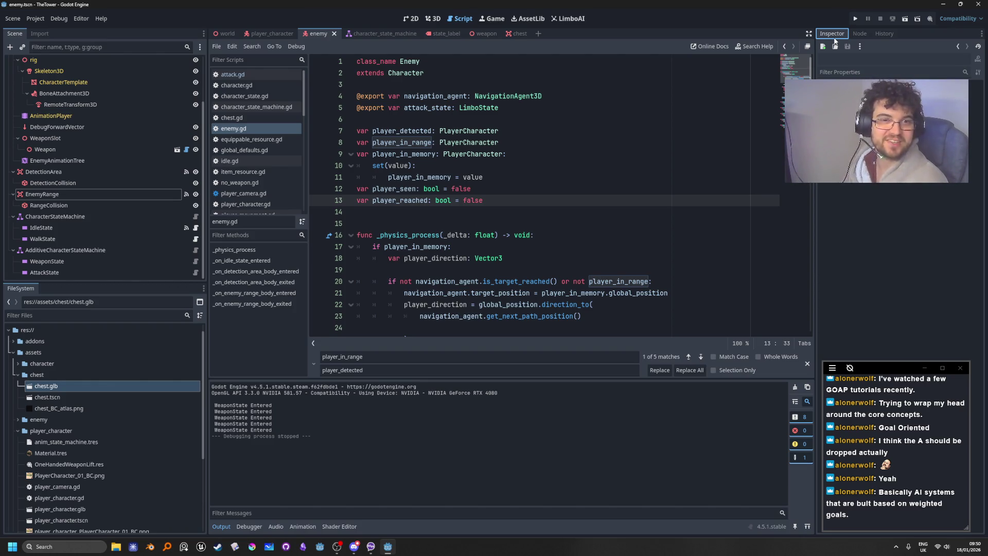
pyautogui.click(892, 46)
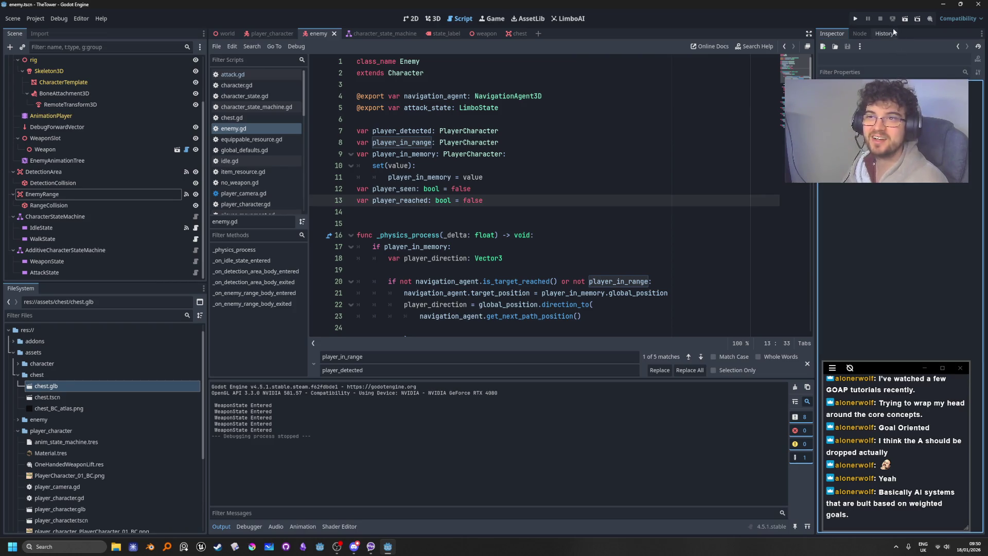
pyautogui.click(869, 34)
pyautogui.click(885, 33)
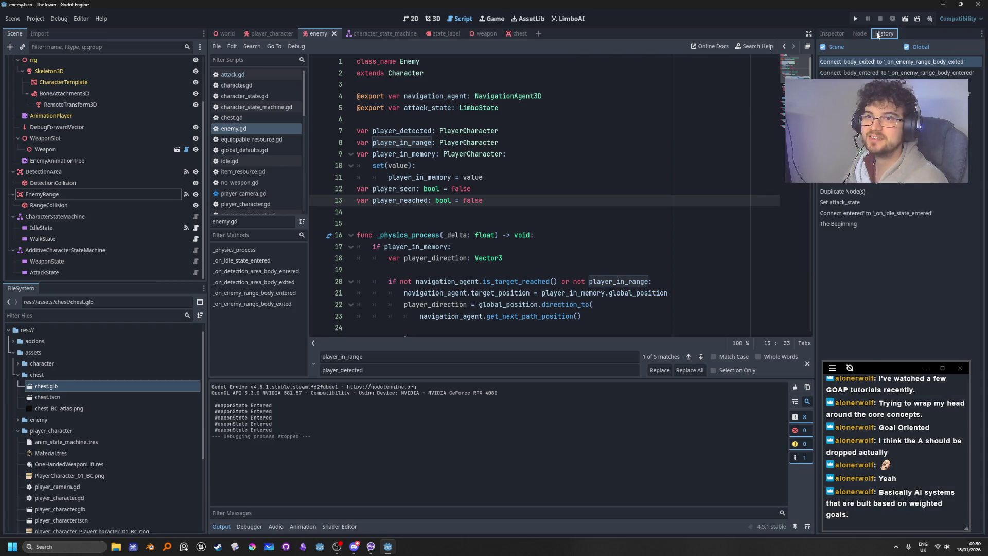
pyautogui.click(830, 33)
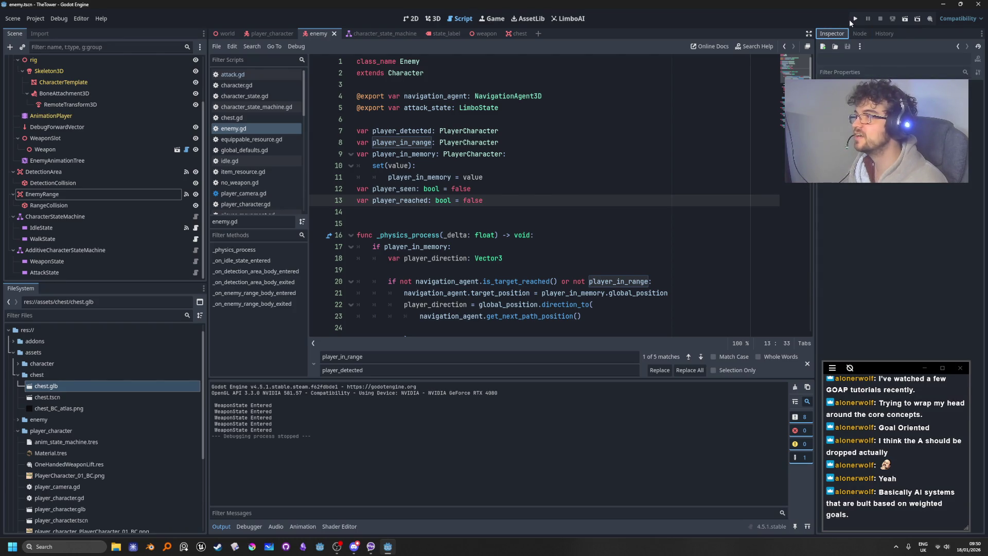
pyautogui.scroll(2, 144, 155)
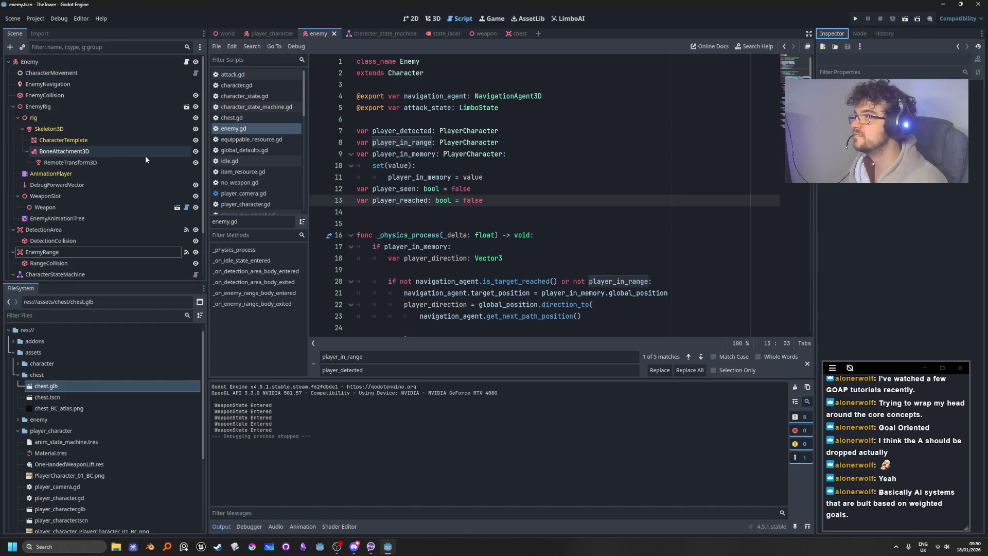
pyautogui.scroll(-2, 138, 140)
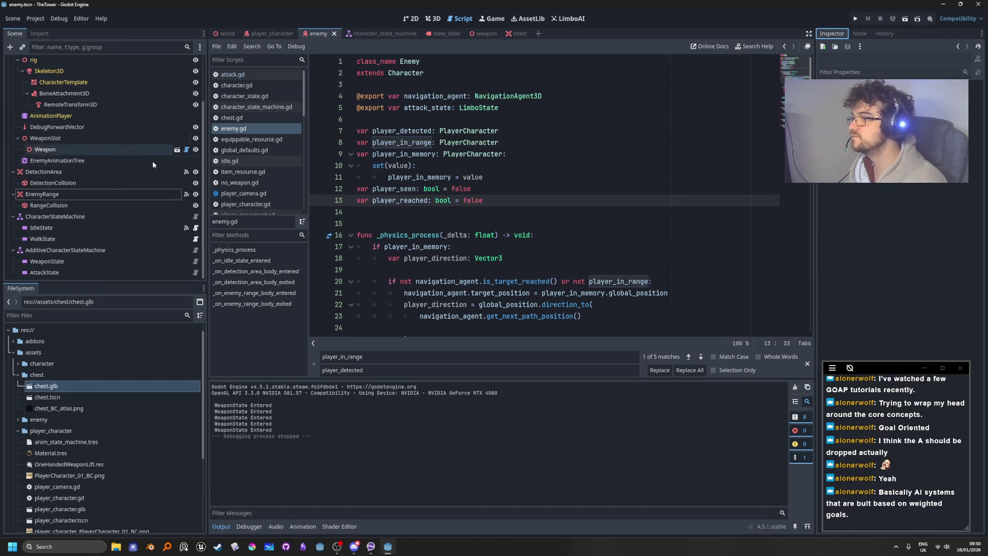
pyautogui.click(165, 261)
# Open IdleState's idle.gd, glance at walk.gd, then return to idle.gd
pyautogui.click(143, 228)
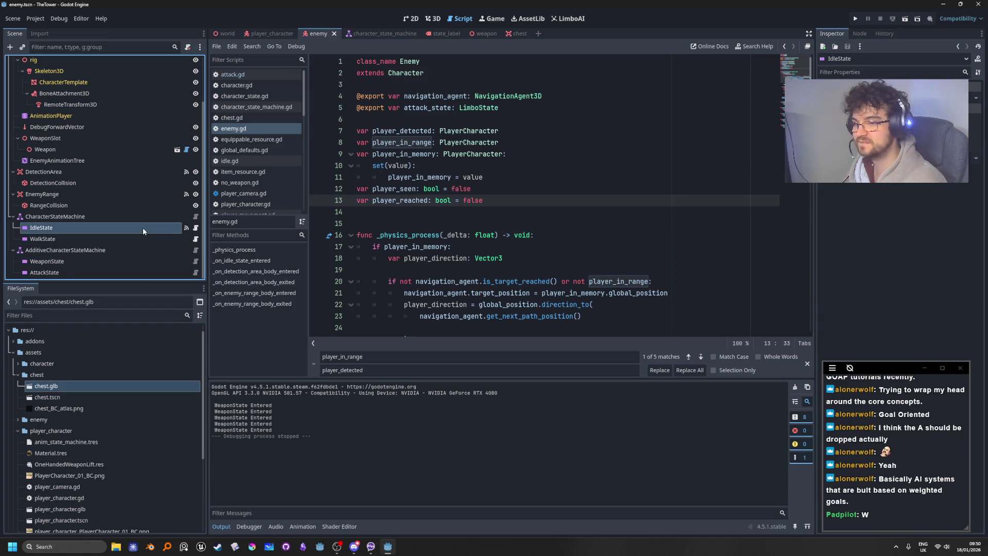
pyautogui.click(196, 228)
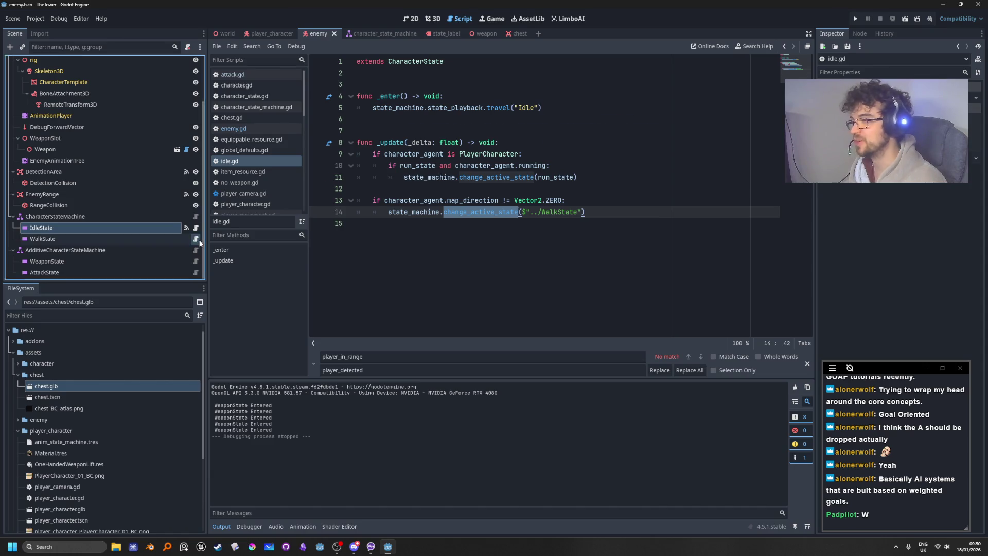
pyautogui.click(196, 238)
pyautogui.click(592, 139)
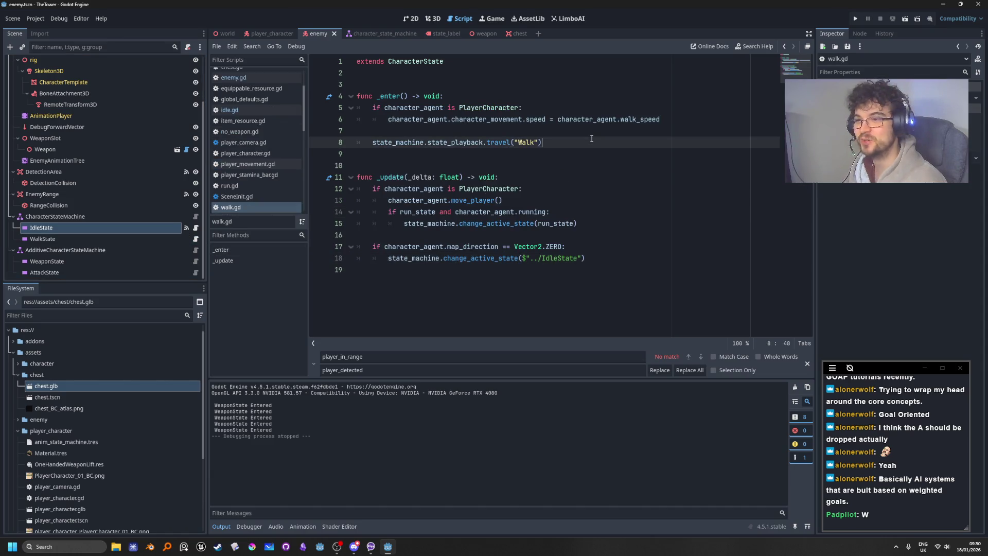
pyautogui.click(196, 228)
pyautogui.click(574, 168)
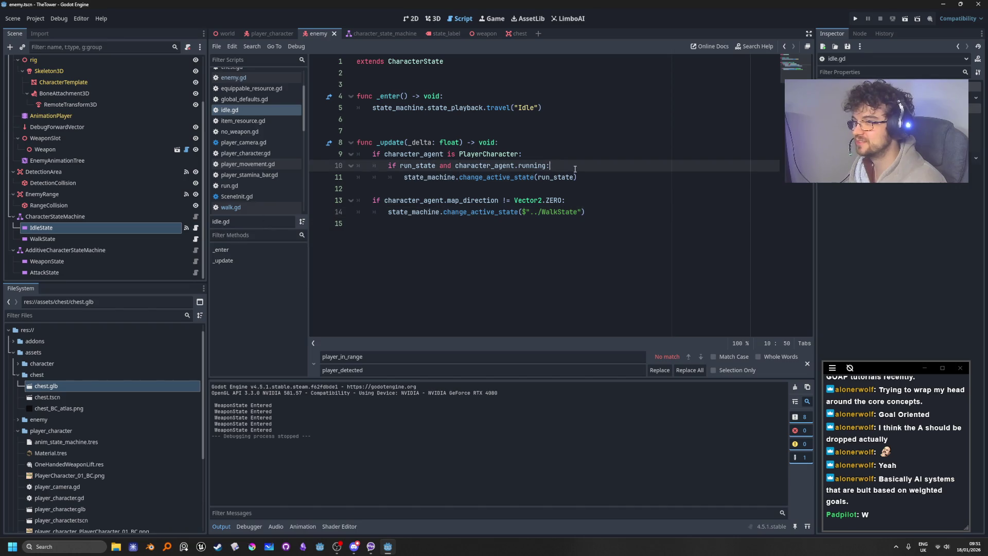
pyautogui.click(580, 180)
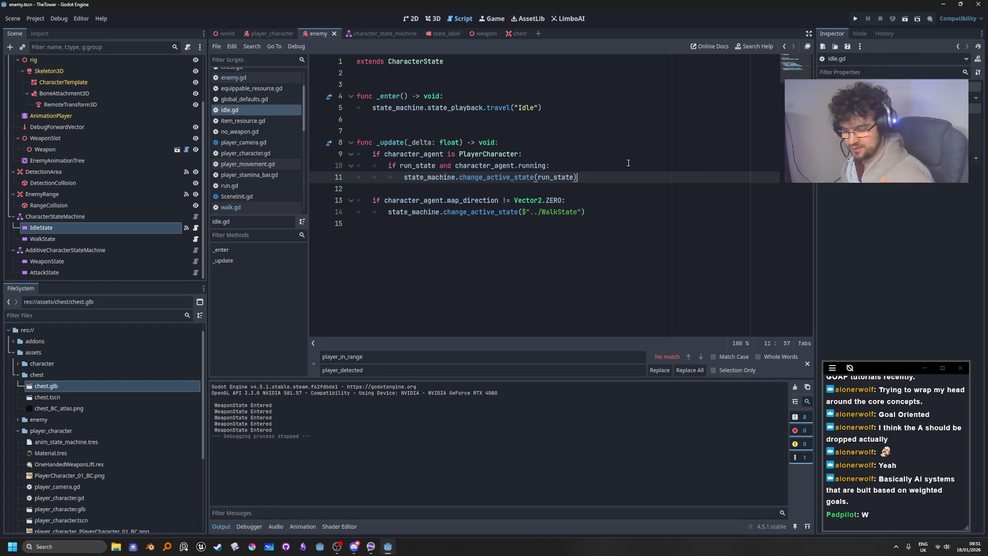
# Step through idle.gd lines 9–14: PlayerCharacter, running, map_direction checks and the WalkState switch
pyautogui.click(598, 152)
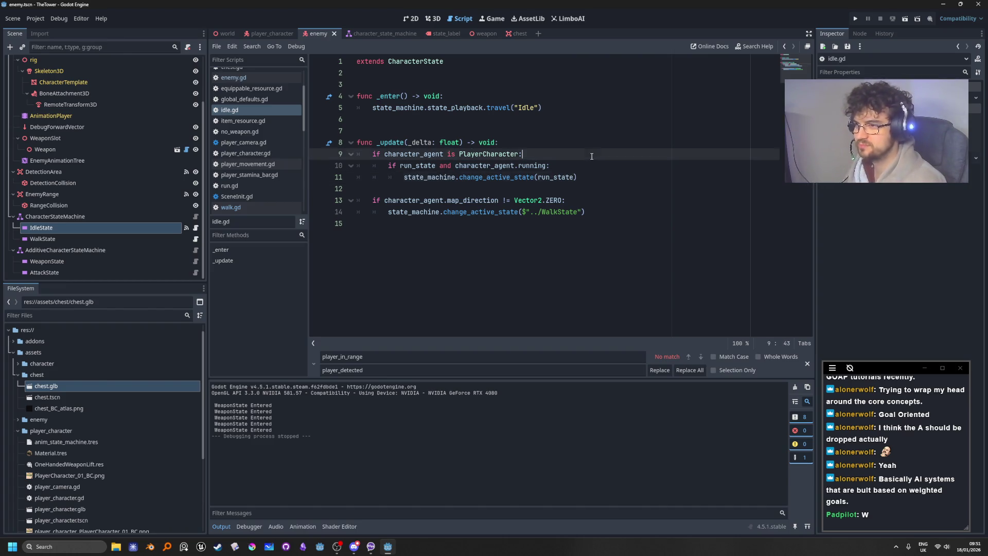
pyautogui.click(599, 170)
pyautogui.click(595, 159)
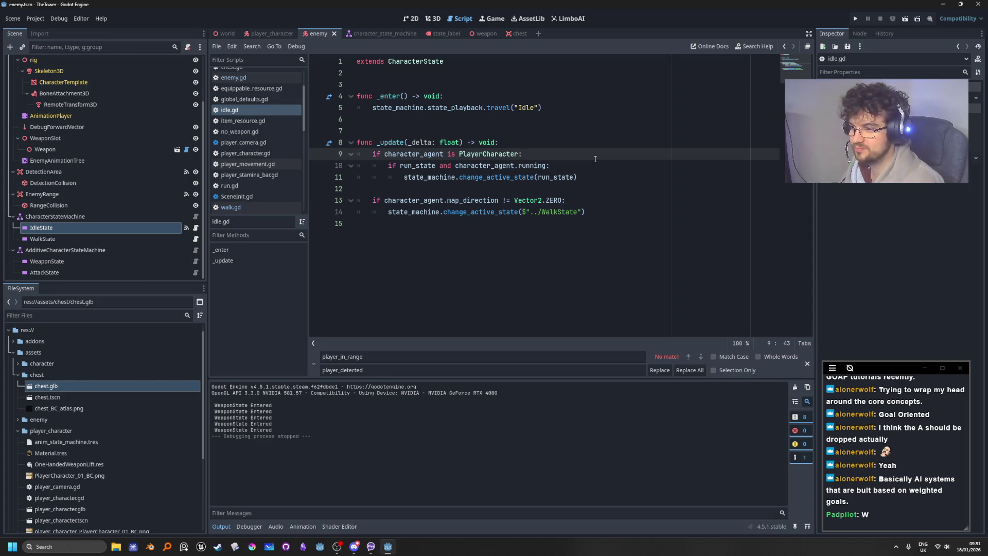
pyautogui.click(606, 205)
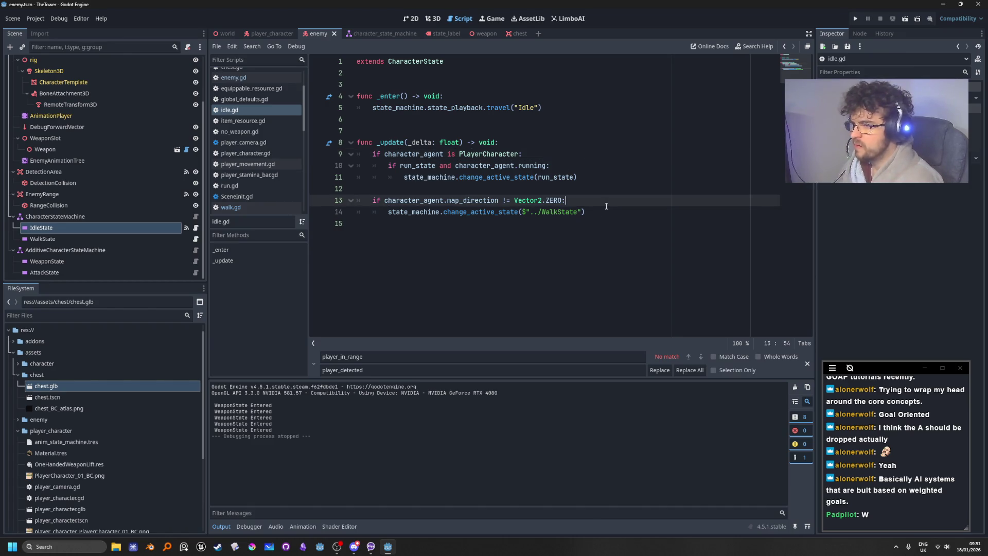
pyautogui.click(600, 216)
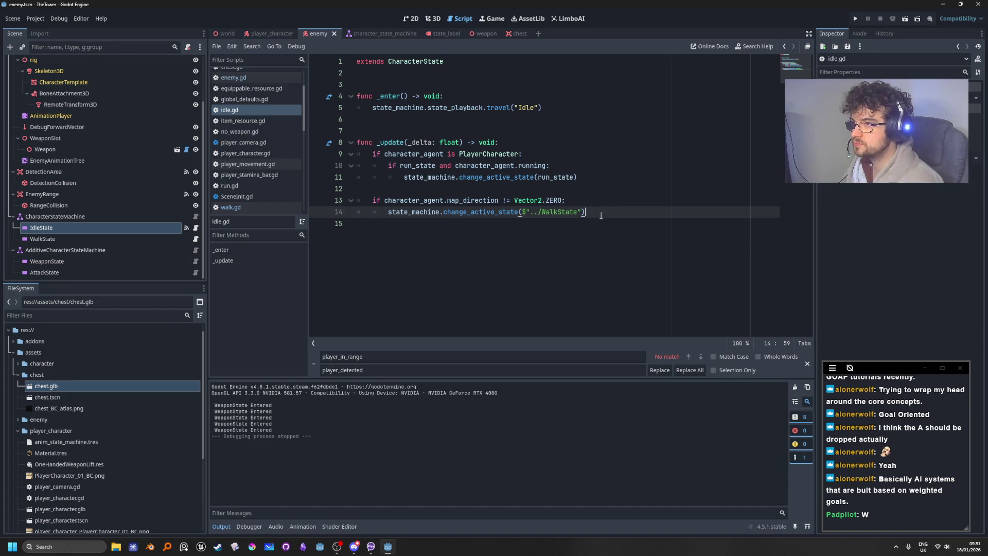
# Highlight run_state and the ../WalkState path, then go to CharacterState on line 1
pyautogui.doubleClick(556, 177)
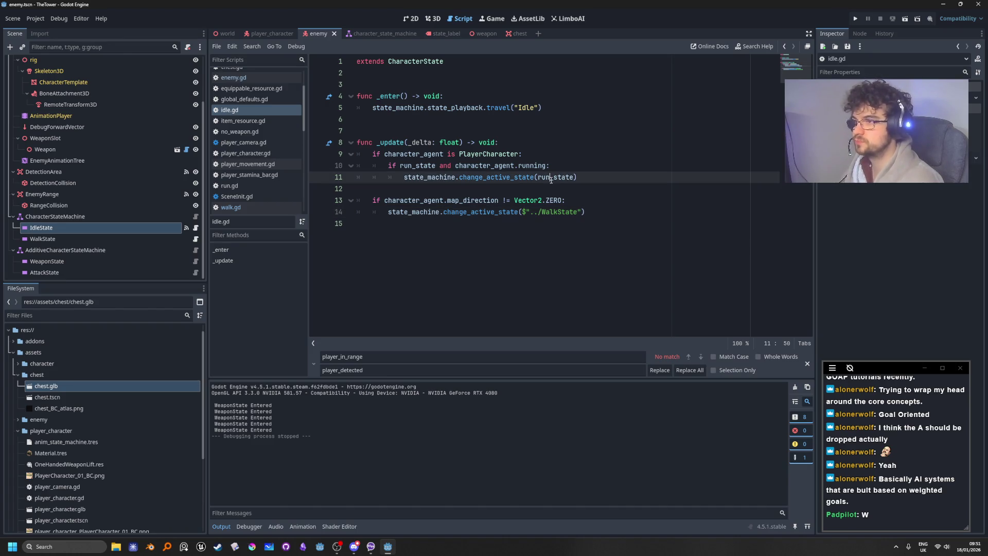
pyautogui.doubleClick(424, 165)
pyautogui.doubleClick(556, 177)
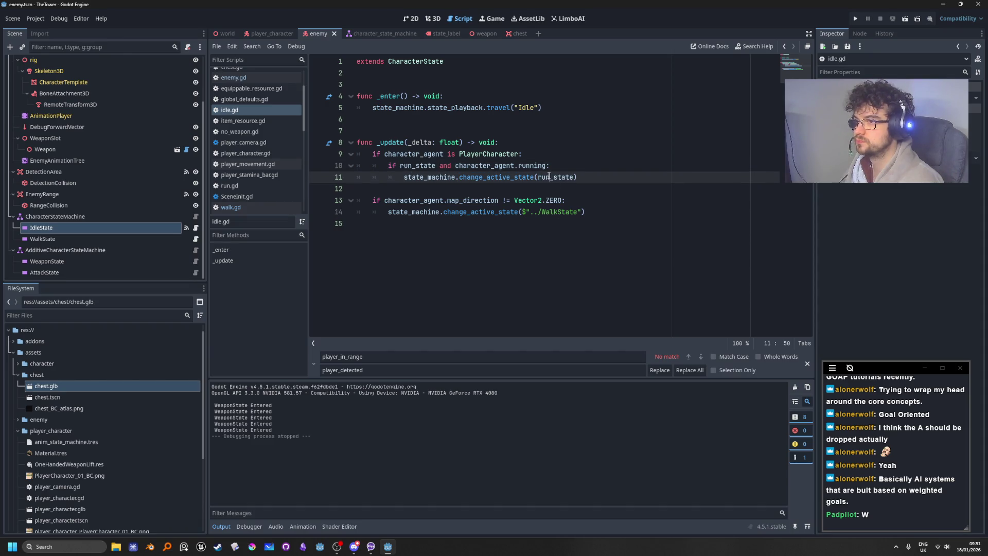
pyautogui.click(538, 211)
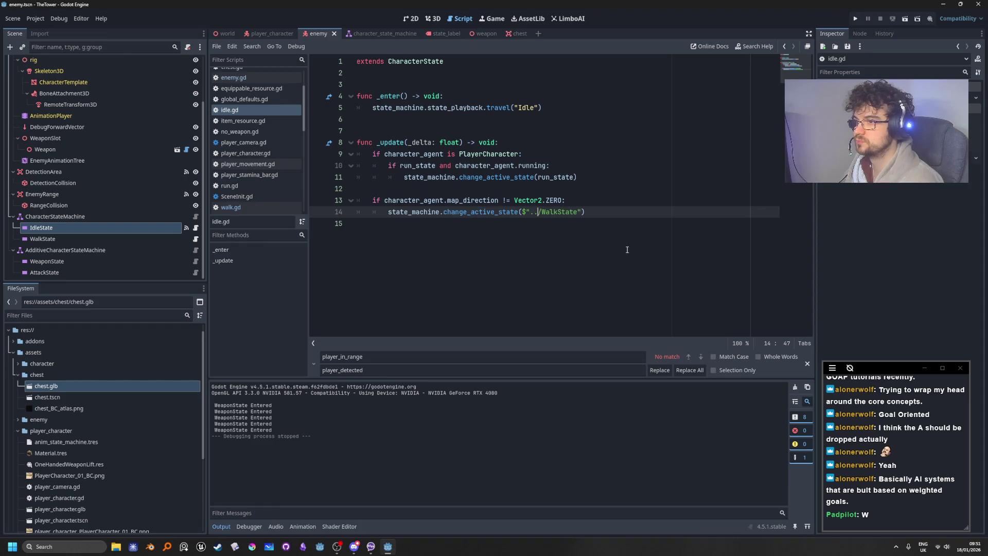
pyautogui.doubleClick(556, 212)
pyautogui.doubleClick(418, 166)
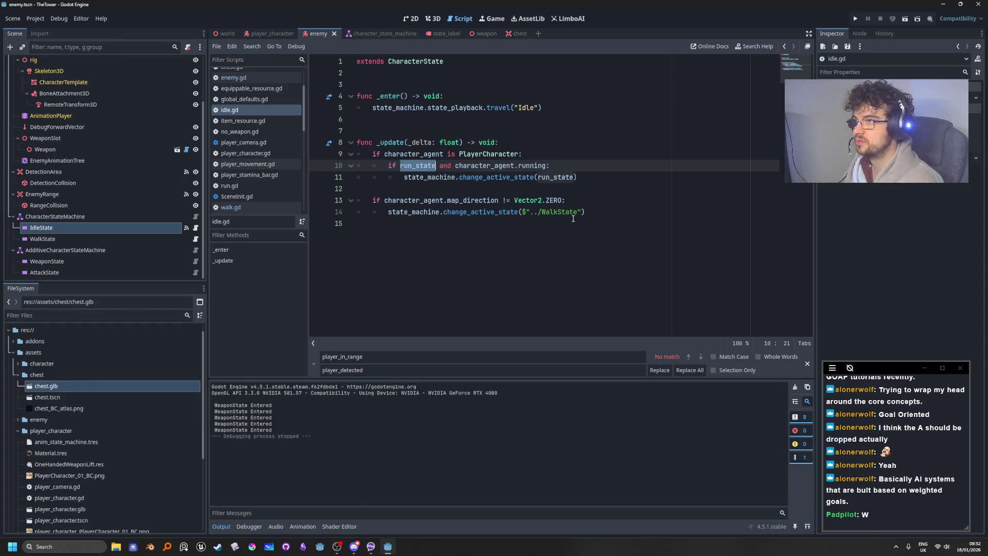
pyautogui.click(424, 61)
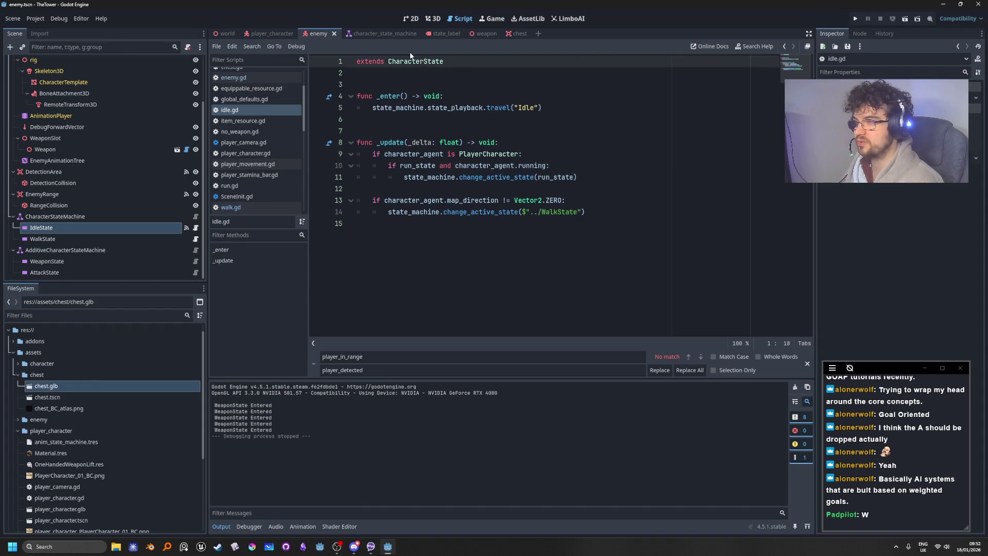
# Select the CharacterState base class and open character_state.gd
pyautogui.click(412, 70)
pyautogui.doubleClick(427, 63)
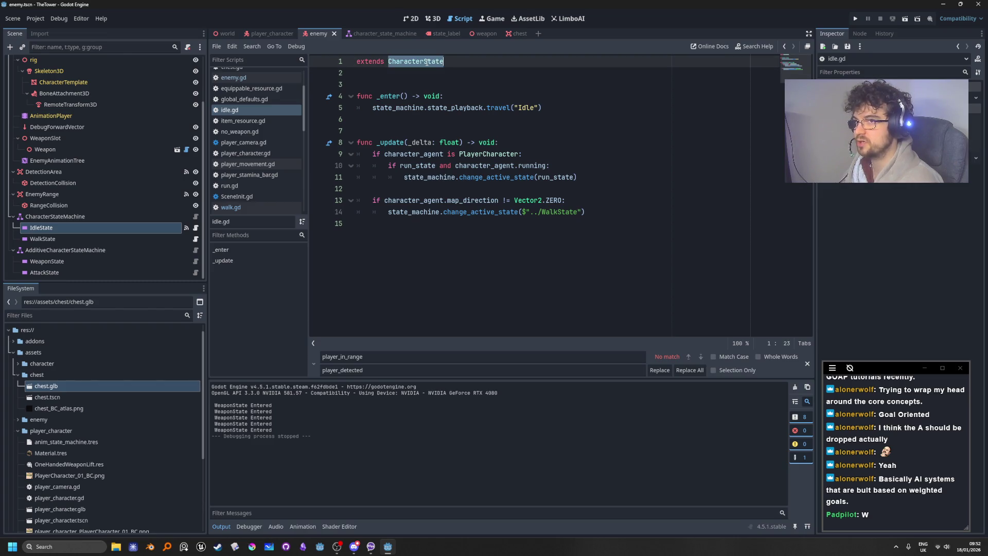
pyautogui.click(80, 229)
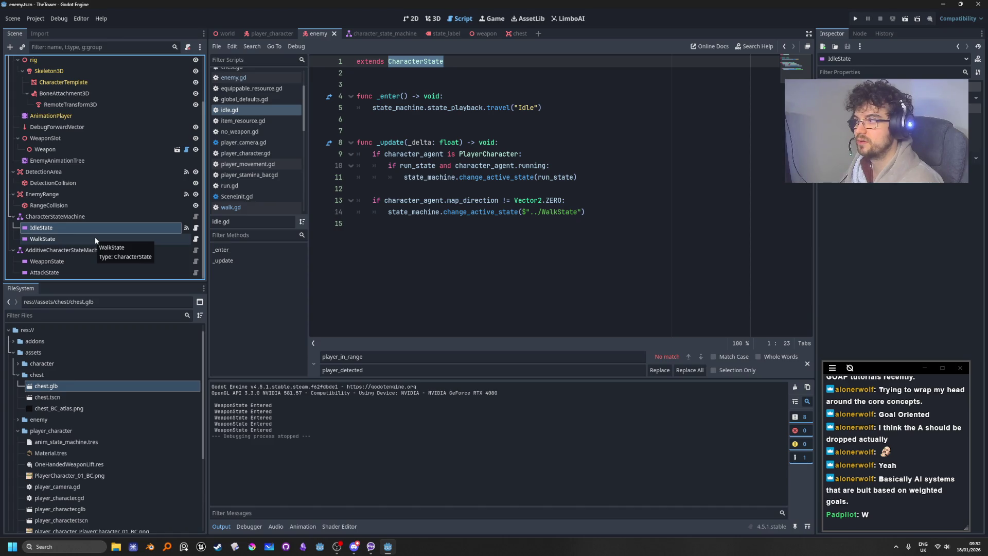
pyautogui.click(418, 62)
pyautogui.keyDown('ctrl'); pyautogui.click(417, 61); pyautogui.keyUp('ctrl')
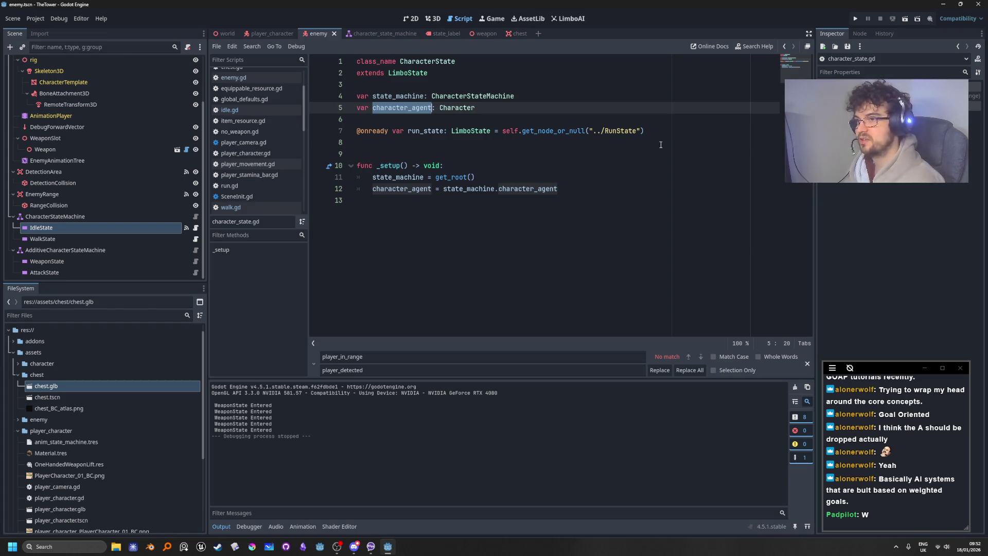
# Inspect character_state.gd lines 5–7, including the character_agent line and the RunState lookup
pyautogui.click(652, 132)
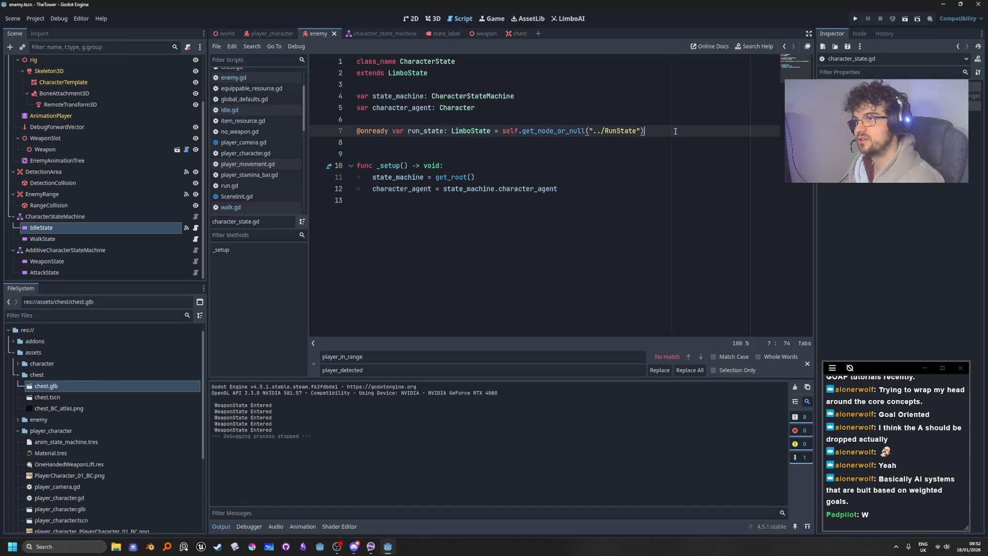
pyautogui.moveTo(675, 131); pyautogui.dragTo(504, 131)
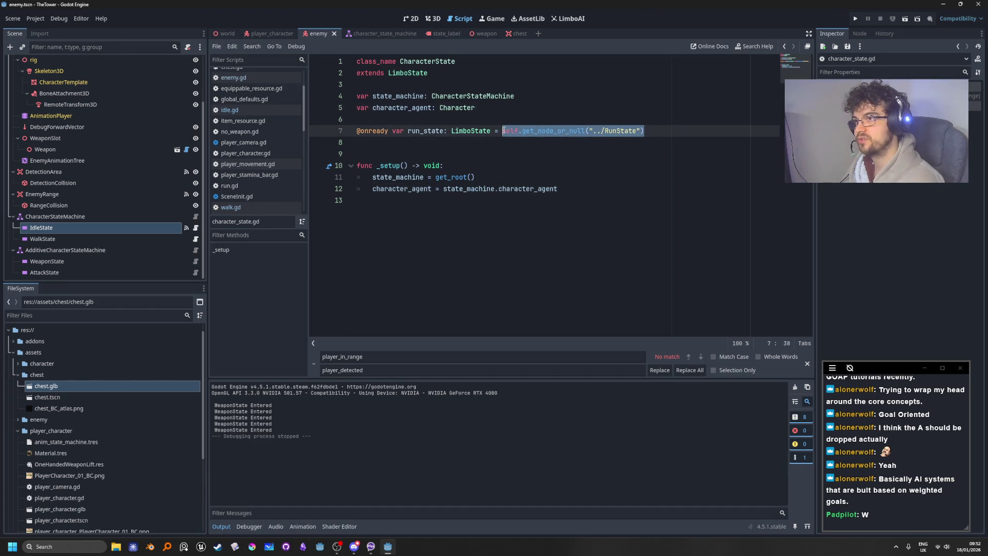
pyautogui.click(511, 114)
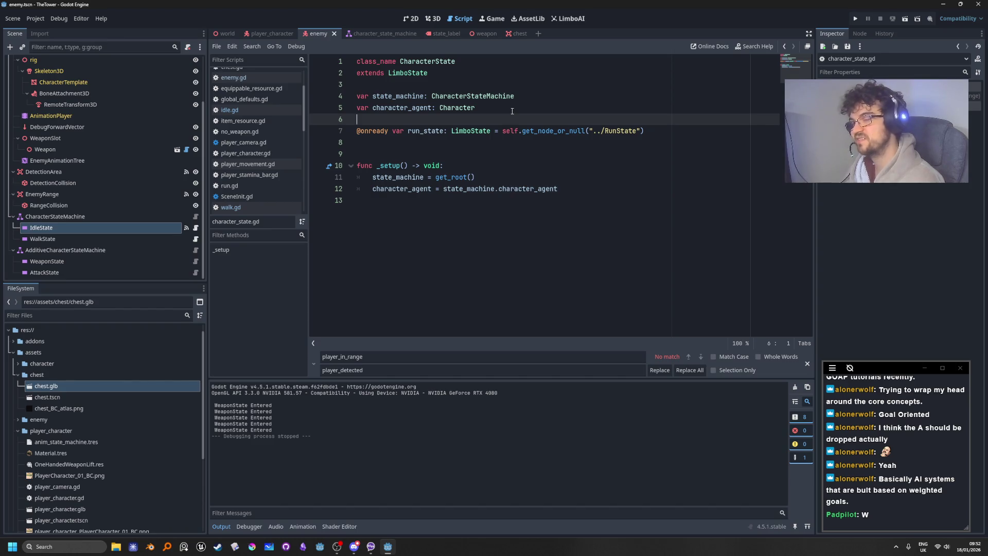
pyautogui.click(512, 111)
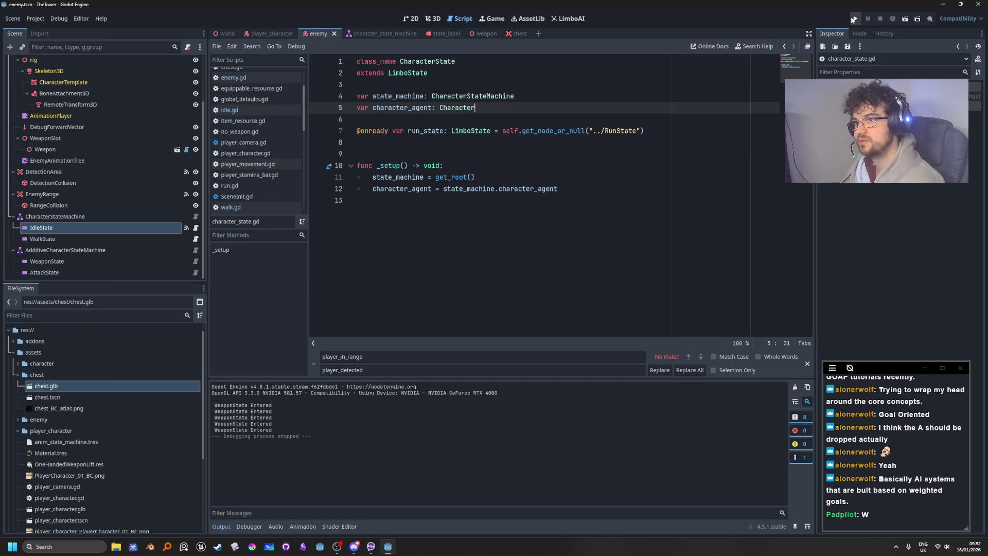
pyautogui.doubleClick(621, 131)
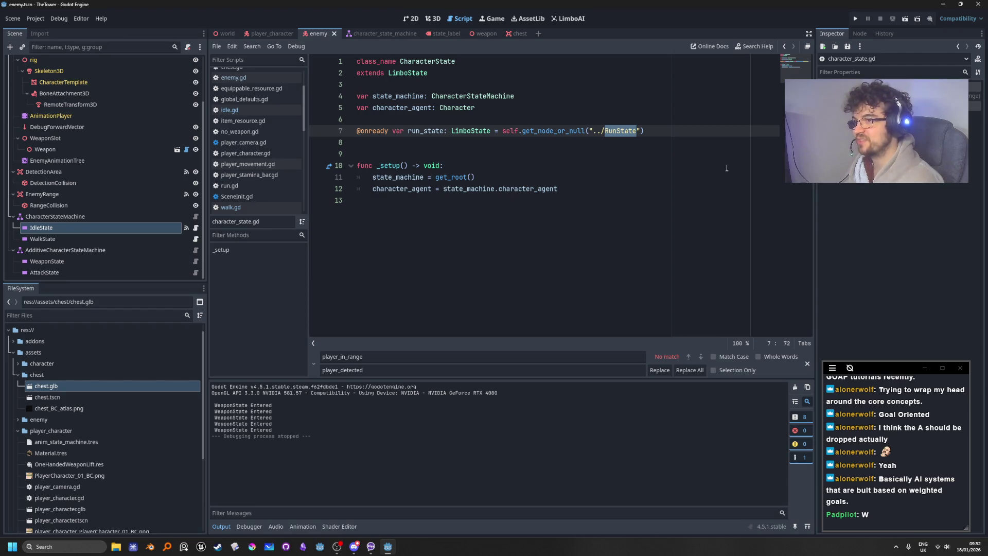
pyautogui.click(720, 139)
pyautogui.click(718, 119)
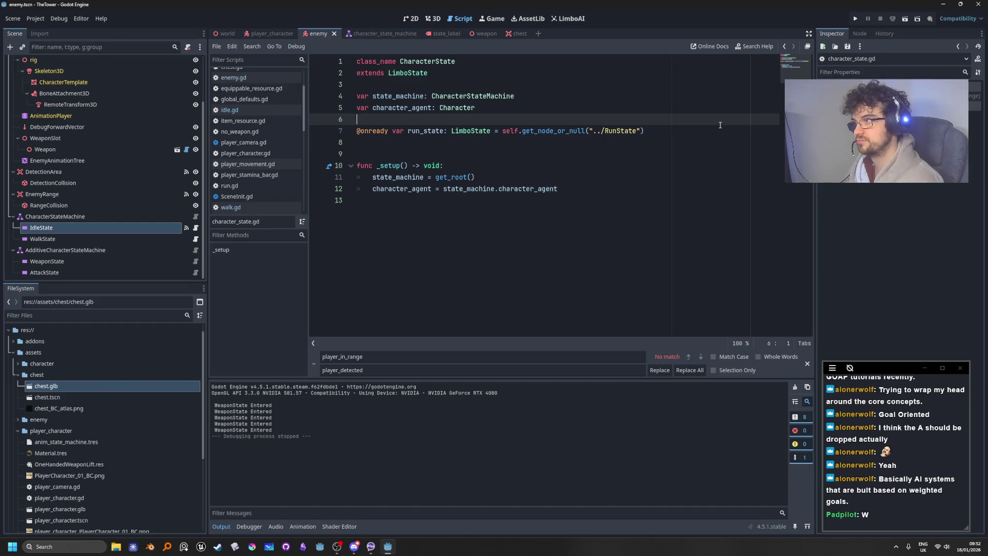
# Open IdleState's script, then select the enemy's AnimationPlayer to view its Idle animation
pyautogui.click(195, 227)
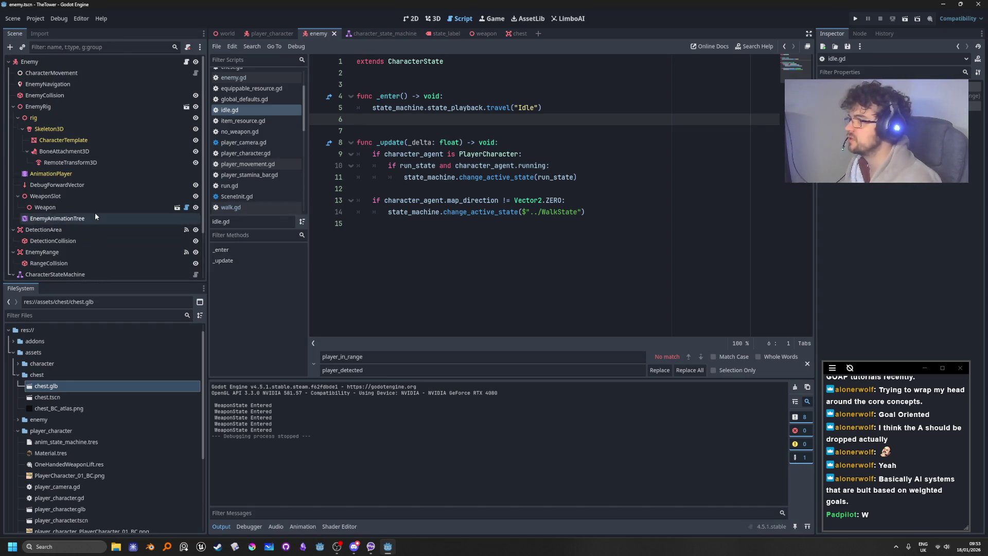
pyautogui.scroll(3, 88, 176)
pyautogui.click(88, 175)
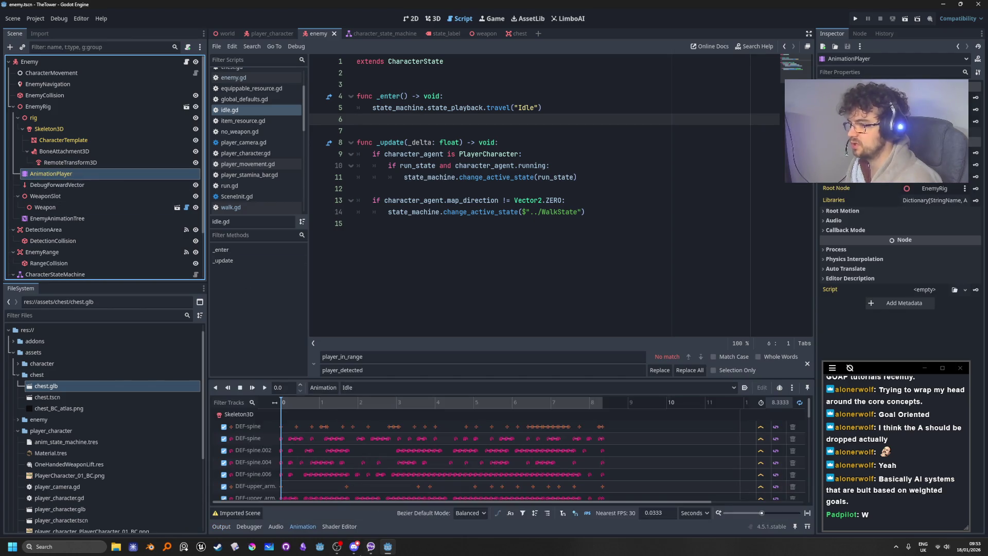
# Select EnemyAnimationTree, enlarge its panel and open the AdditiveStateMachine graph
pyautogui.click(81, 220)
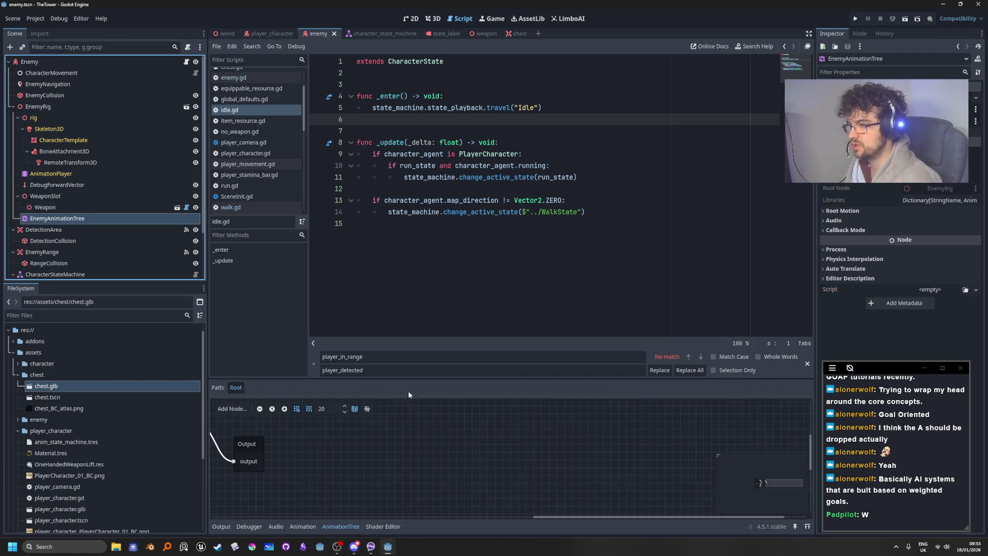
pyautogui.moveTo(404, 379); pyautogui.dragTo(407, 228)
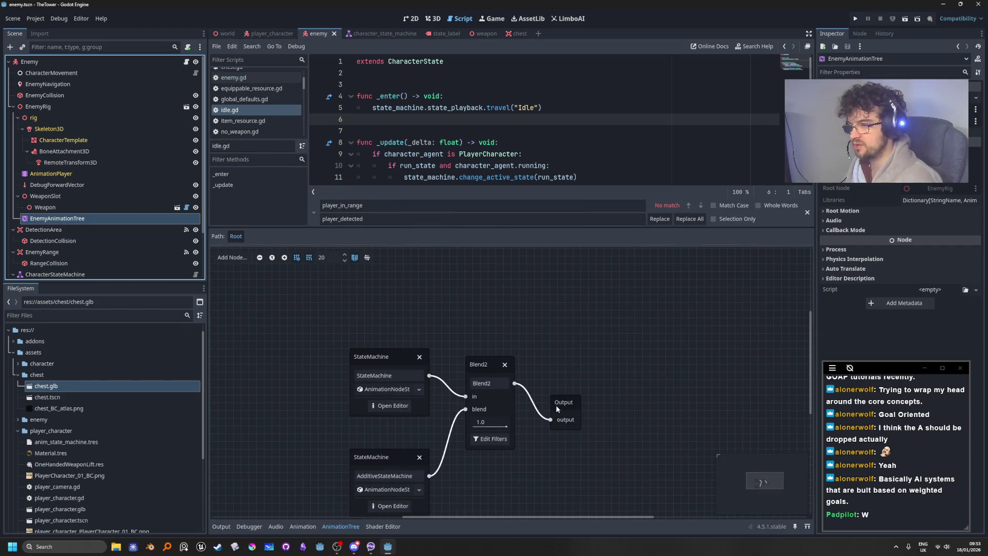
pyautogui.scroll(-2, 627, 431)
pyautogui.hscroll(-3, 618, 459)
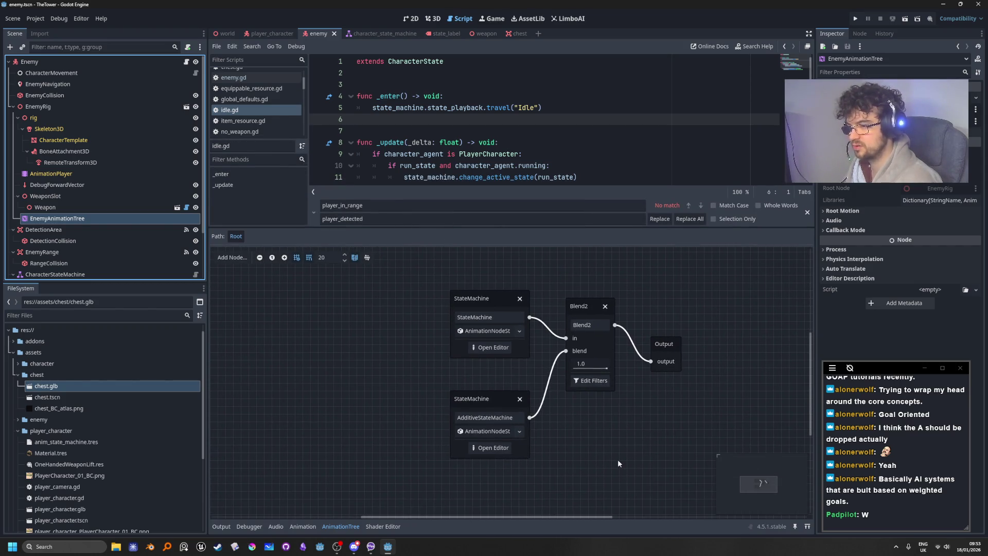
pyautogui.click(491, 450)
# Inspect the Attack1, Attack2 and Attack3 states and the Attack1→Attack2 transition
pyautogui.moveTo(388, 356); pyautogui.dragTo(681, 473)
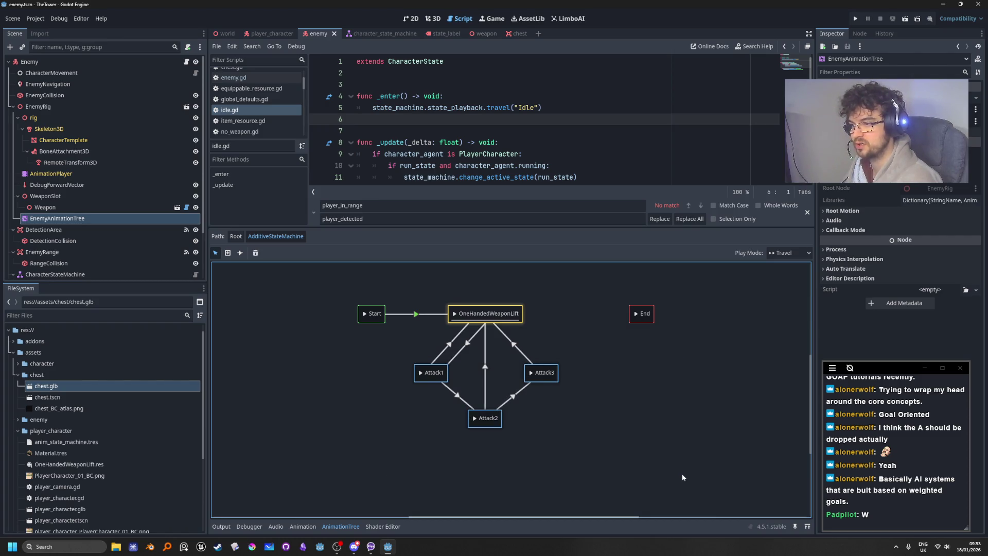
pyautogui.click(682, 474)
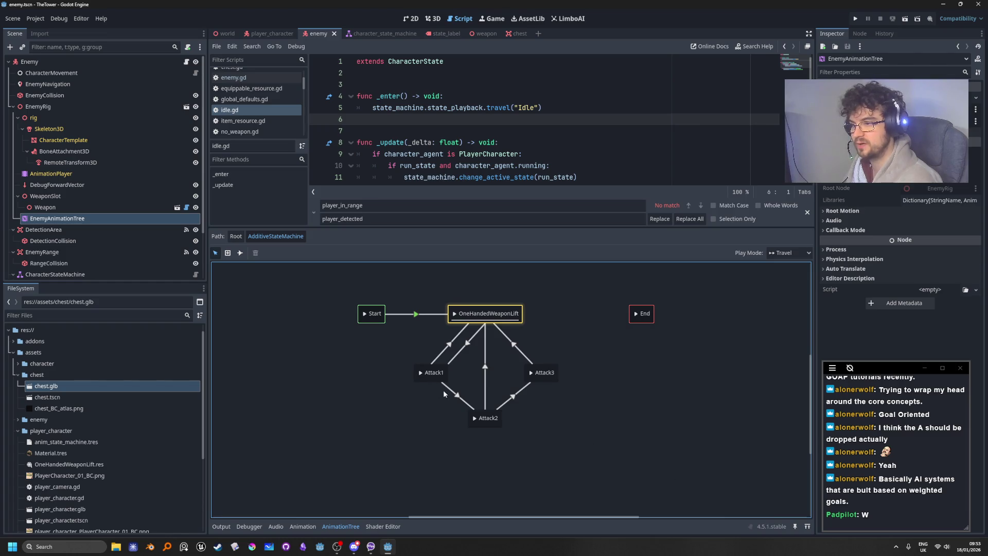
pyautogui.click(456, 396)
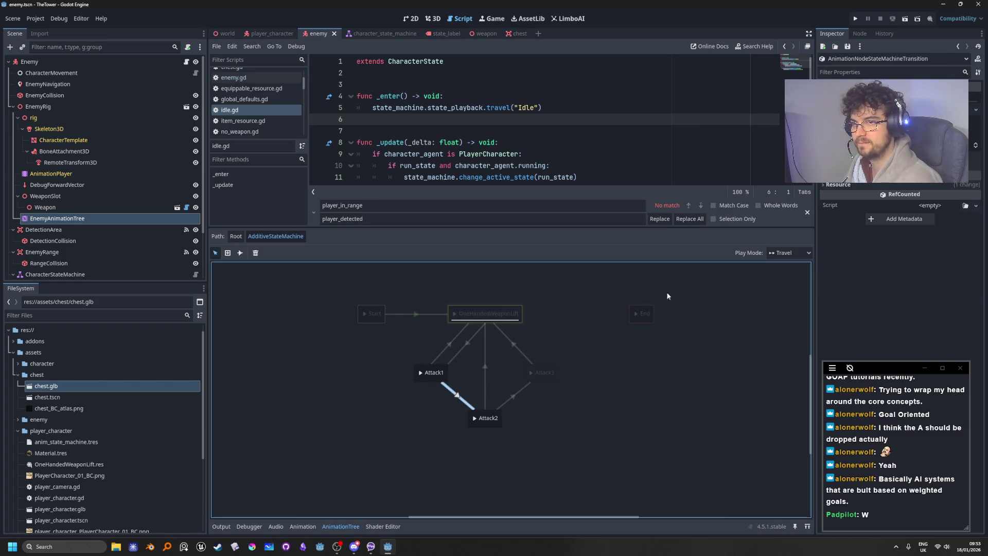
pyautogui.scroll(3, 830, 184)
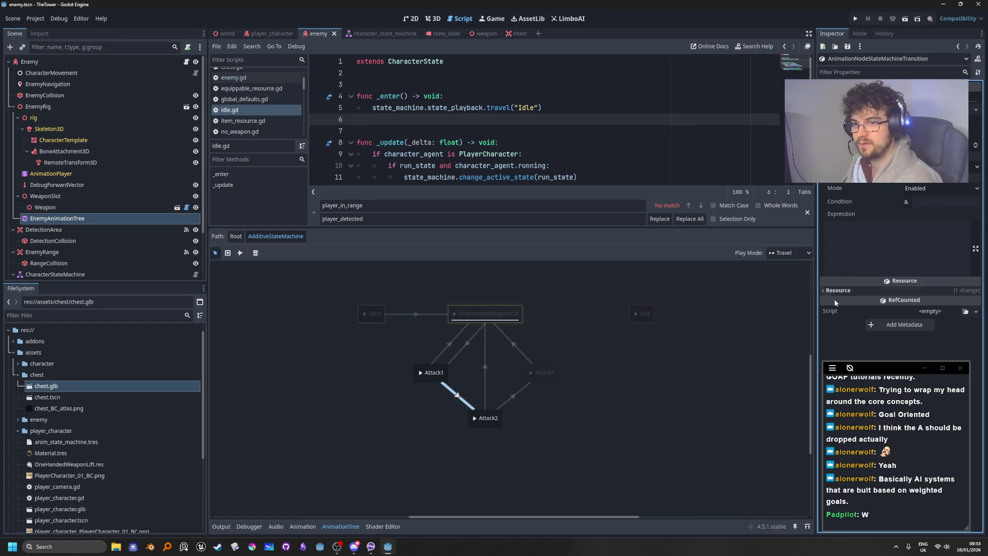
pyautogui.click(657, 436)
pyautogui.scroll(1, 489, 457)
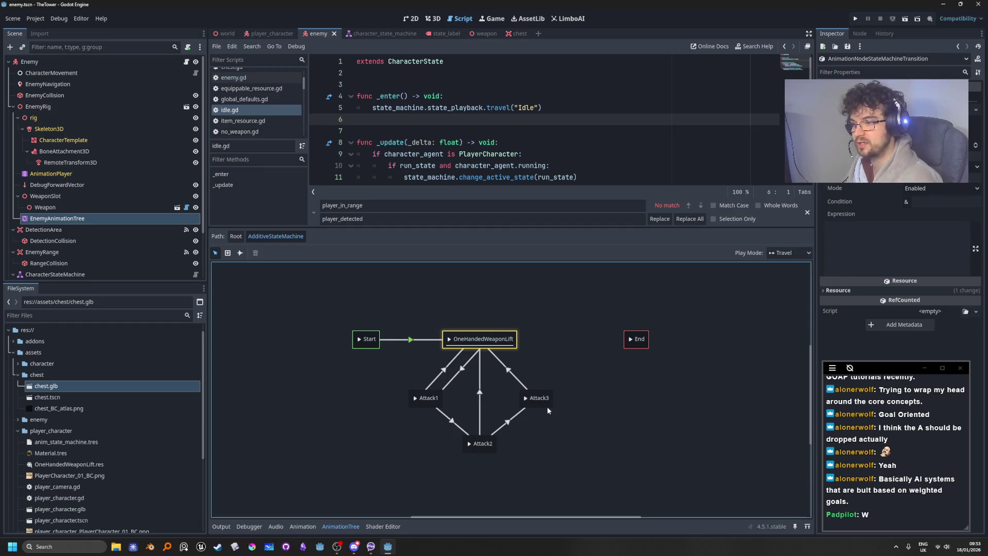
# Run the game with F5, enlarge the Game view, walk and swing the sword twice
pyautogui.press('F5')
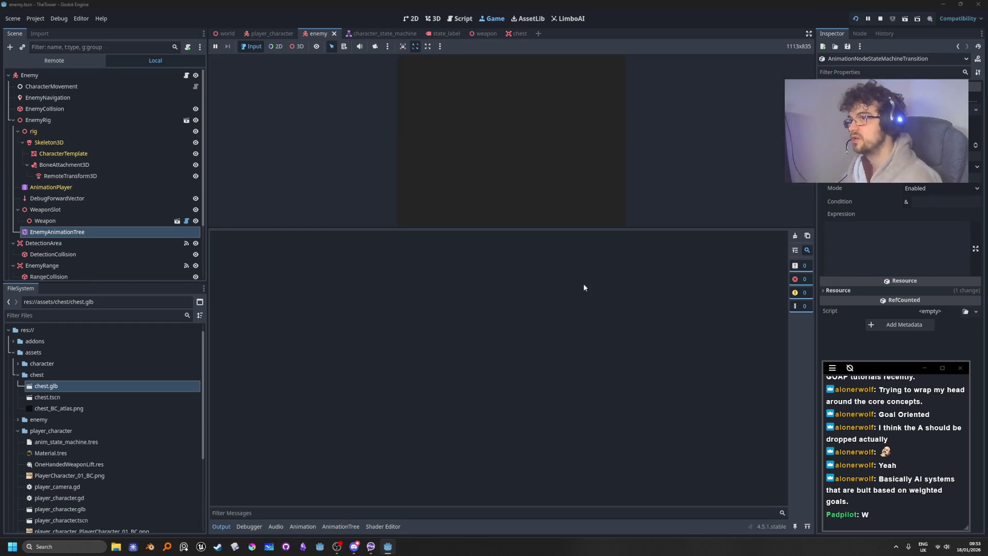
pyautogui.moveTo(556, 228)
pyautogui.mouseDown()
pyautogui.moveTo(557, 472)
pyautogui.moveTo(556, 399)
pyautogui.mouseUp()
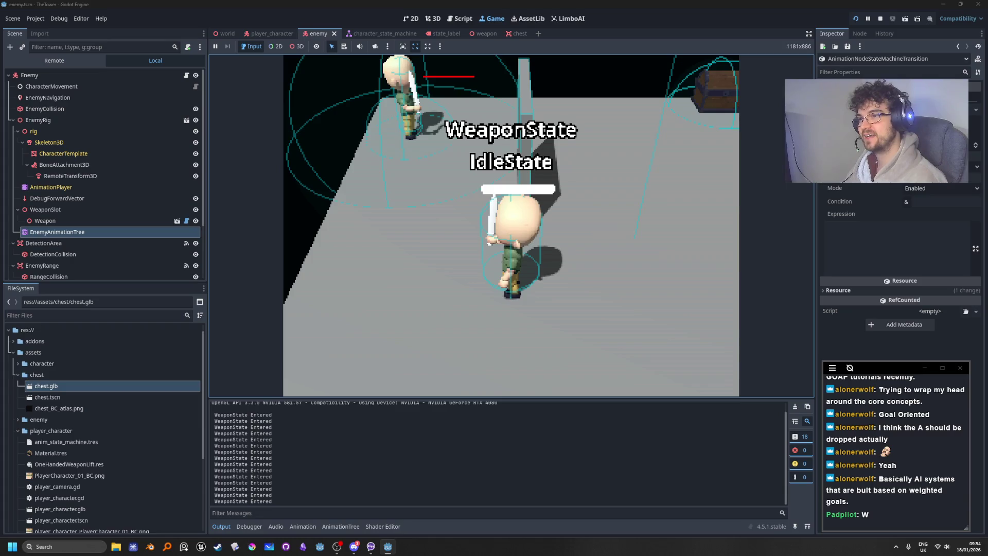
pyautogui.press('w')
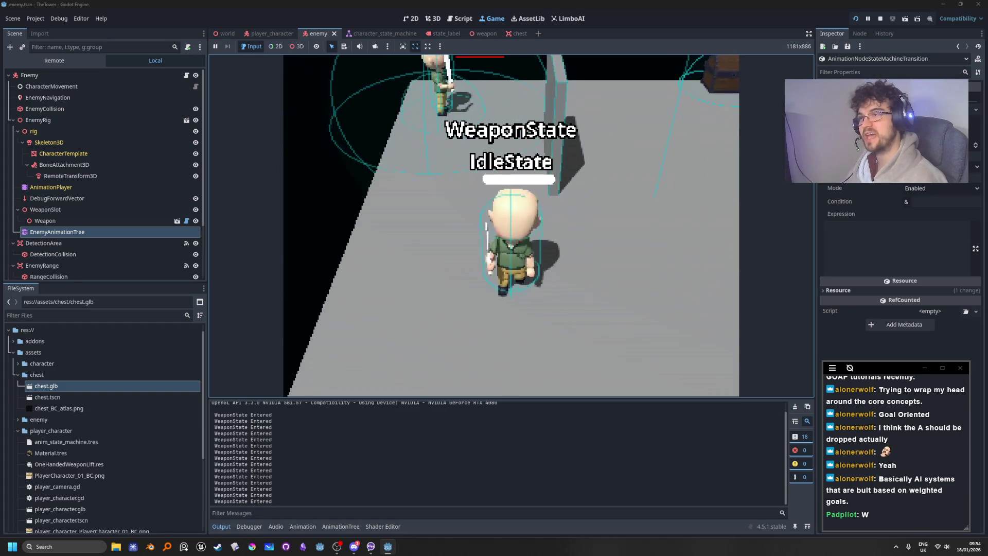
pyautogui.press('d')
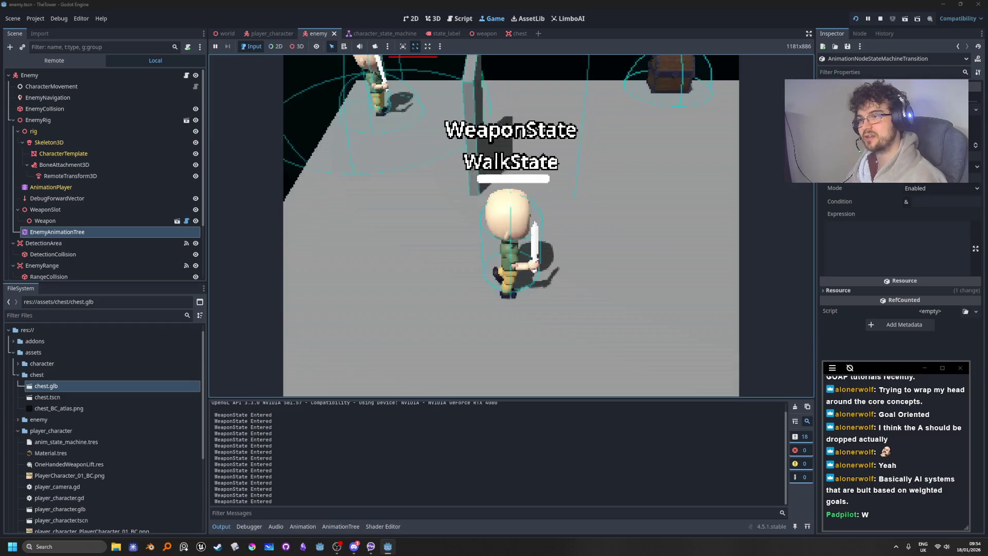
pyautogui.press('space')
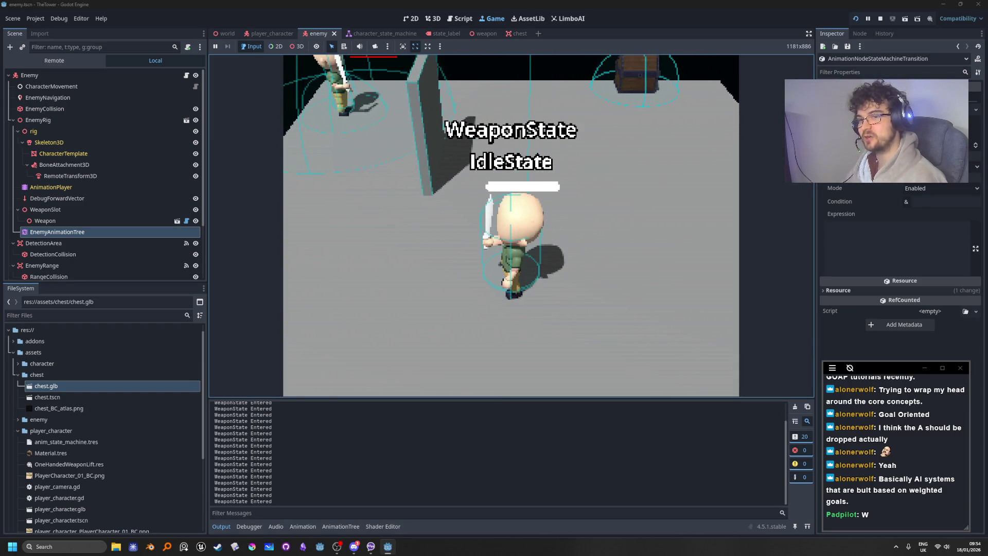
pyautogui.press('space')
pyautogui.press('space')
pyautogui.press('space')
pyautogui.press('space')
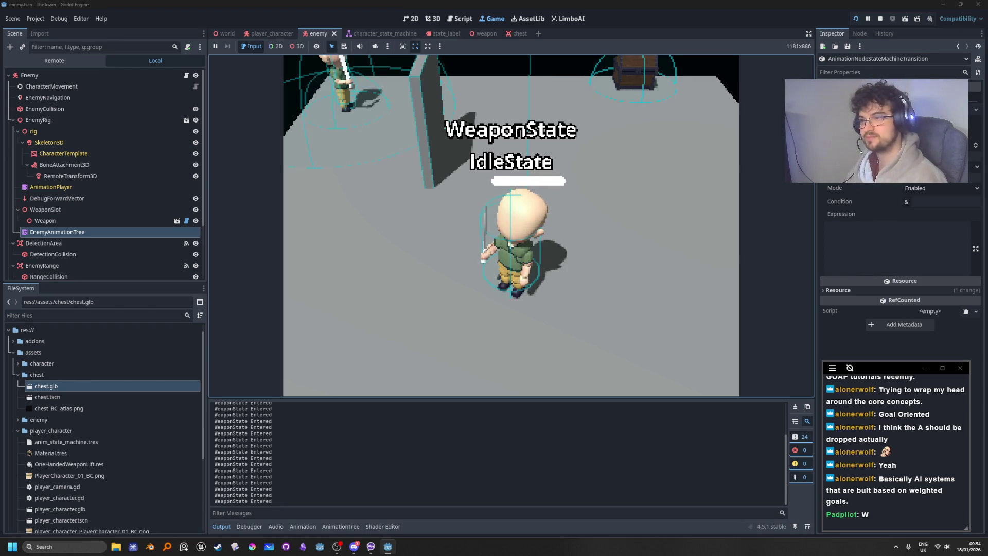
# Walk forward, attack while walking, then run with Shift to check the state labels
pyautogui.press('w')
pyautogui.press('space')
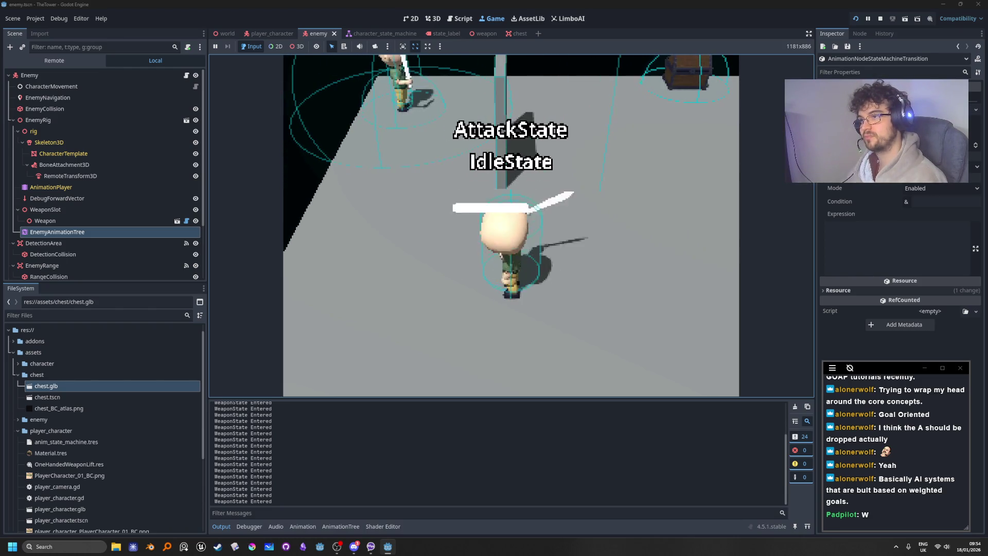
pyautogui.press('w')
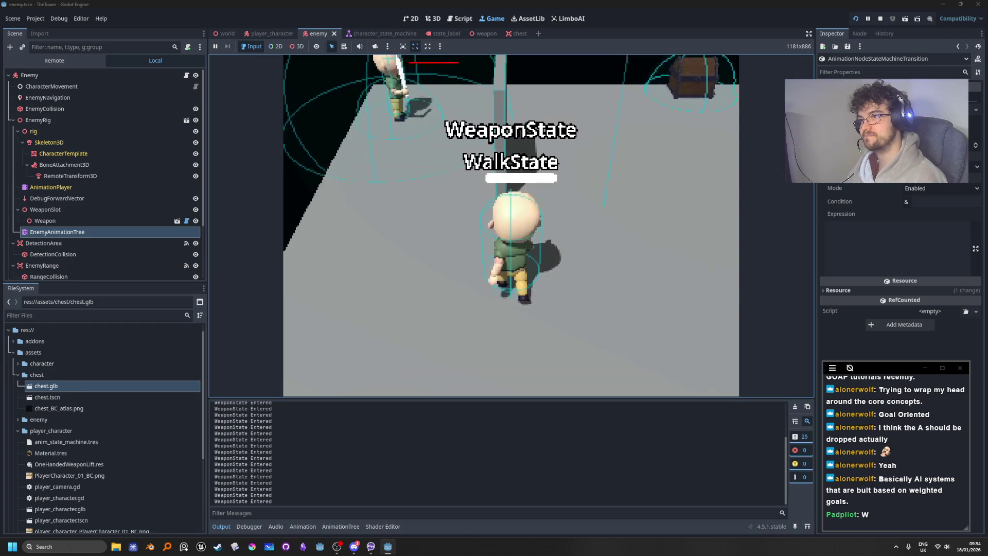
pyautogui.press('shift')
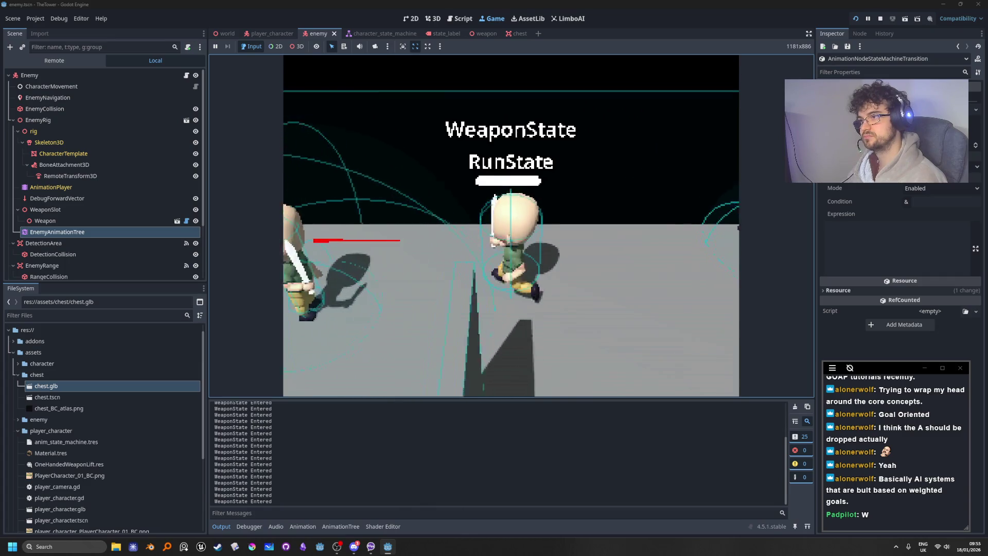
pyautogui.press('shift')
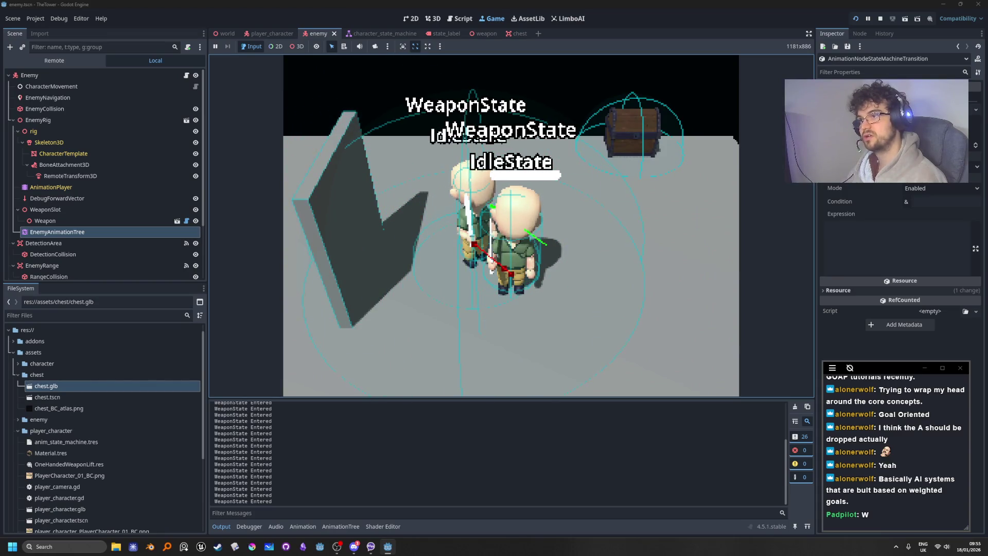
pyautogui.click(881, 19)
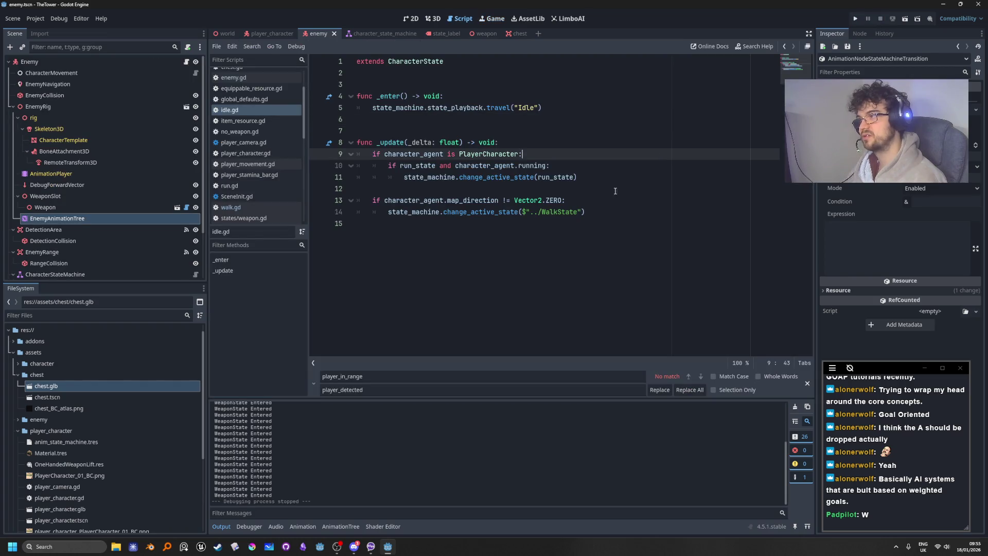
pyautogui.scroll(-2, 129, 149)
pyautogui.click(98, 273)
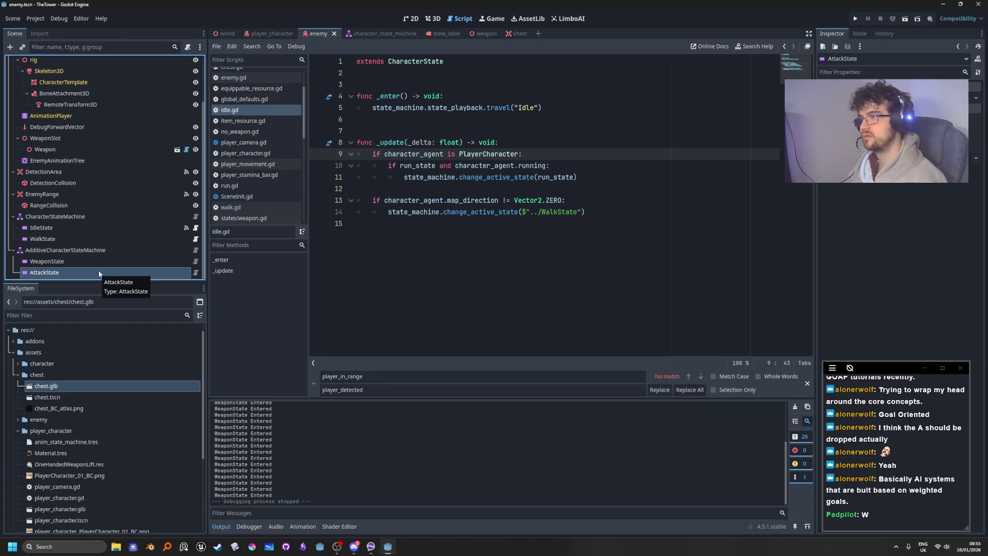
pyautogui.click(196, 272)
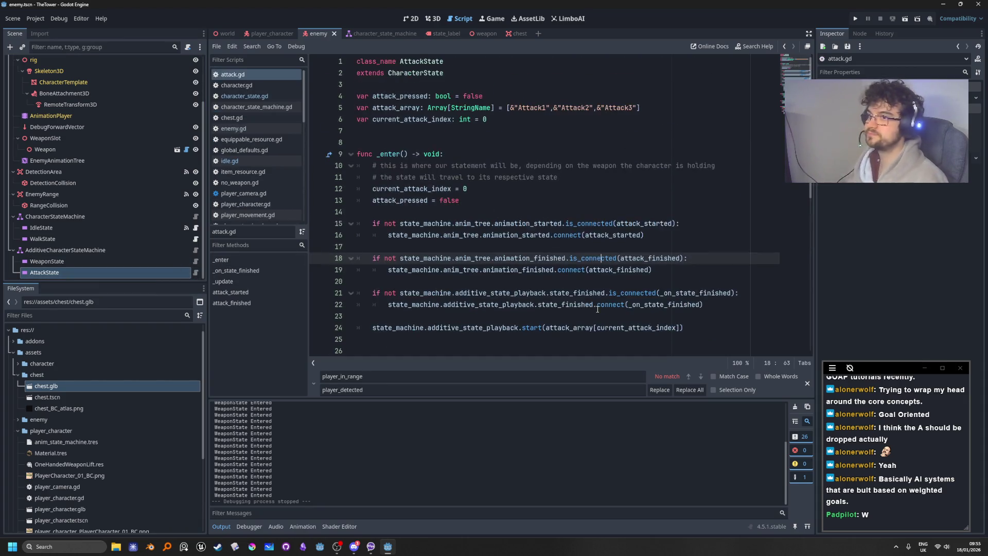
pyautogui.scroll(-6, 453, 192)
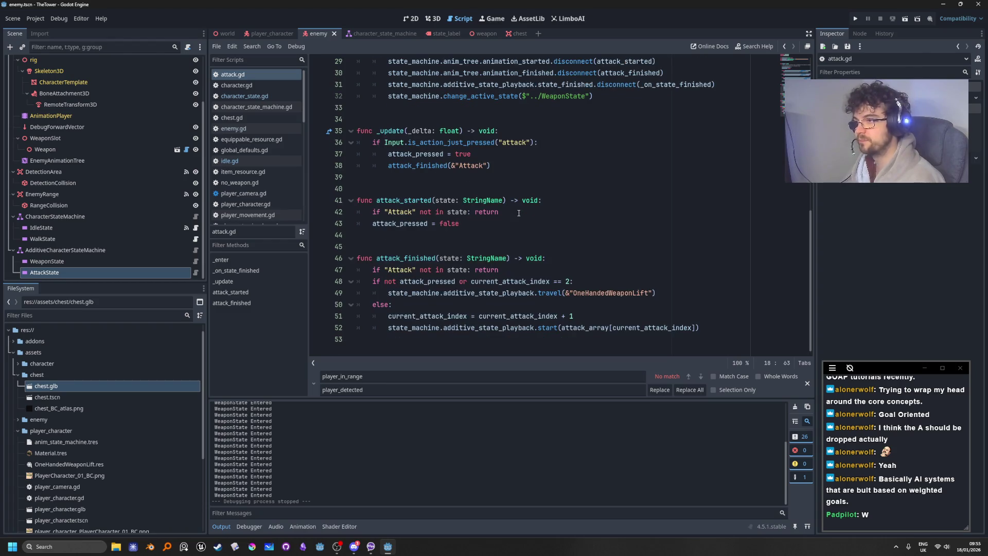
pyautogui.moveTo(446, 78)
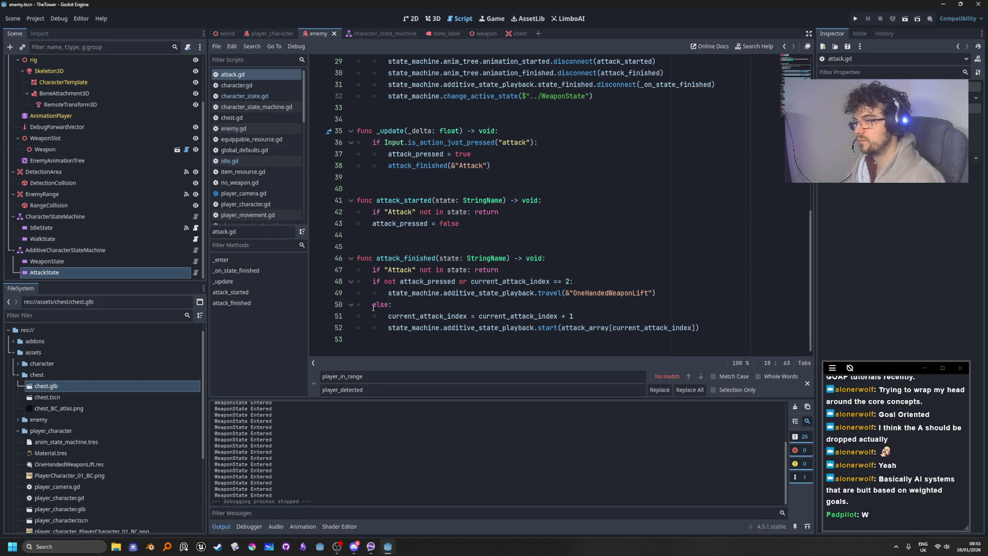
pyautogui.doubleClick(441, 281)
pyautogui.scroll(10, 566, 273)
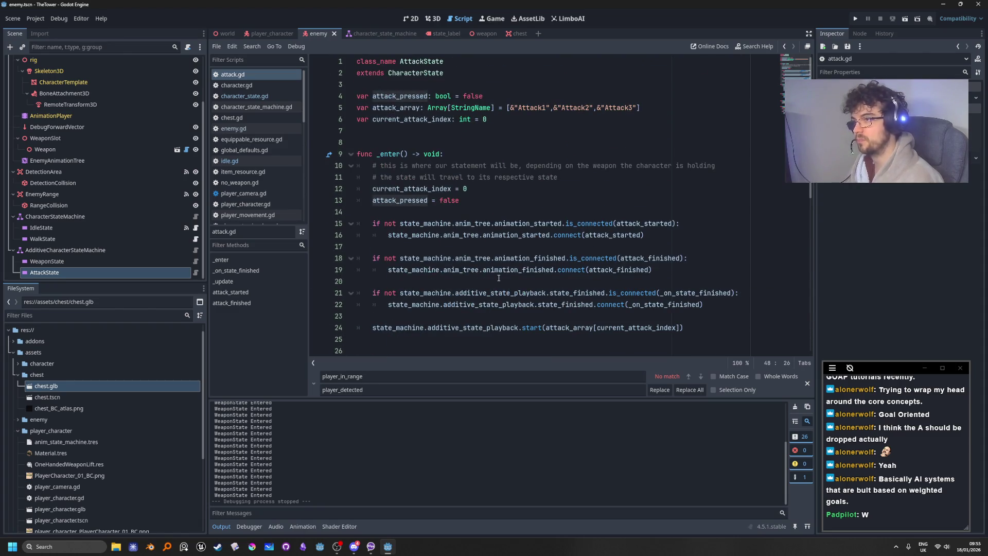
pyautogui.scroll(-4, 497, 278)
pyautogui.scroll(-5, 499, 270)
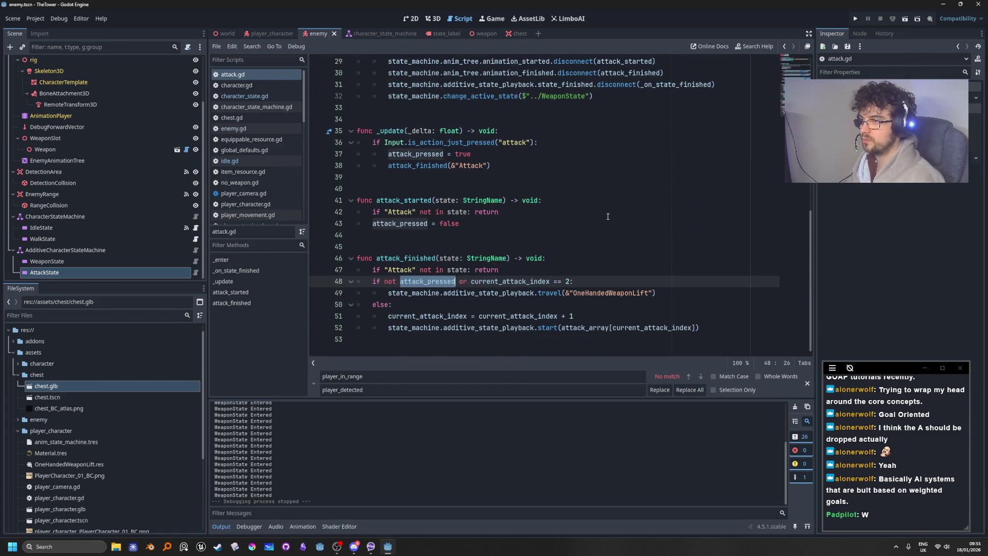
pyautogui.click(614, 194)
pyautogui.doubleClick(407, 257)
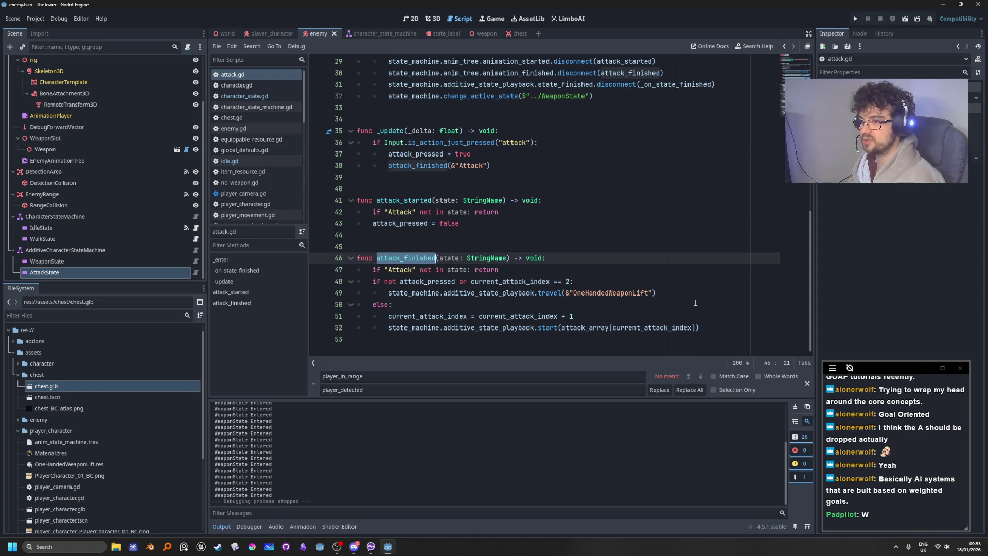
pyautogui.doubleClick(427, 281)
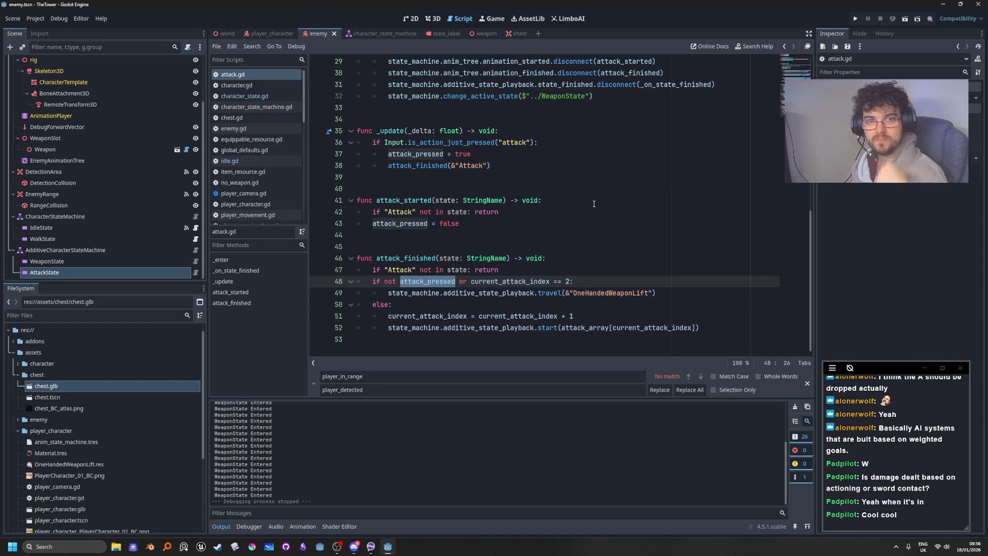
pyautogui.click(577, 258)
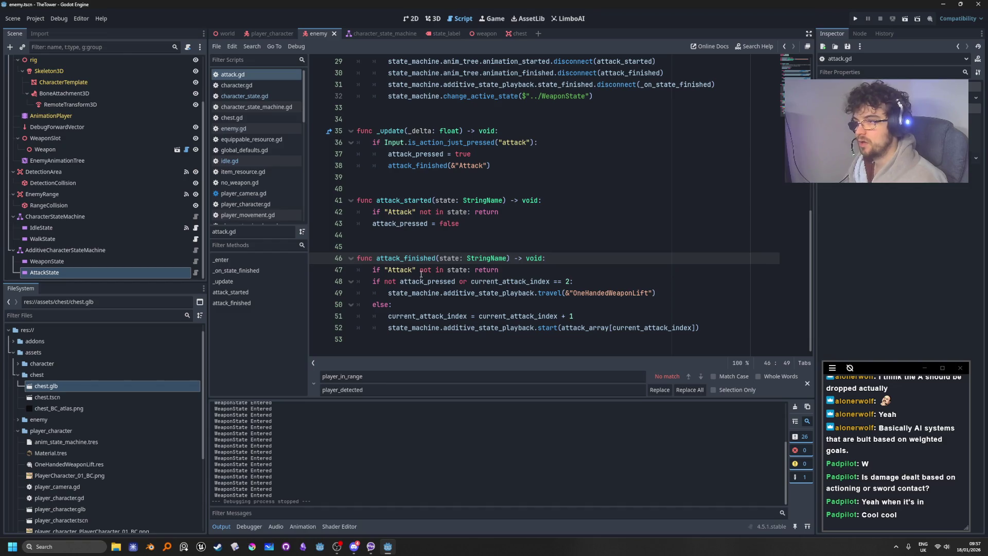
pyautogui.doubleClick(422, 282)
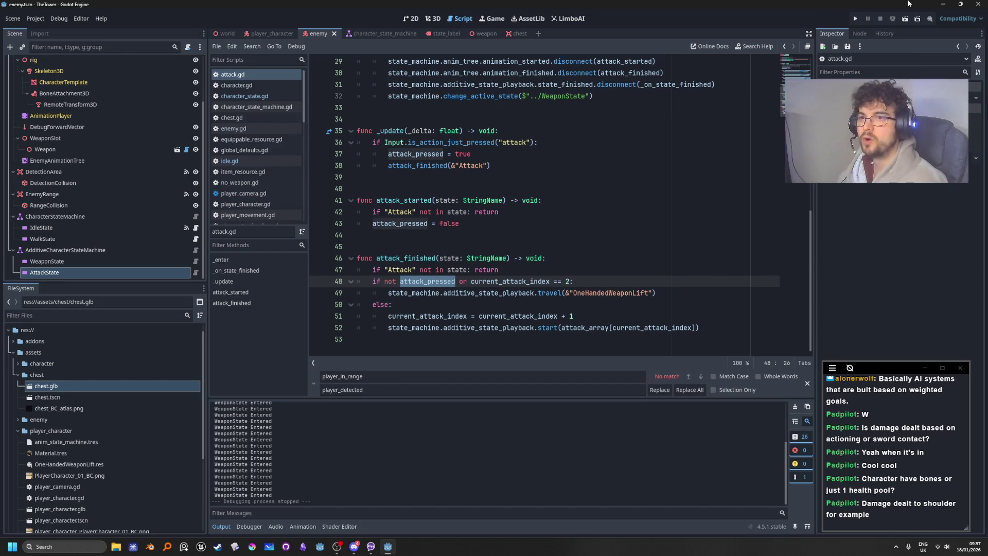
pyautogui.click(855, 19)
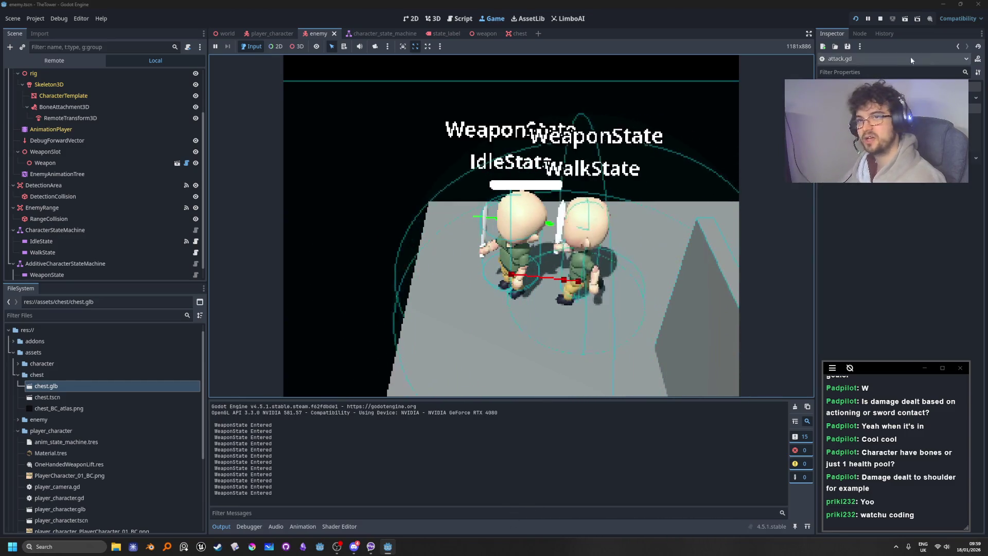
pyautogui.click(882, 19)
pyautogui.press('Up')
pyautogui.press('Up')
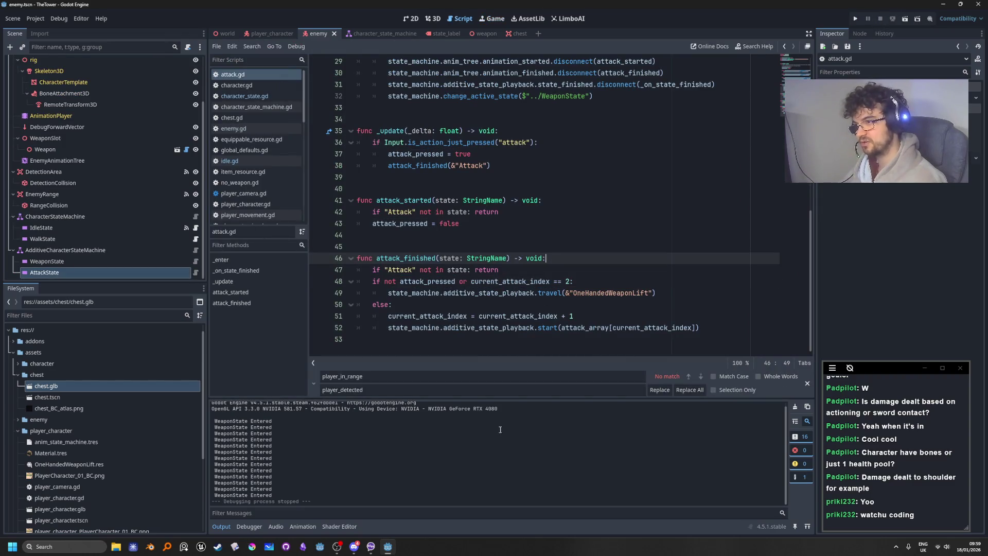
pyautogui.click(303, 546)
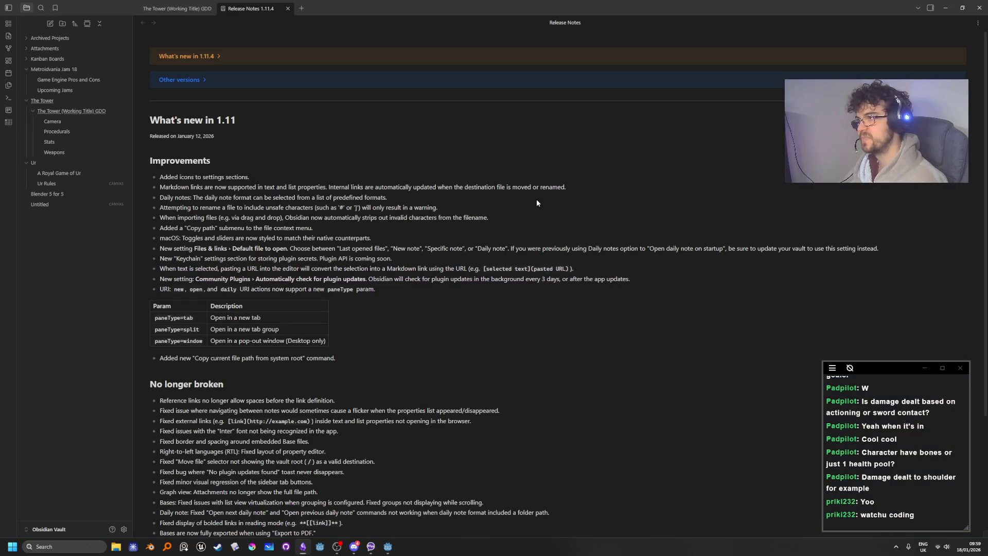
# Open The Tower (Working Title) GDD note from the file explorer
pyautogui.click(124, 110)
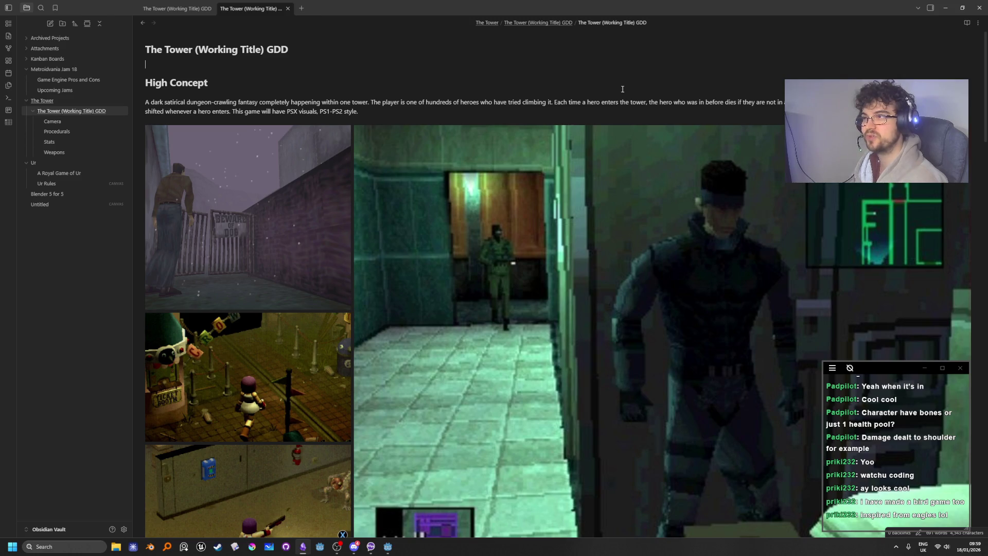
# Change 'PS1-PS2 style.' to end ', and Silent Hill inspired combat', capitalising Silent Hill
pyautogui.click(427, 113)
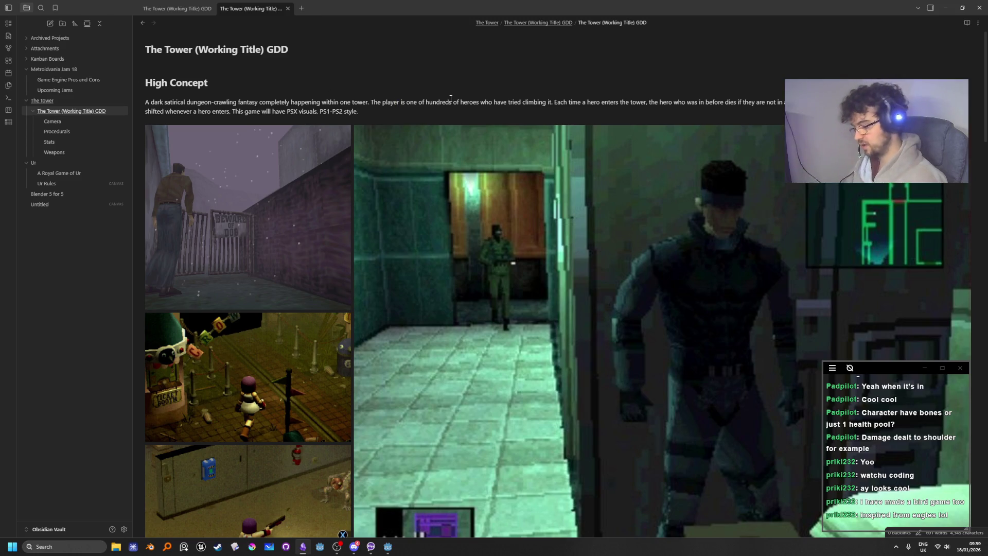
pyautogui.press('BackSpace')
pyautogui.write(', and sil')
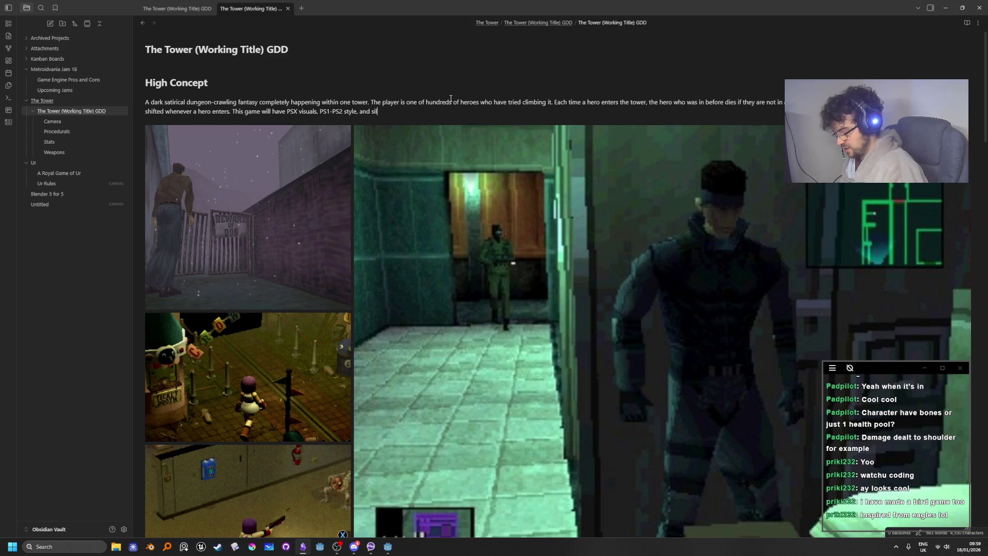
pyautogui.write('ent hill')
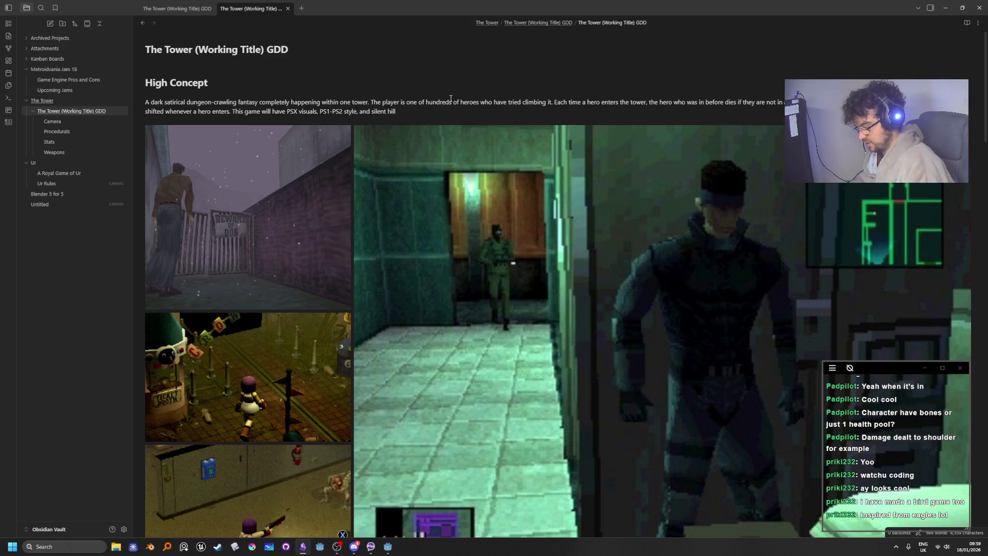
pyautogui.write(' insp')
pyautogui.write('ired combat.')
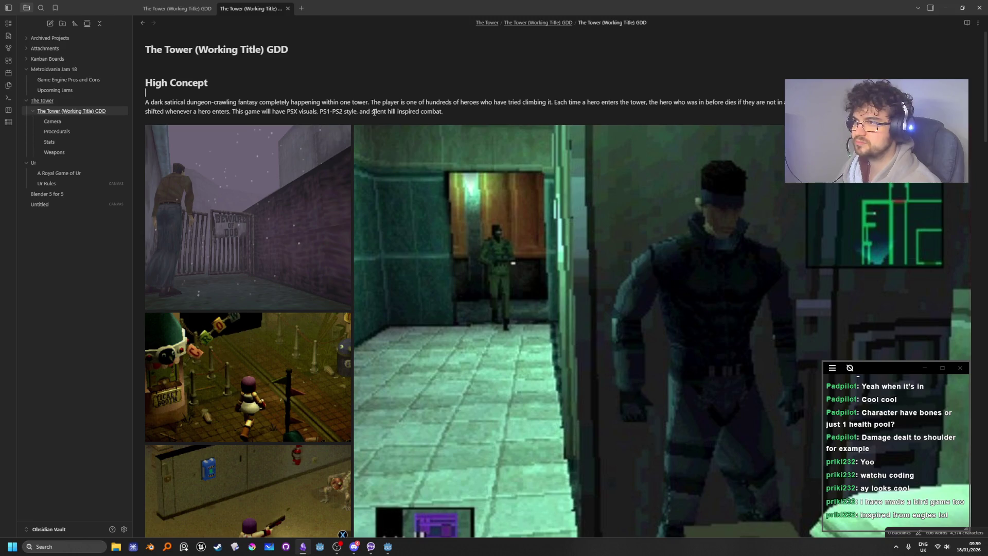
pyautogui.press('BackSpace')
pyautogui.write('S')
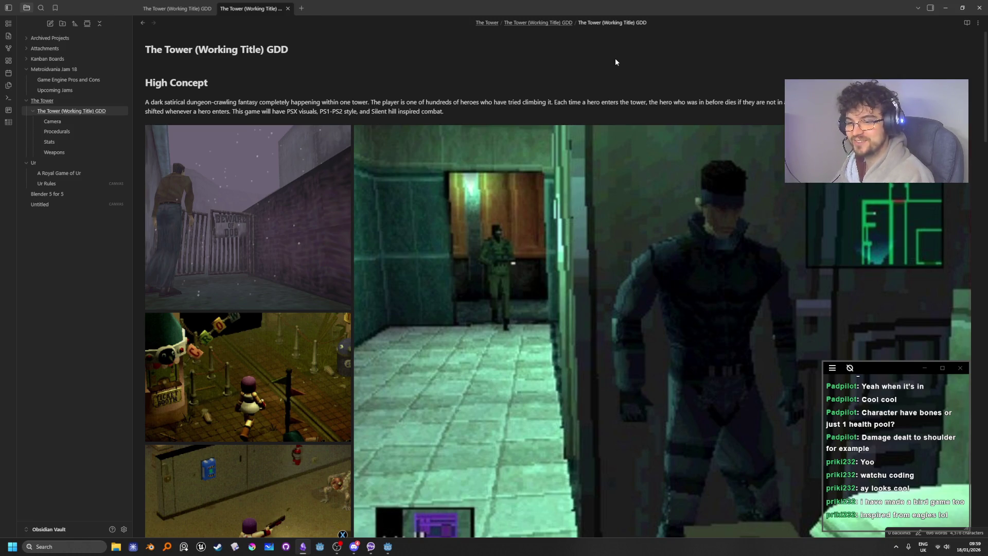
pyautogui.press('BackSpace')
pyautogui.write('H')
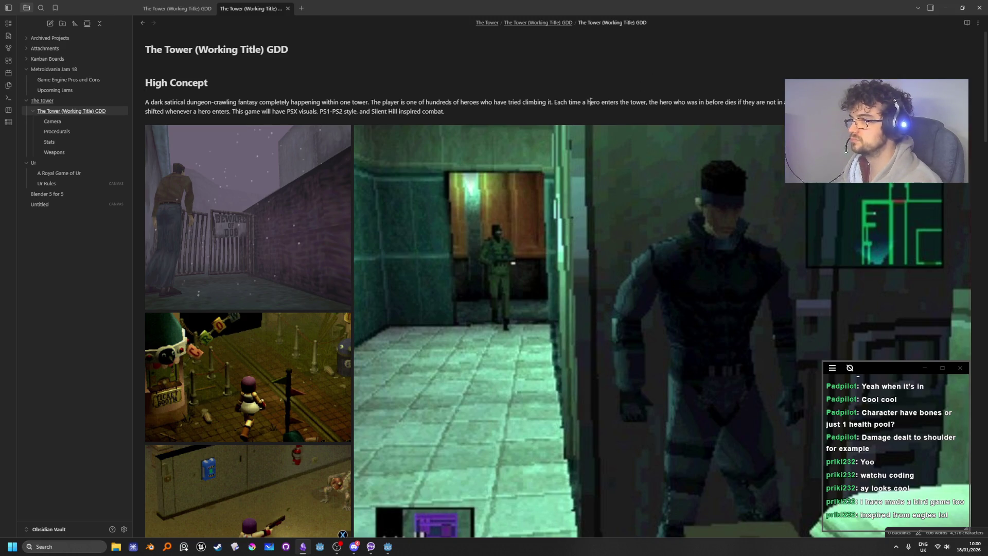
pyautogui.click(535, 112)
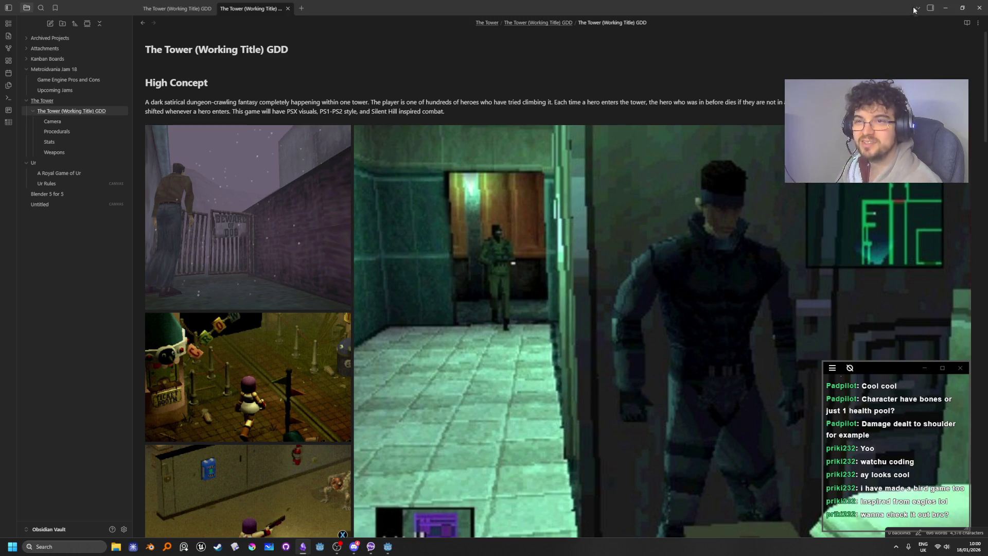
pyautogui.click(946, 8)
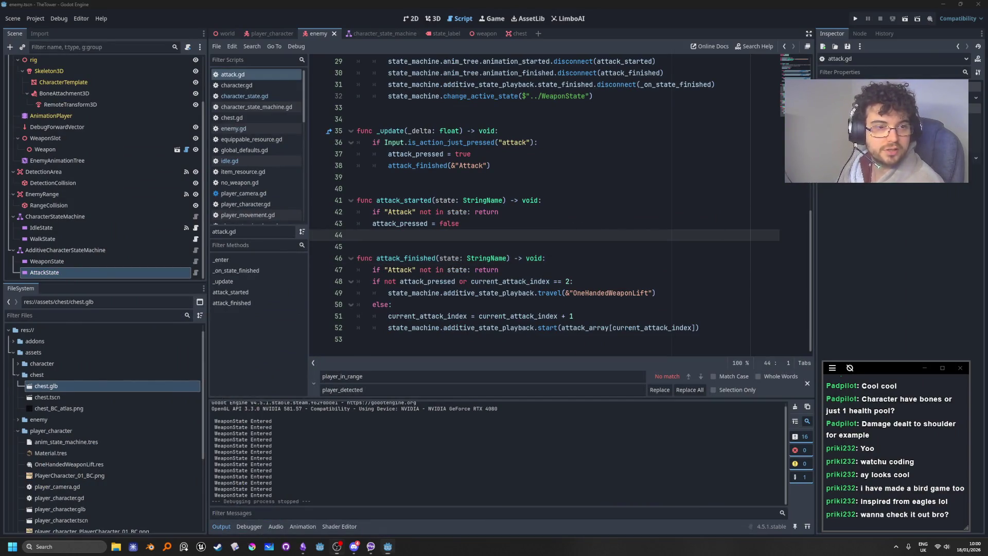
# Highlight every use of attack_pressed in attack.gd
pyautogui.click(626, 241)
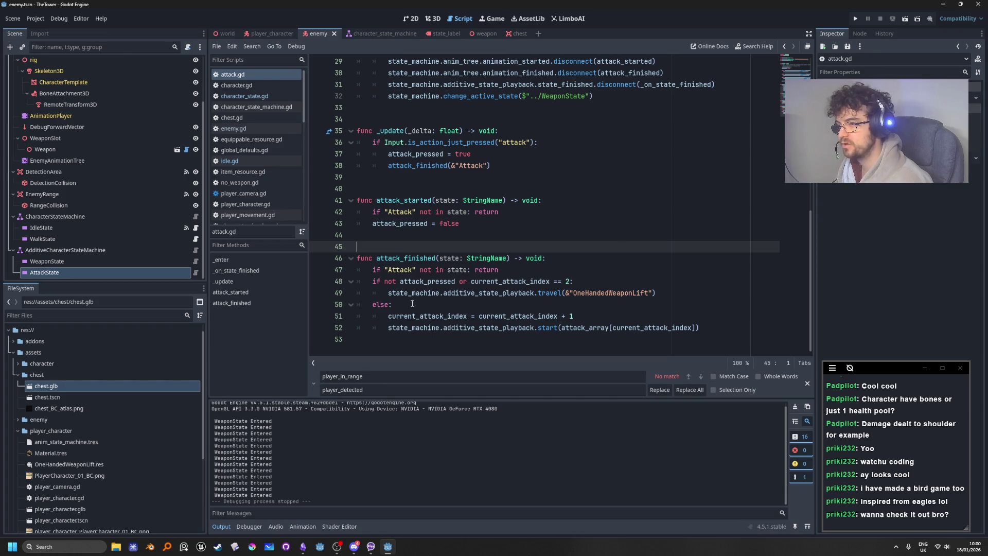
pyautogui.doubleClick(419, 281)
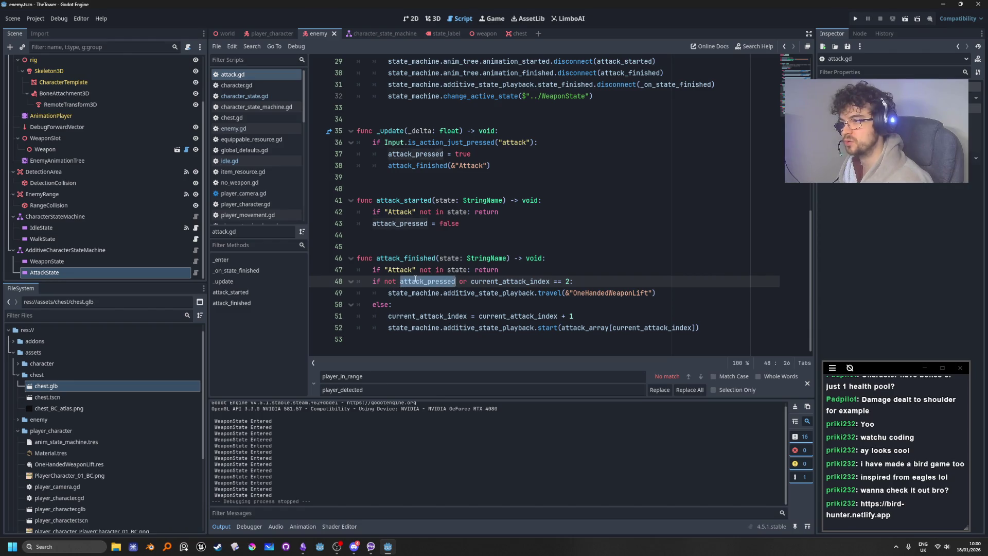
pyautogui.scroll(1, 492, 273)
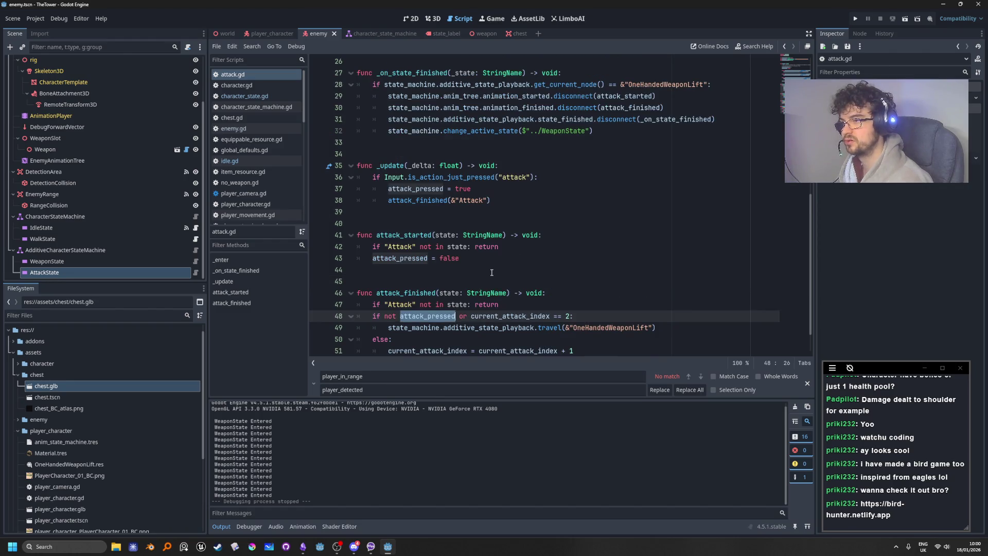
pyautogui.scroll(1, 491, 273)
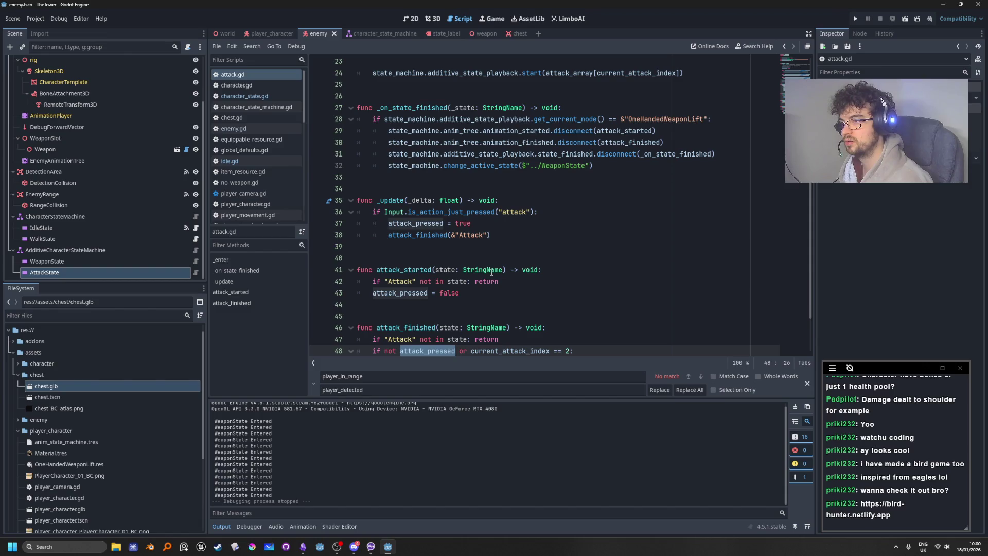
# Inspect is_action_just_pressed on line 36, then switch to a fresh browser tab
pyautogui.doubleClick(468, 211)
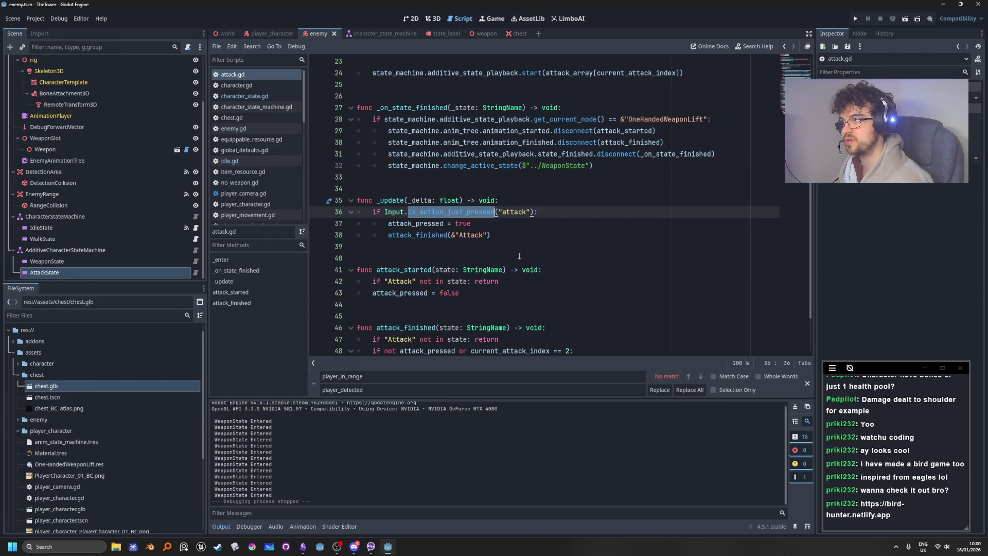
pyautogui.scroll(3, 519, 256)
pyautogui.scroll(-2, 519, 255)
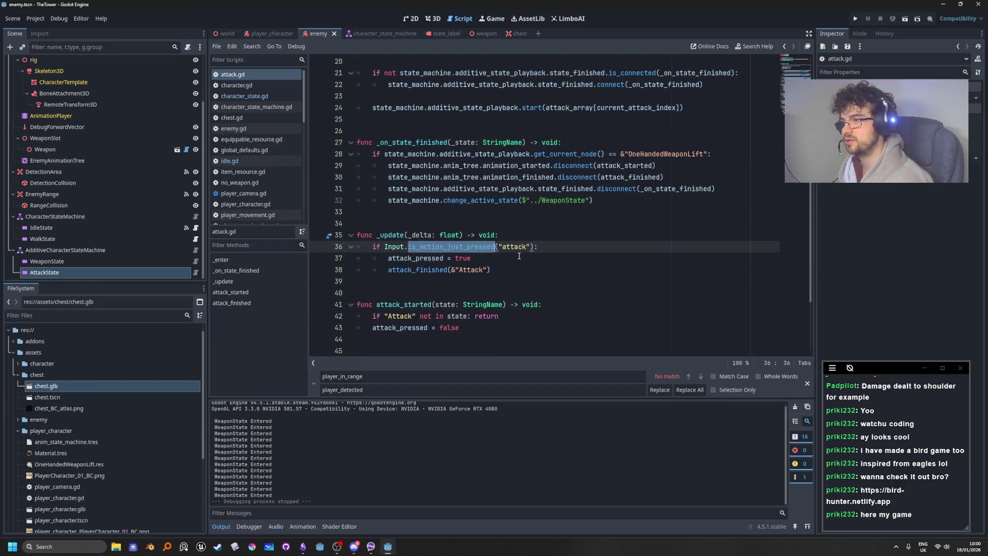
pyautogui.press('End')
pyautogui.scroll(6, 573, 248)
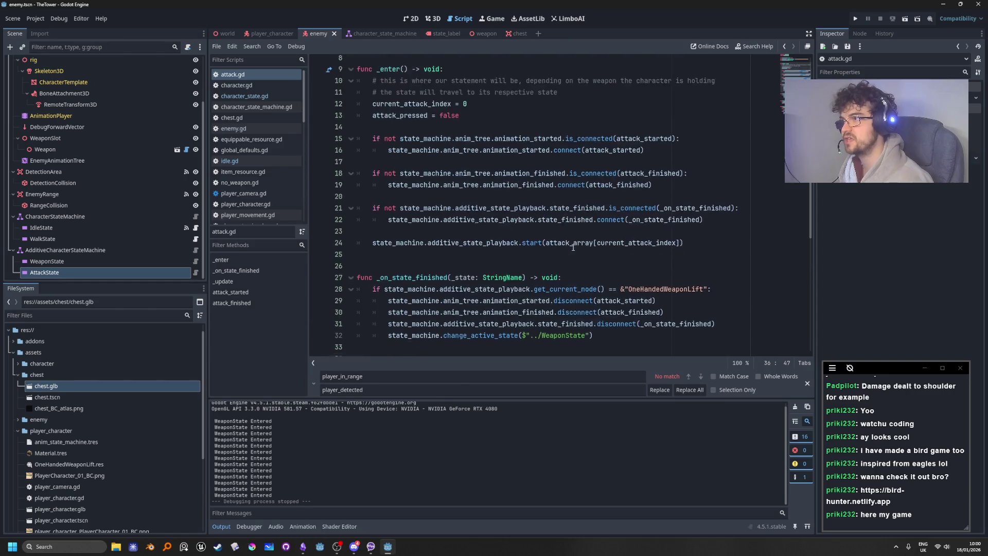
pyautogui.scroll(-7, 573, 248)
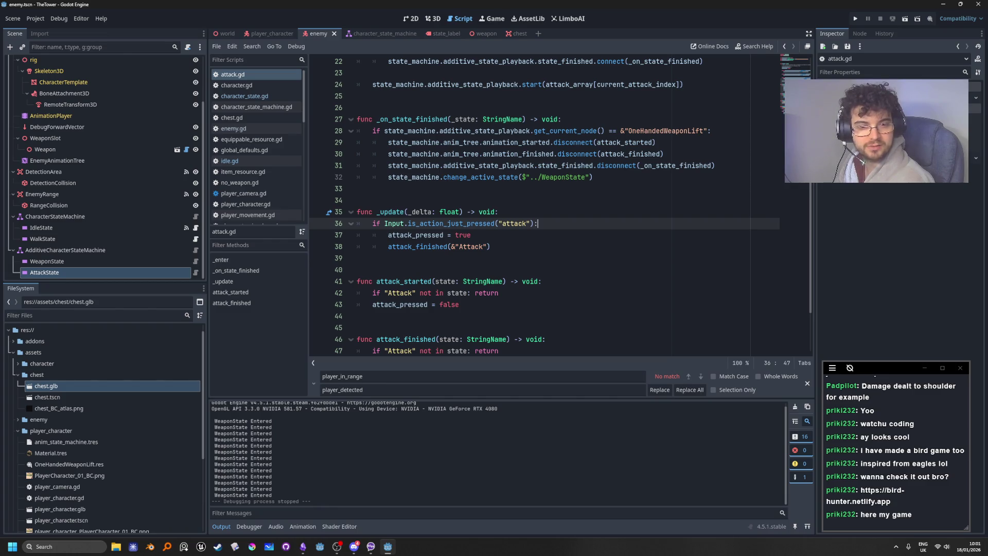
pyautogui.press('super+2')
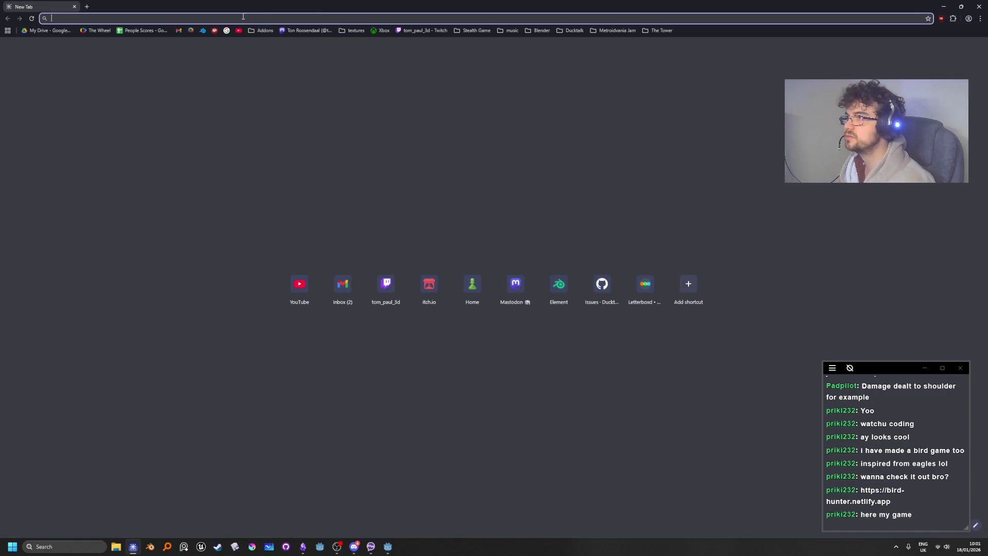
# Close the empty tab and small browser window, then place the 'is link dangerous' results over Godot
pyautogui.hotkey('ctrl', 'w')
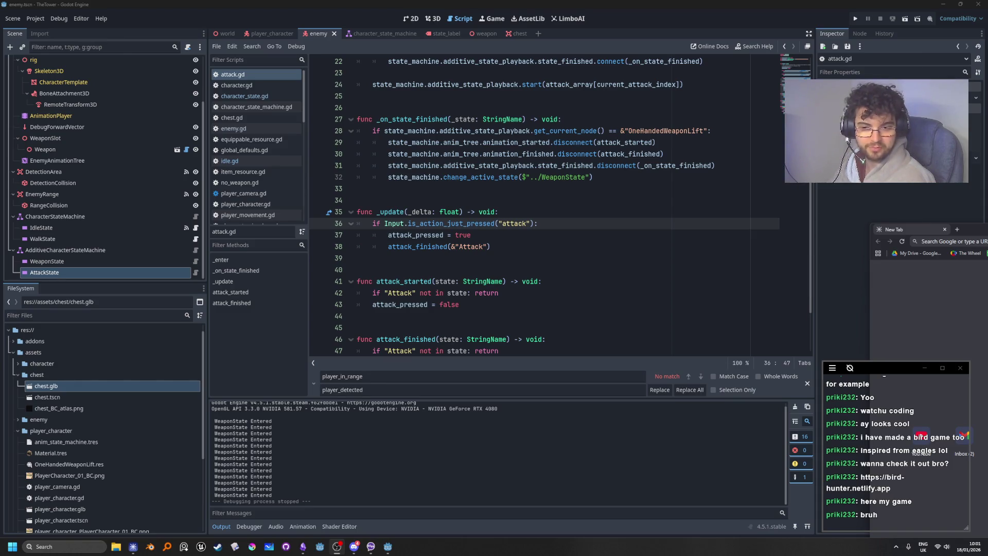
pyautogui.hotkey('alt', 'Tab')
pyautogui.hotkey('ctrl', 'w')
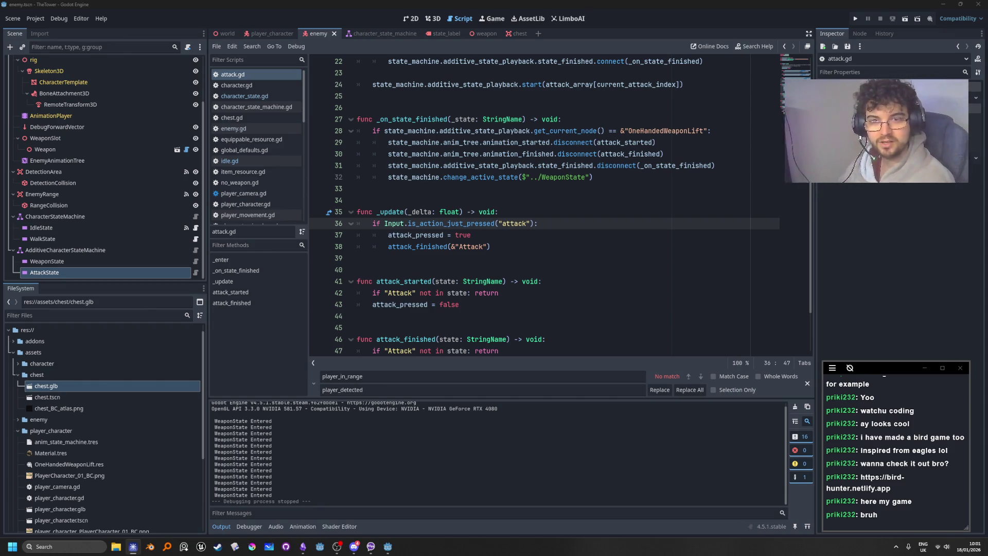
pyautogui.moveTo(589, 260); pyautogui.dragTo(325, 3)
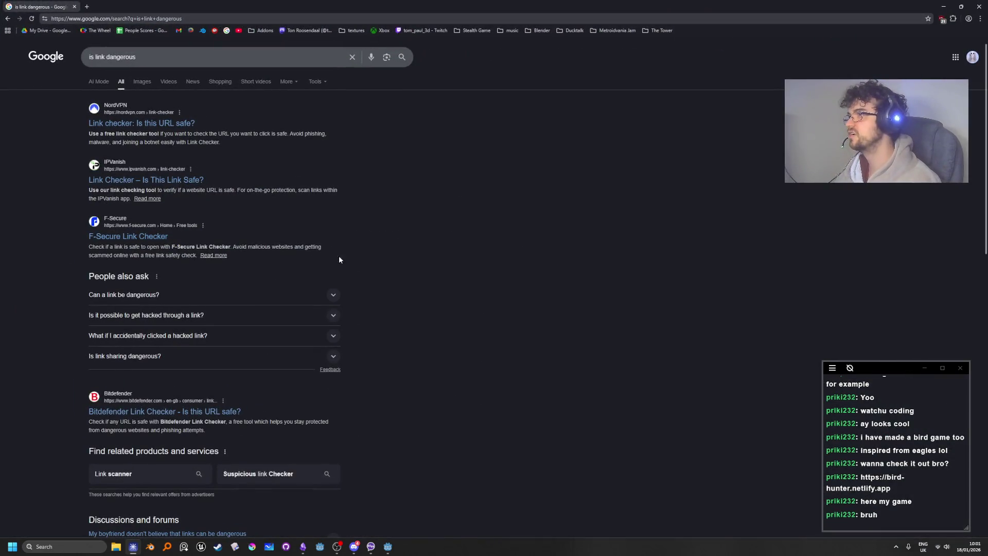
# Open NordVPN's link checker and clear a wrongly pasted link from its URL field
pyautogui.click(160, 126)
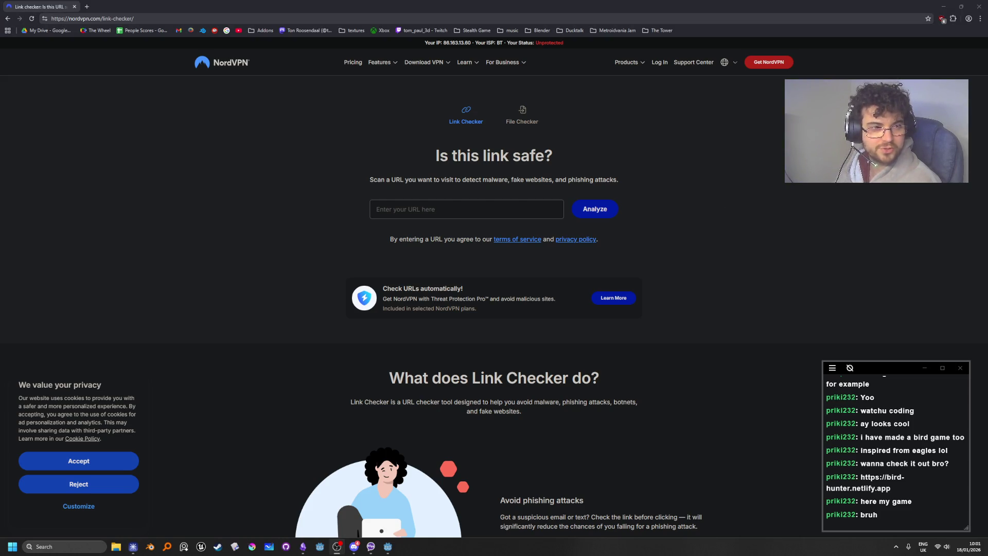
pyautogui.click(451, 206)
pyautogui.write('https://www.twitch.tv/popout/tom_paul_3d/chat')
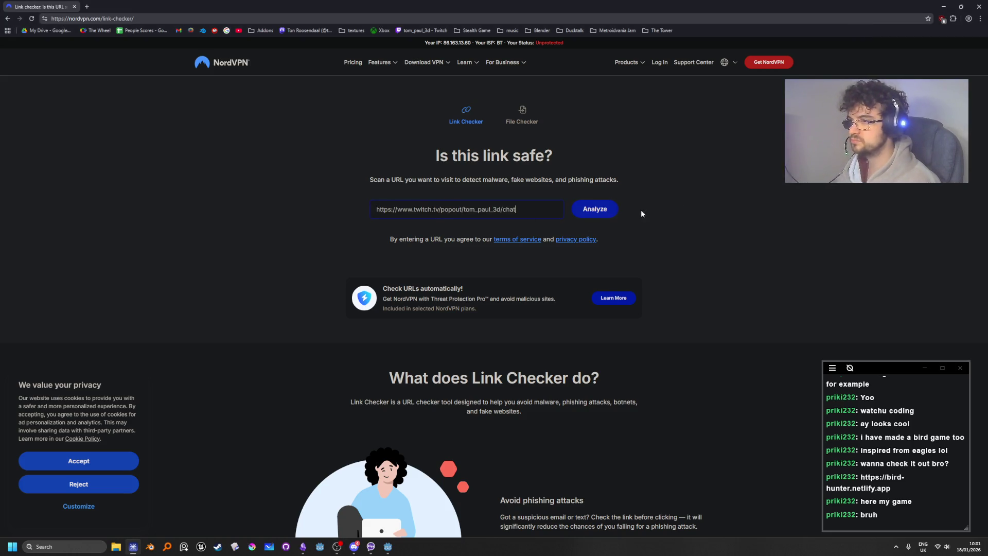
pyautogui.hotkey('ctrl', 'a')
pyautogui.press('BackSpace')
pyautogui.hotkey('alt', 'Tab')
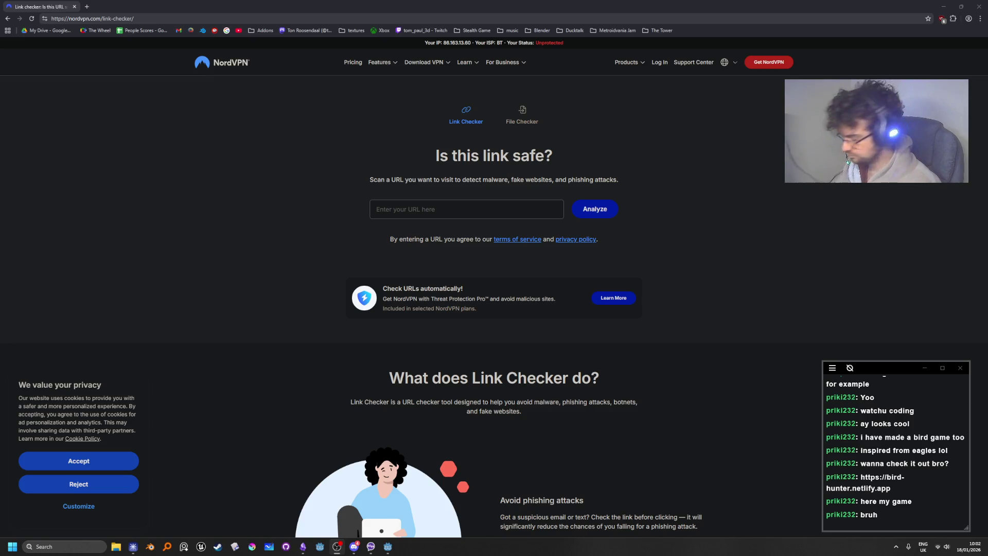
# Analyze bird-hunter.netlify.app in NordVPN Link Checker, which reports no signs of malicious activity
pyautogui.click(441, 210)
pyautogui.write('https://bird-hunter.netlify.app')
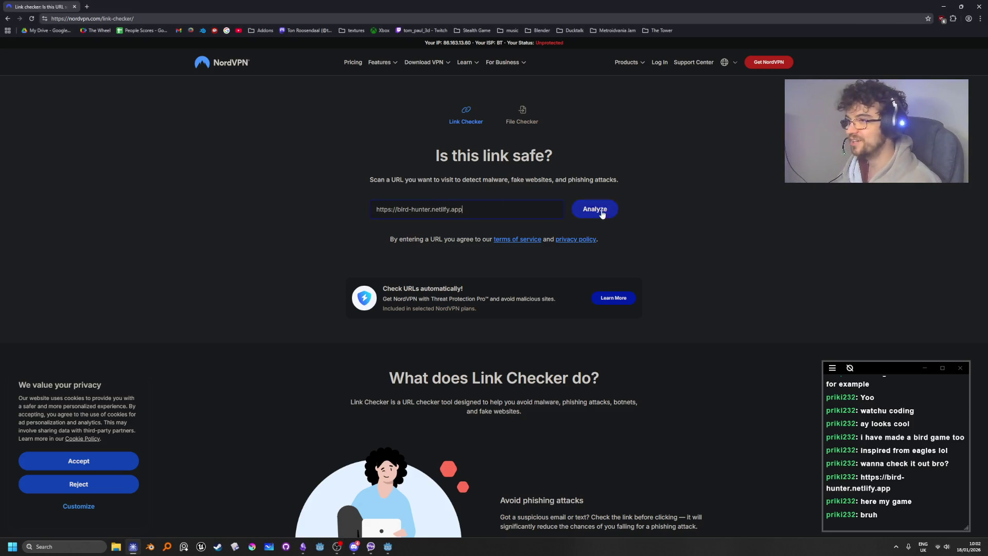
pyautogui.click(595, 209)
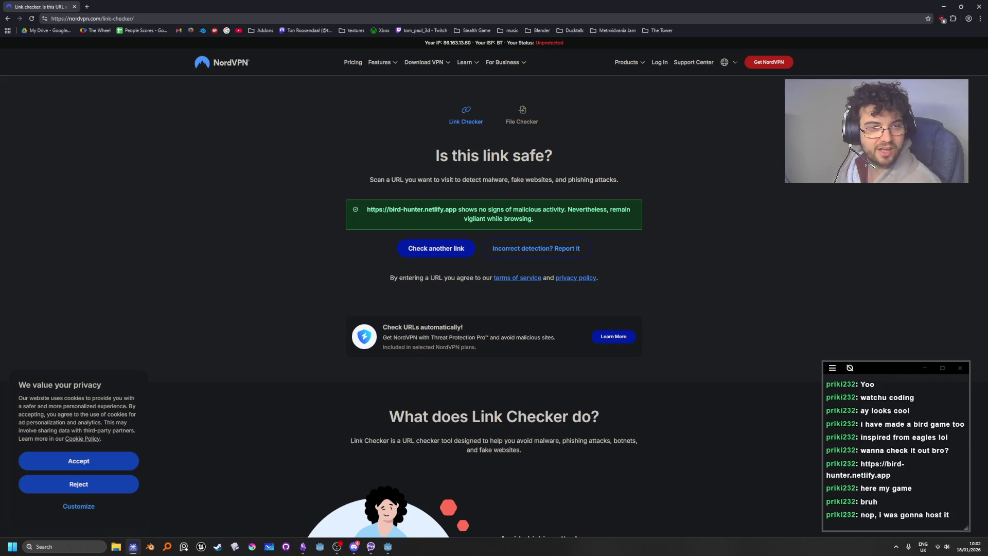
pyautogui.hotkey('alt', 'Tab')
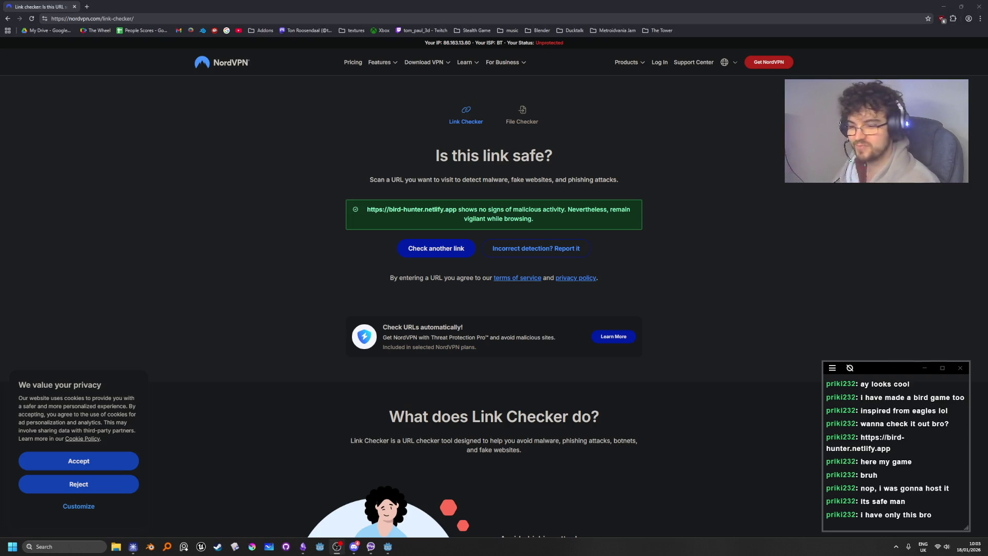
pyautogui.click(166, 18)
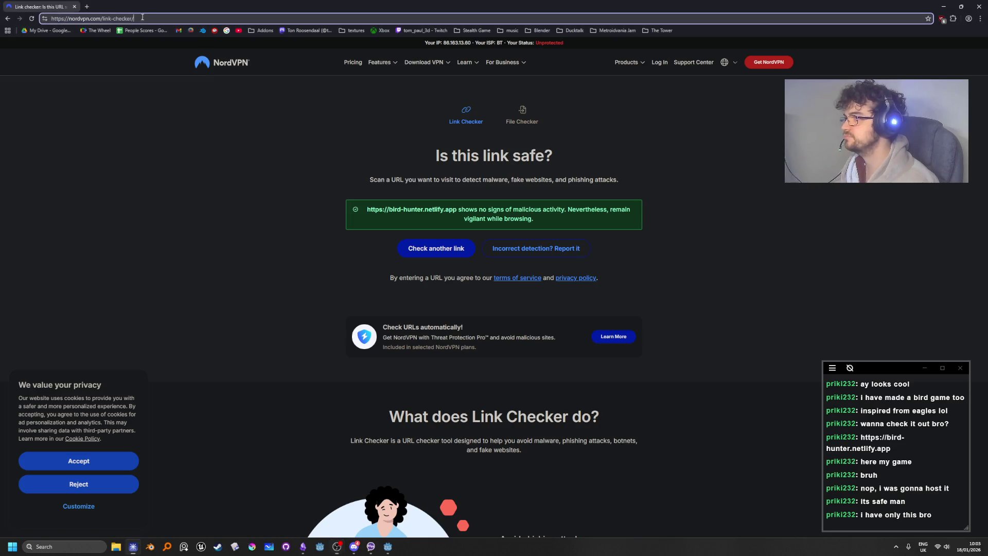
# Search Google for 'netlify.app links' and scroll through the results, starting with the AI Overview
pyautogui.write('netlify')
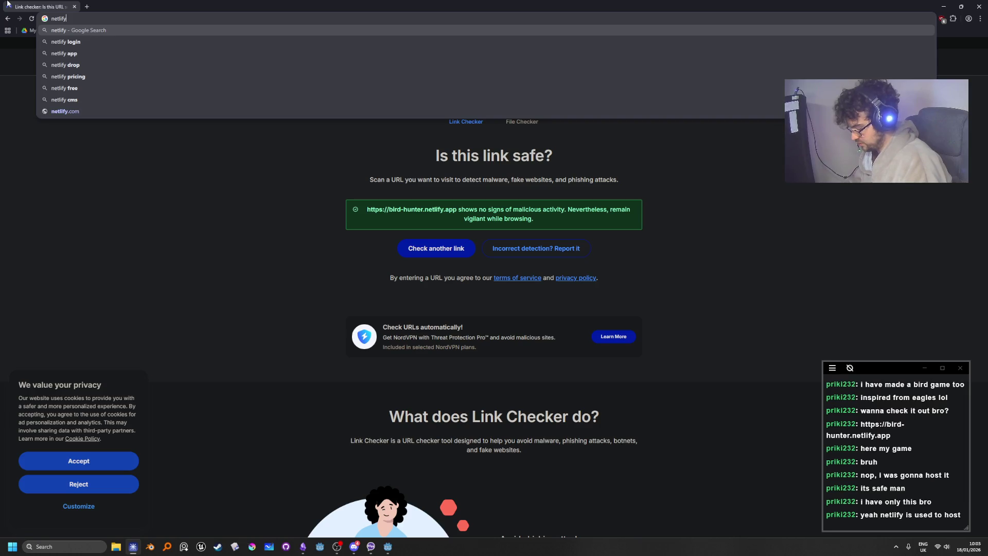
pyautogui.write('.app ')
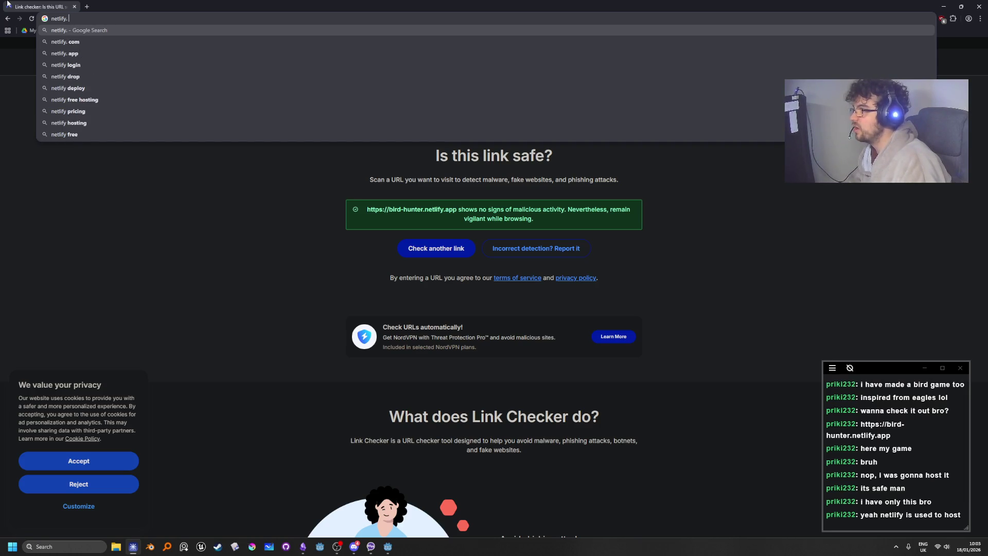
pyautogui.write('links')
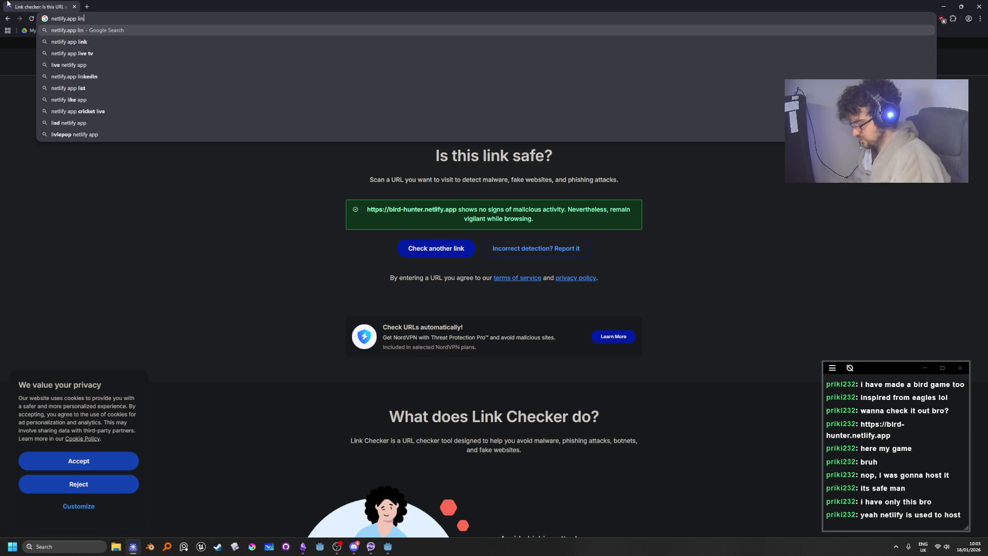
pyautogui.press('Return')
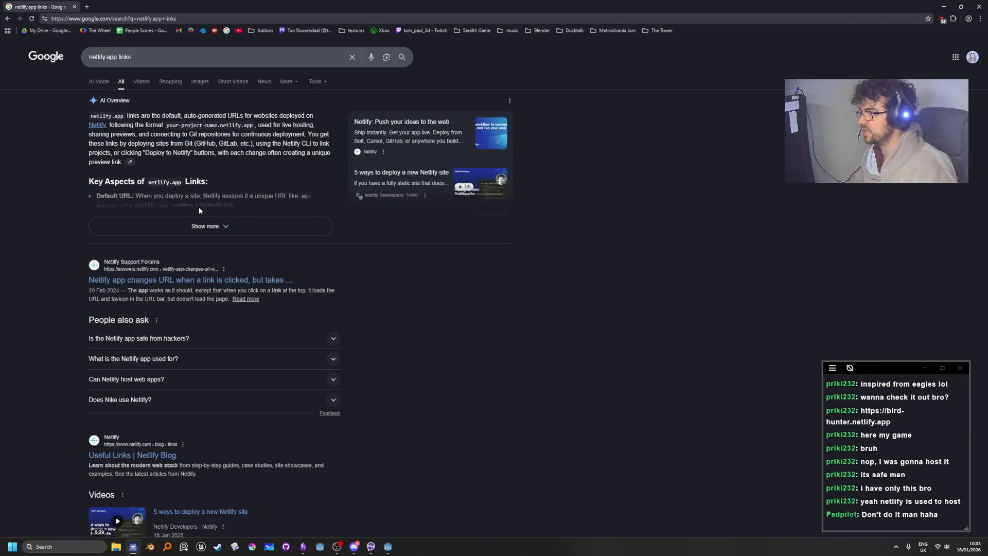
pyautogui.scroll(-2, 87, 316)
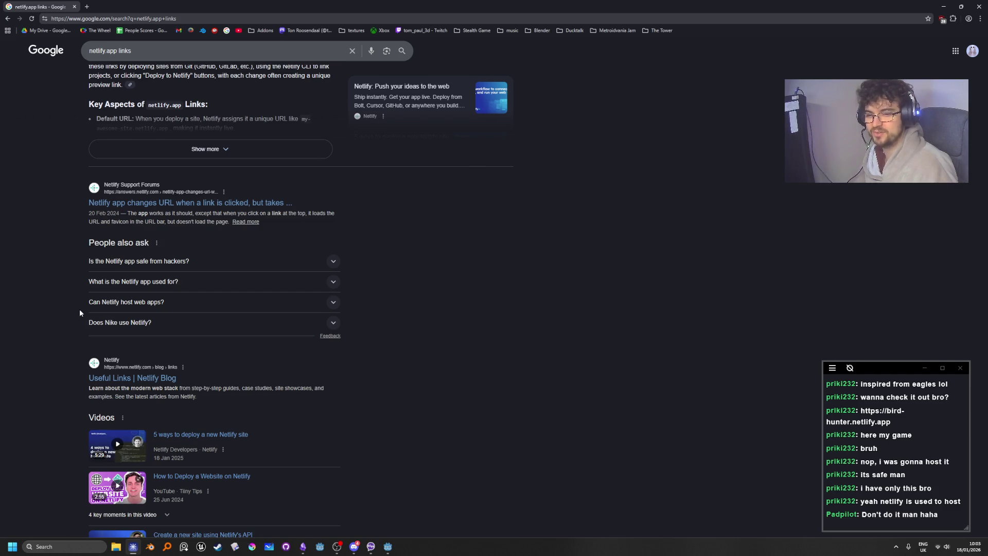
pyautogui.scroll(-2, 80, 310)
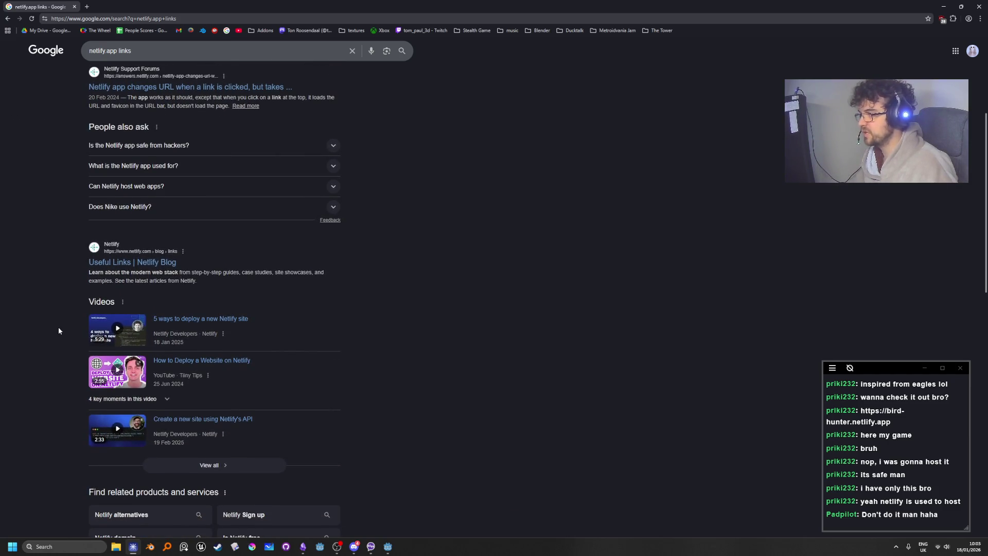
pyautogui.scroll(-1, 58, 331)
pyautogui.scroll(-2, 58, 331)
pyautogui.scroll(-1, 59, 331)
pyautogui.scroll(-2, 59, 331)
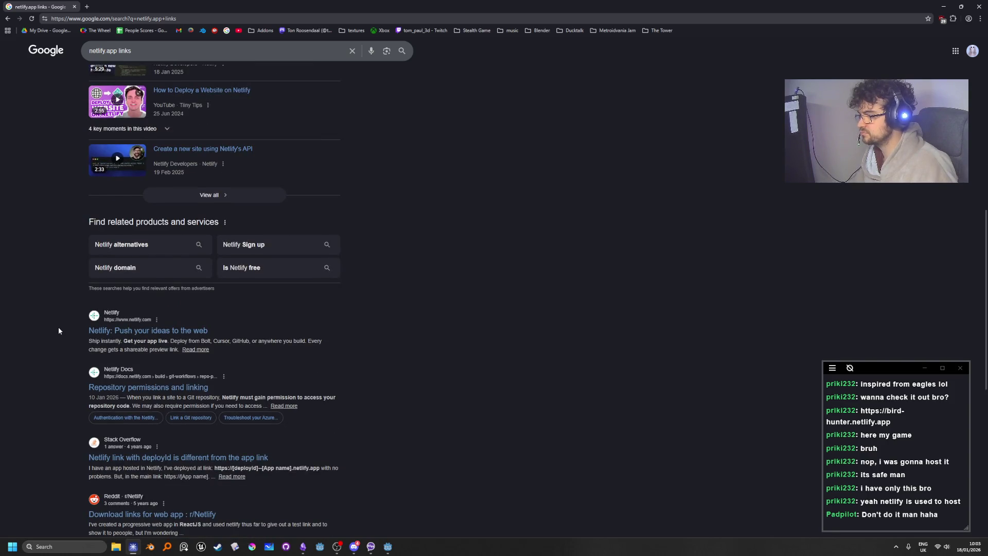
pyautogui.scroll(-1, 59, 330)
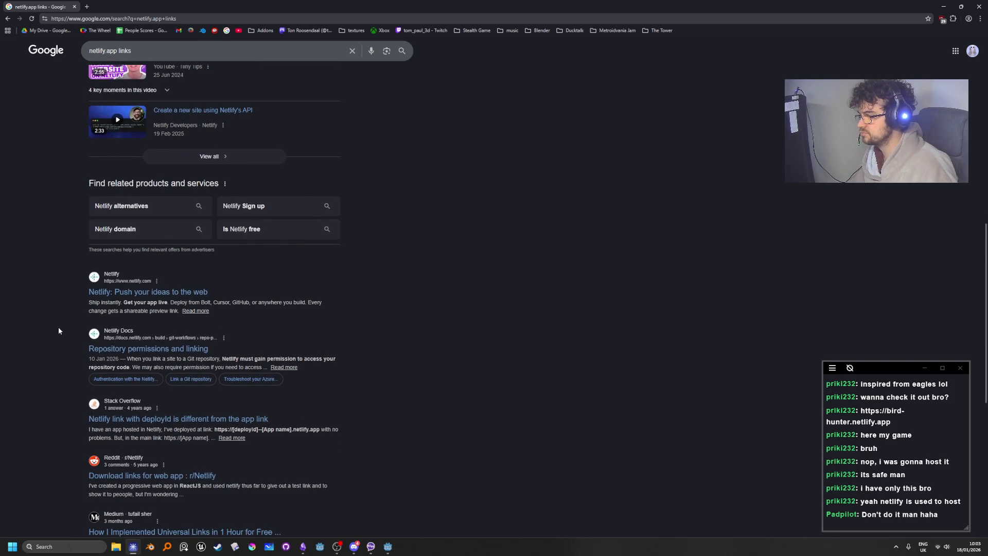
pyautogui.scroll(10, 78, 268)
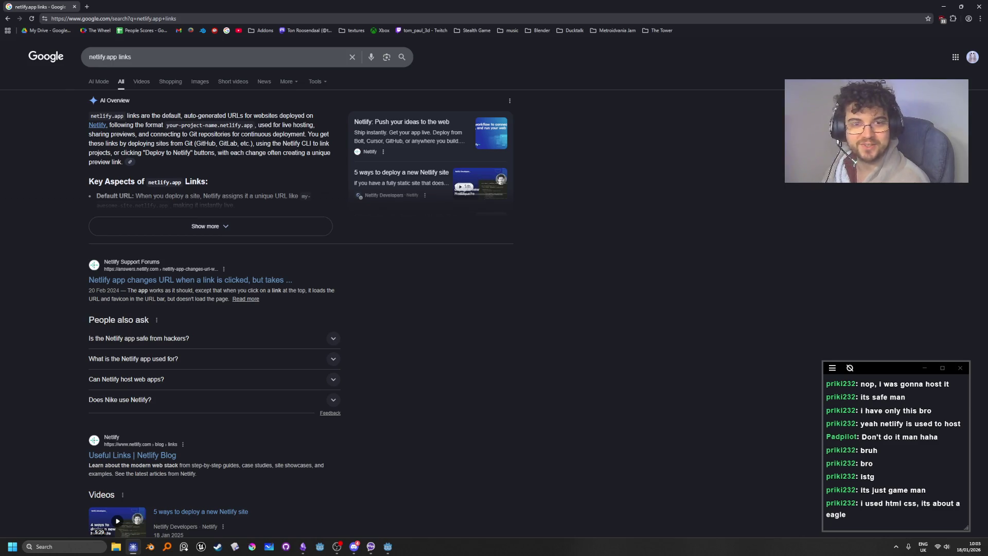
pyautogui.hotkey('alt', 'Tab')
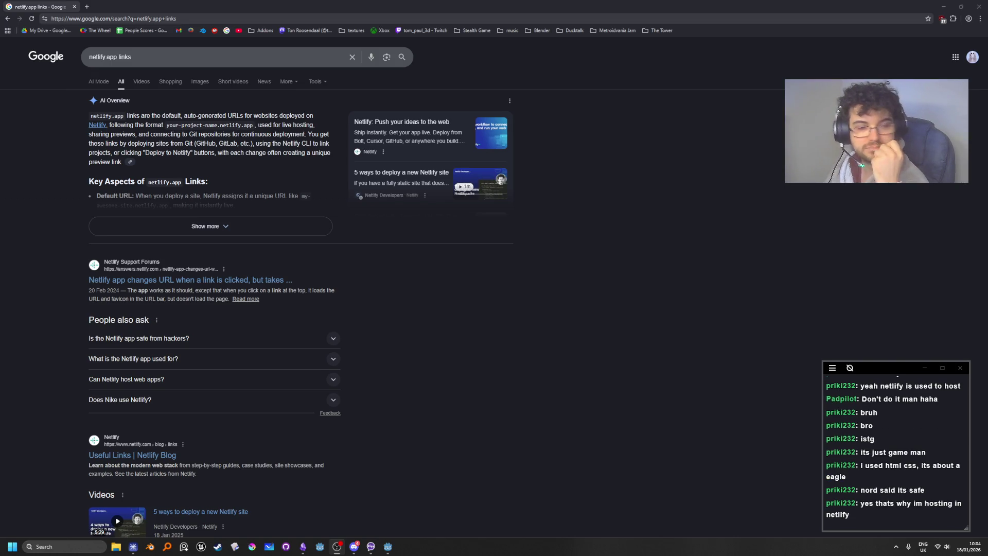
pyautogui.click(466, 292)
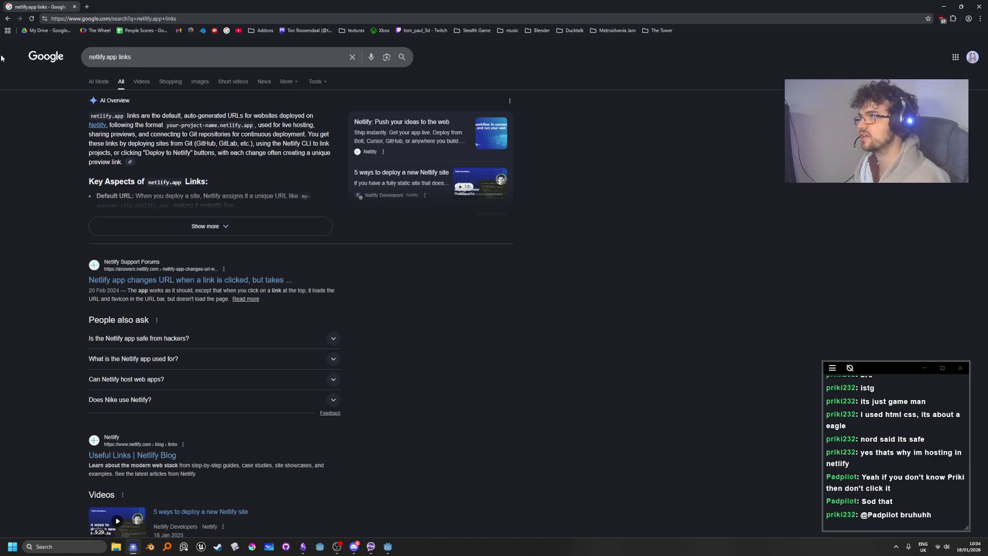
# Scan bird-hunter.netlify.app with IPVanish Link Checker (no threats detected) and go back to the results
pyautogui.click(8, 19)
pyautogui.click(8, 19)
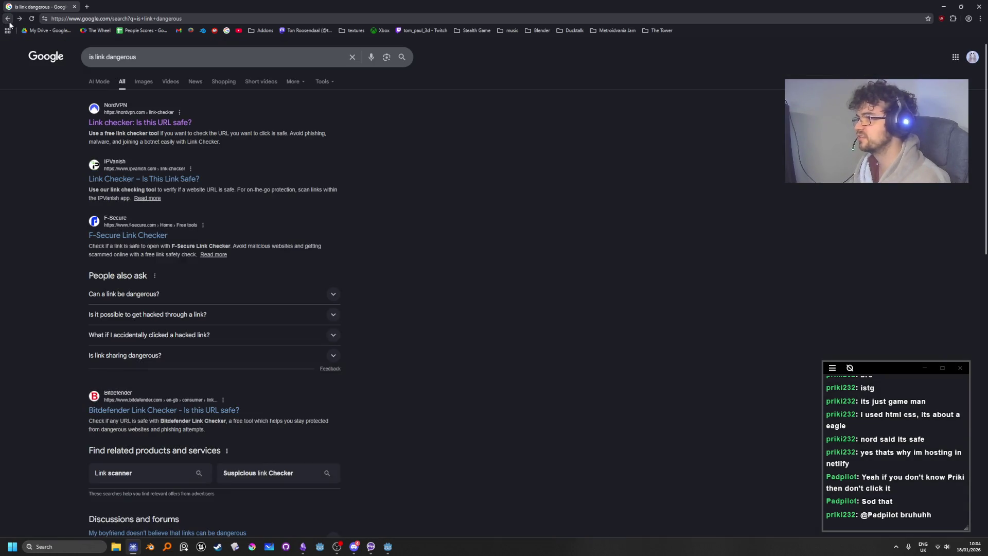
pyautogui.click(139, 180)
pyautogui.click(364, 285)
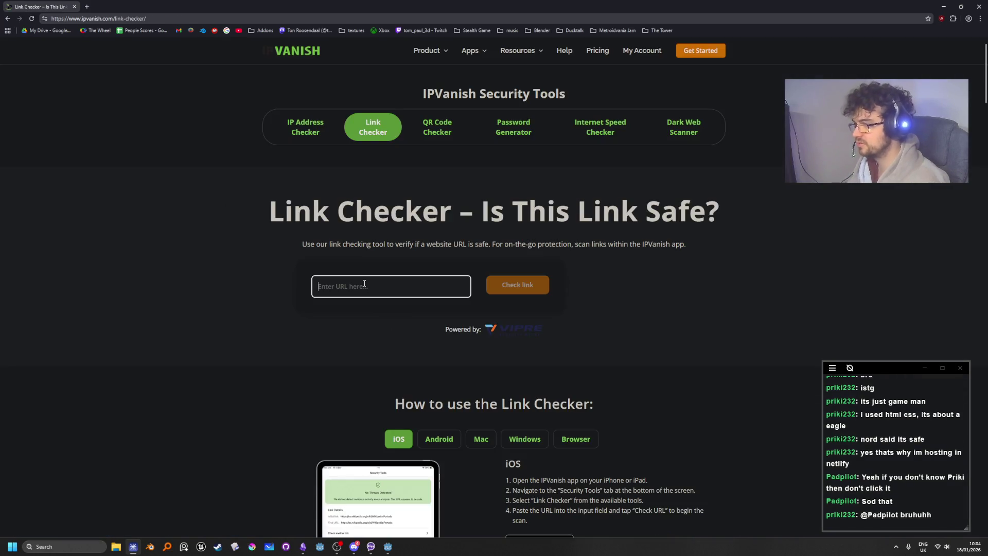
pyautogui.write('https://bird-hunter.netlify.app')
pyautogui.click(507, 288)
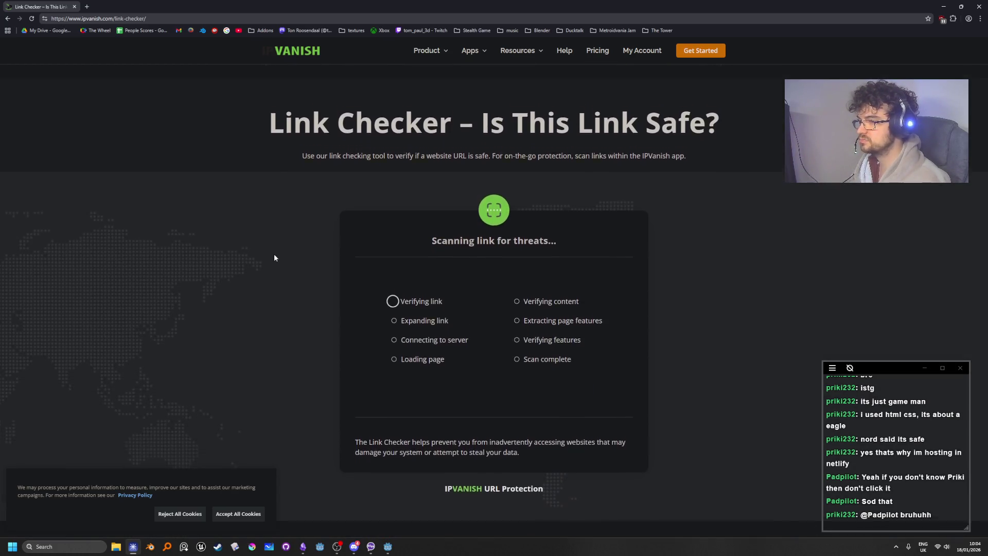
pyautogui.scroll(-3, 275, 257)
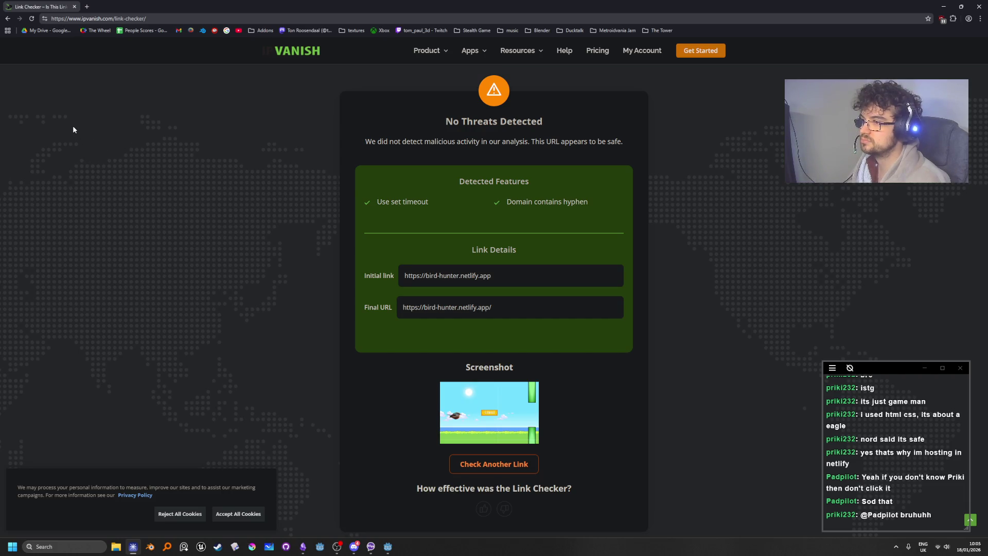
pyautogui.click(8, 18)
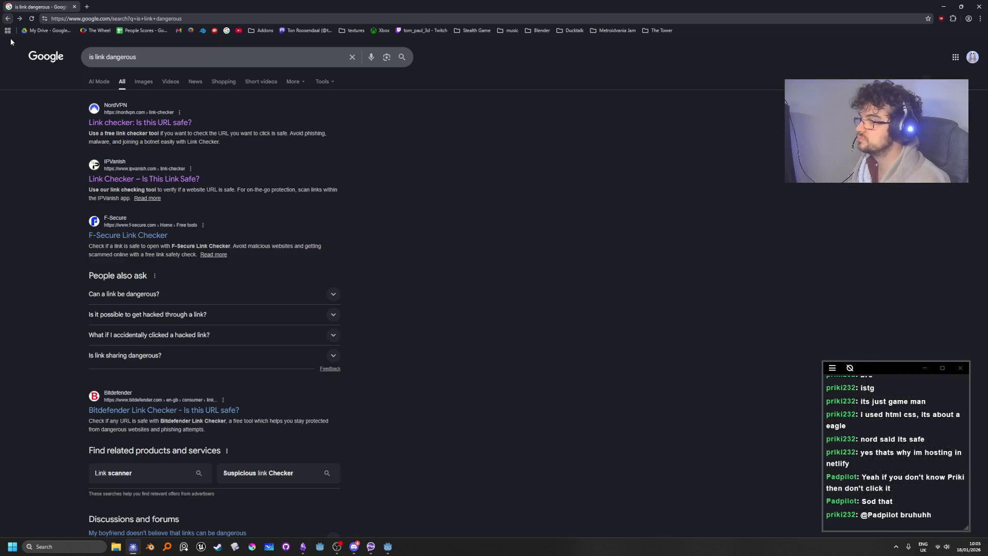
# Check bird-hunter.netlify.app with F-Secure (rated Unsure), then return to attack.gd line 37
pyautogui.click(116, 236)
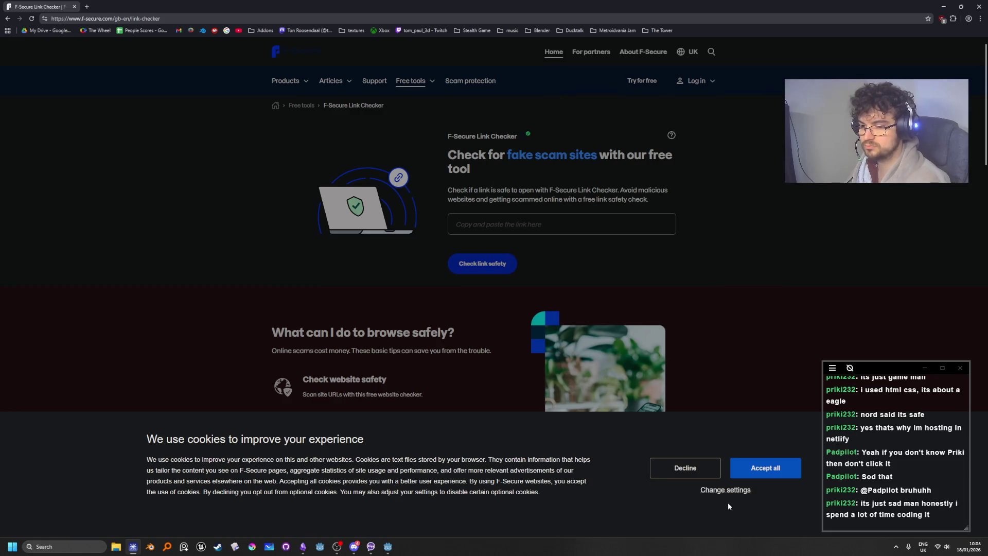
pyautogui.click(686, 468)
pyautogui.click(509, 224)
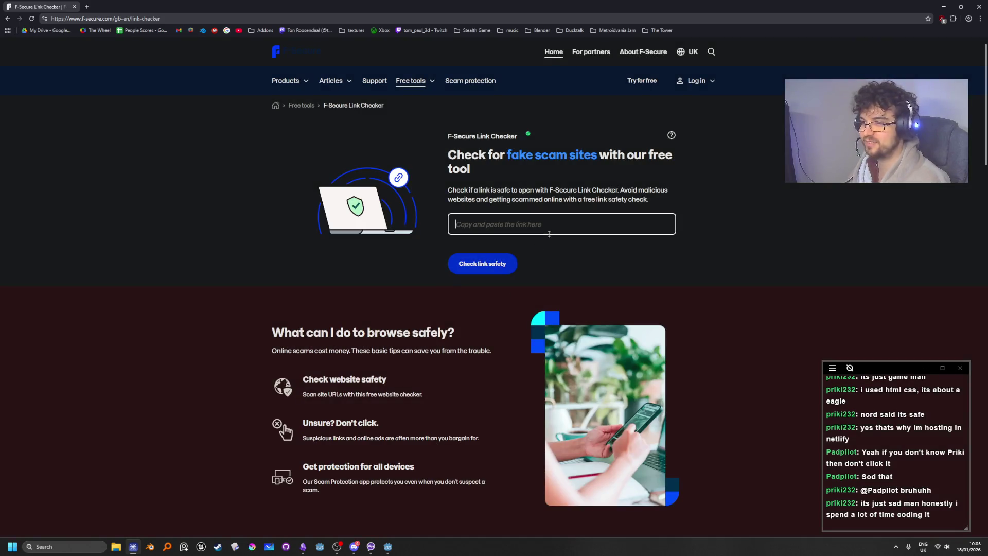
pyautogui.write('https://bird-hunter.netlify.app')
pyautogui.click(512, 263)
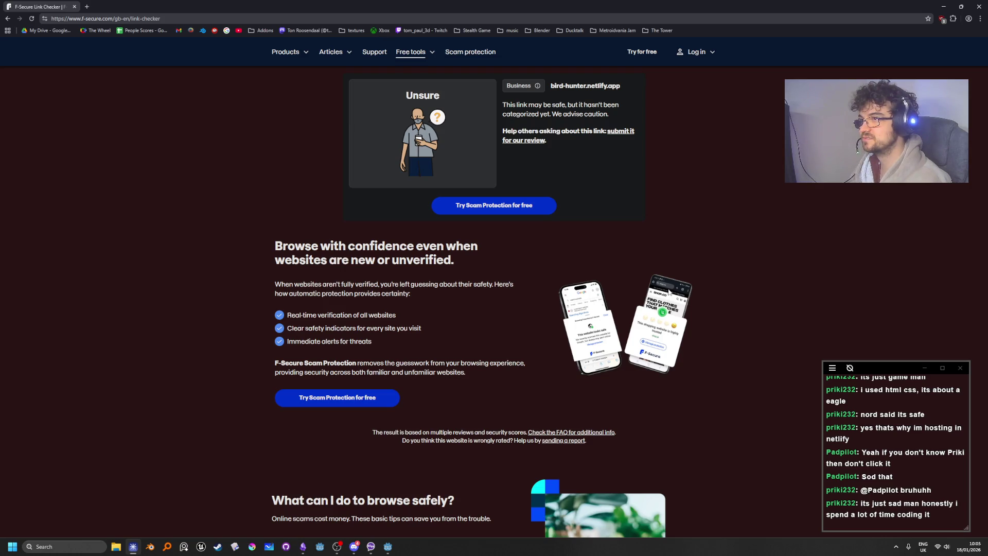
pyautogui.scroll(2, 668, 292)
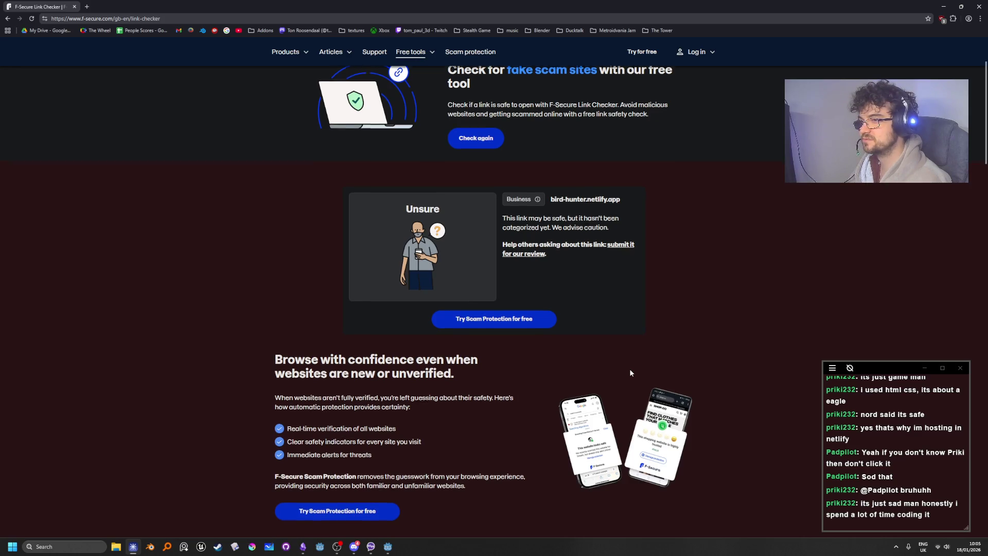
pyautogui.scroll(-2, 630, 372)
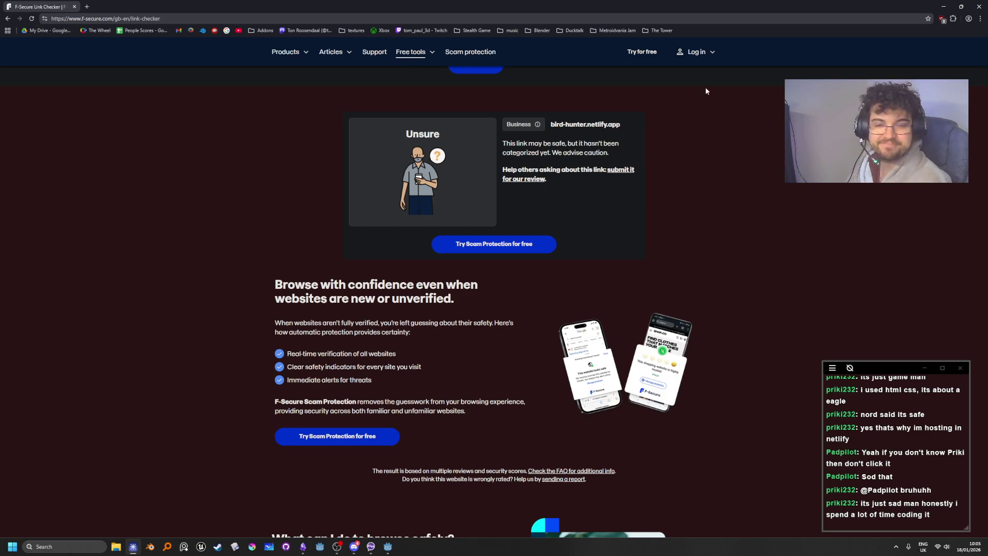
pyautogui.hotkey('alt', 'Tab')
pyautogui.click(620, 237)
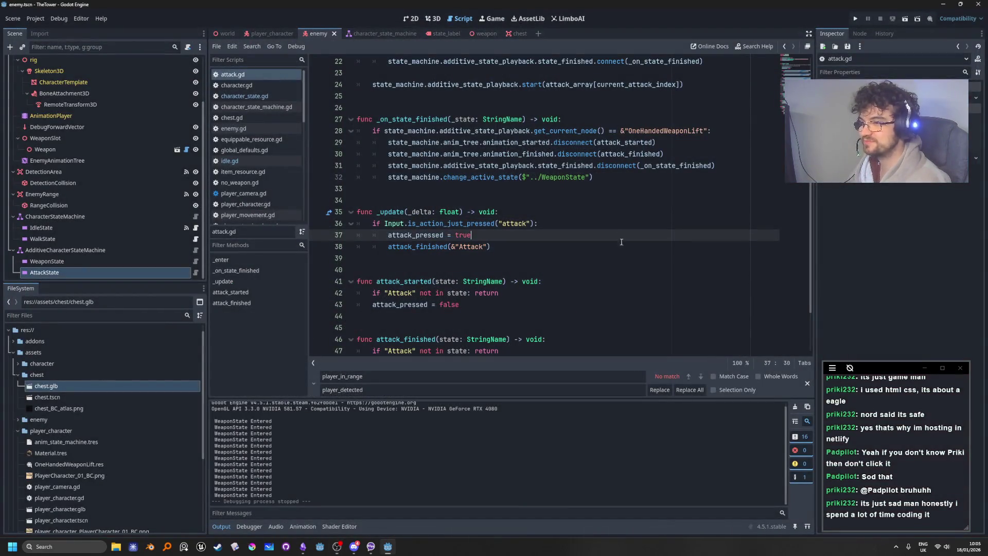
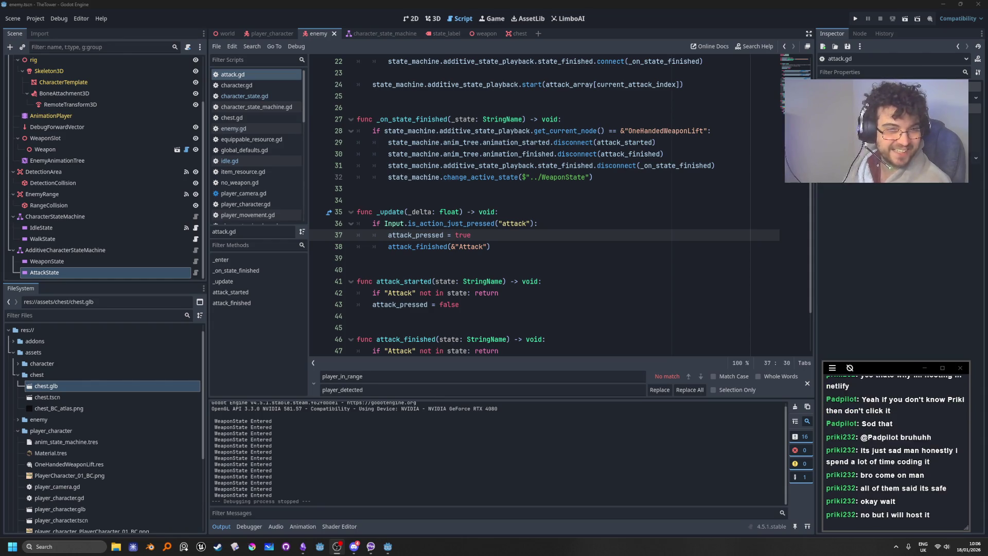
# Place the caret at the end of _update in attack.gd, then switch to a new browser tab
pyautogui.scroll(3, 896, 448)
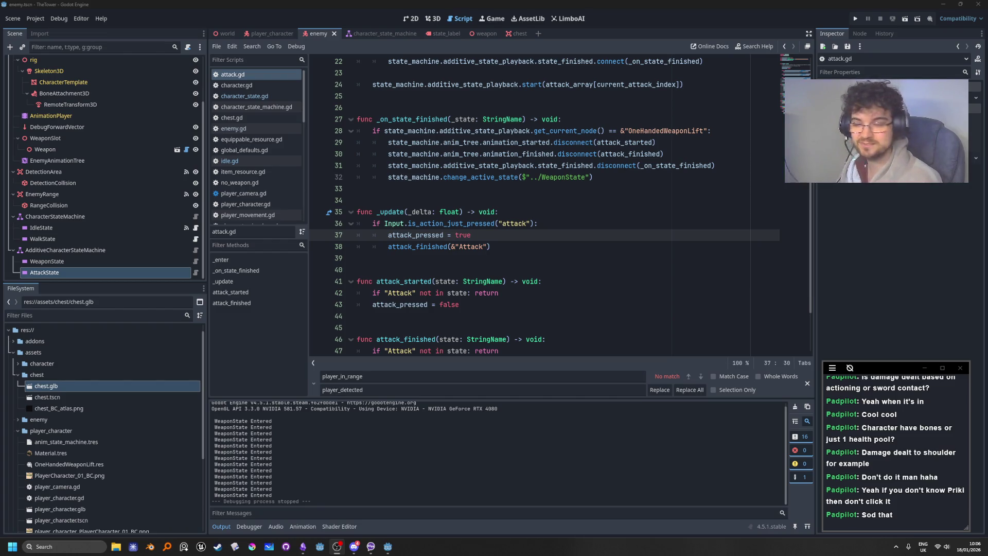
pyautogui.click(567, 193)
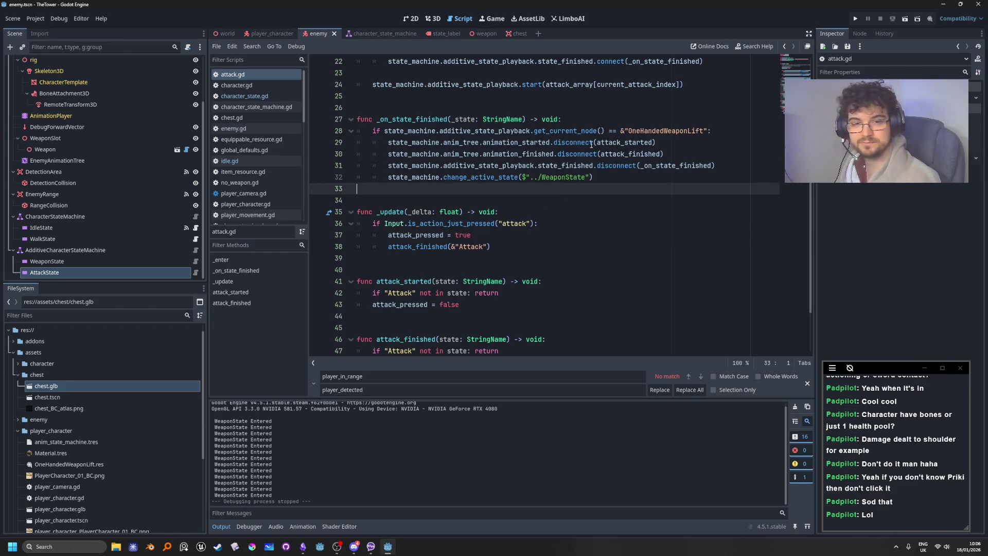
pyautogui.moveTo(592, 144)
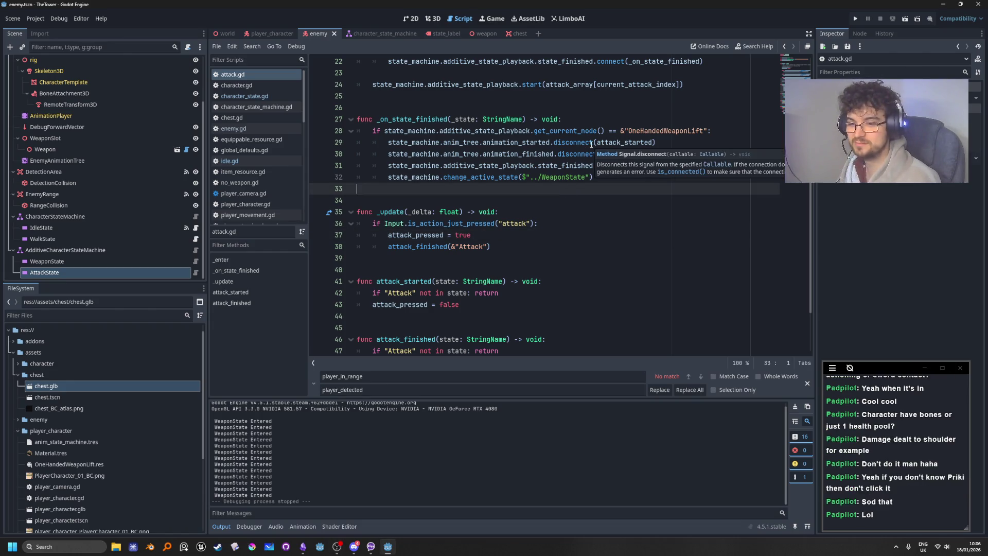
pyautogui.click(594, 215)
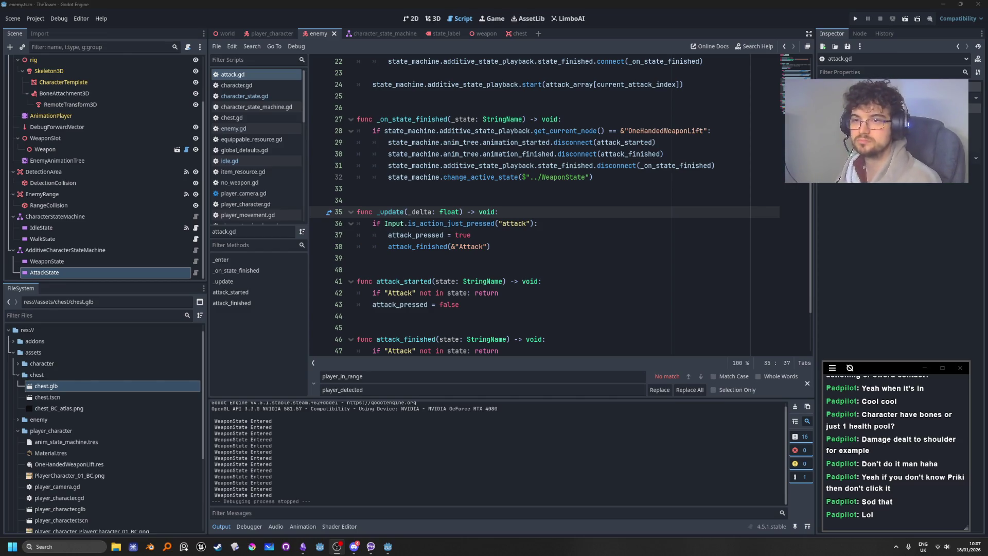
pyautogui.click(888, 240)
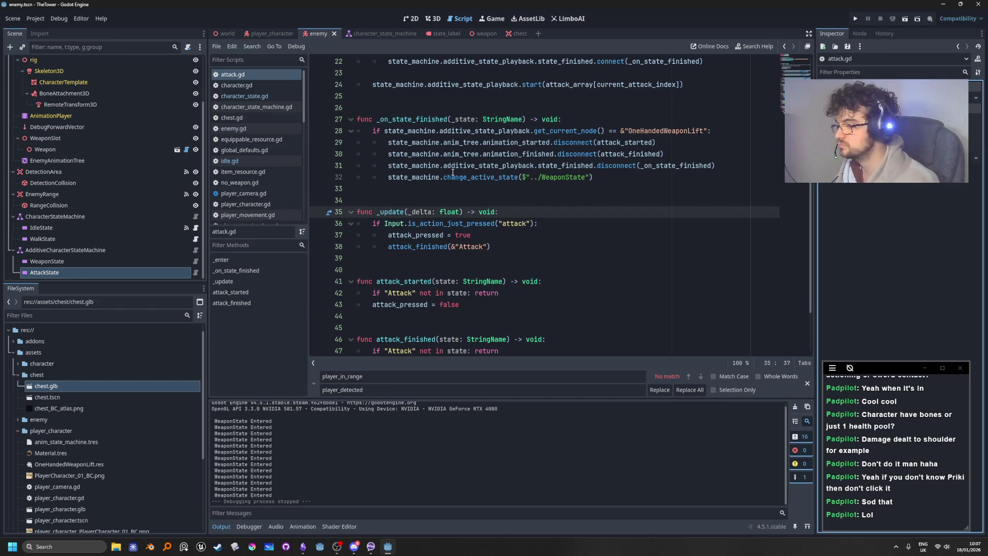
pyautogui.click(133, 546)
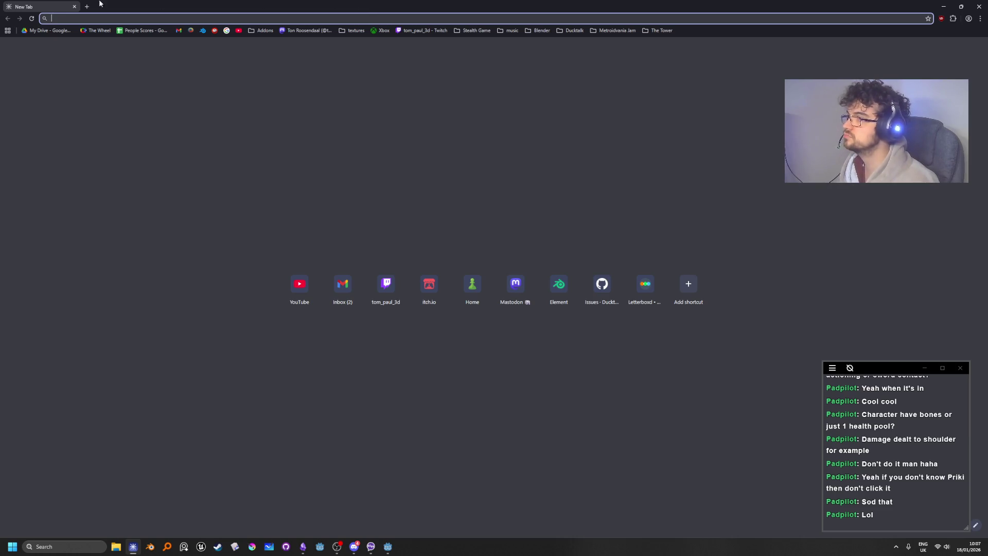
# Back in Godot, review attack.gd's _update, attack_started and its is_action_just_pressed attack check
pyautogui.hotkey('alt', 'Tab')
pyautogui.click(538, 190)
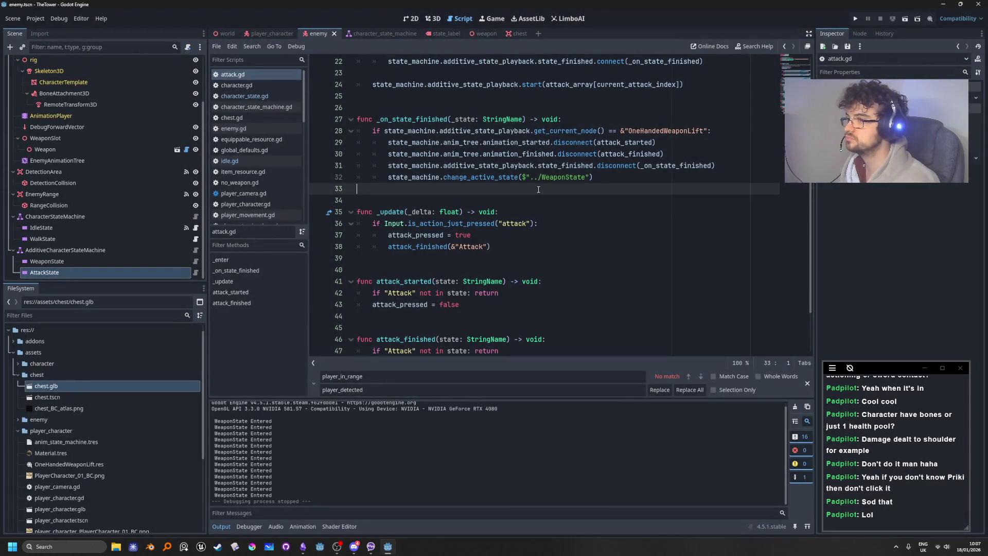
pyautogui.scroll(-2, 507, 315)
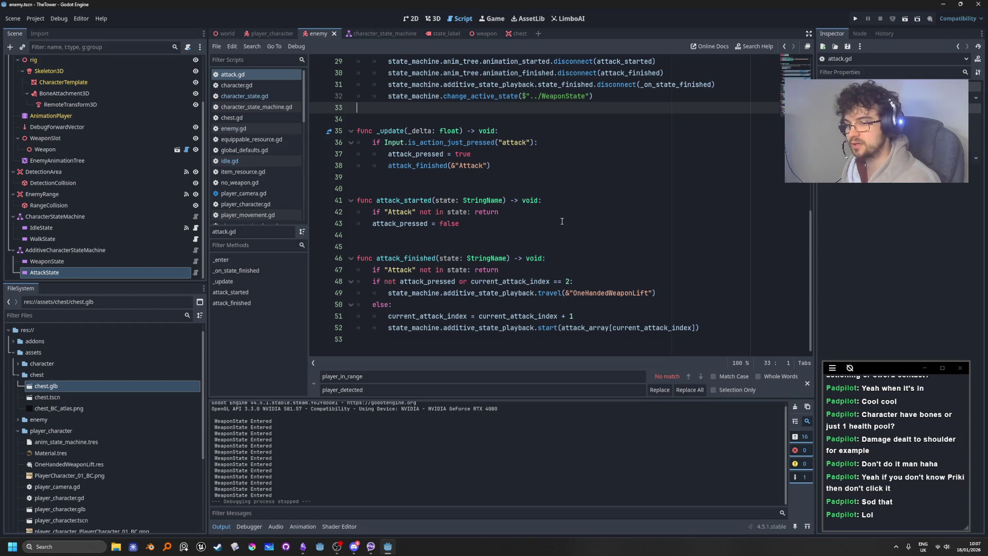
pyautogui.scroll(4, 676, 279)
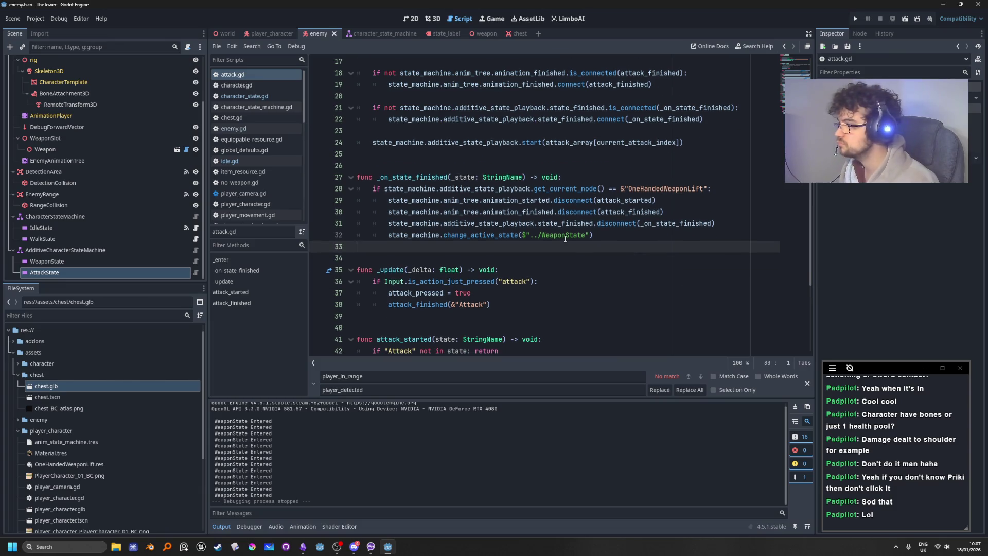
pyautogui.scroll(-3, 578, 236)
pyautogui.scroll(-1, 578, 237)
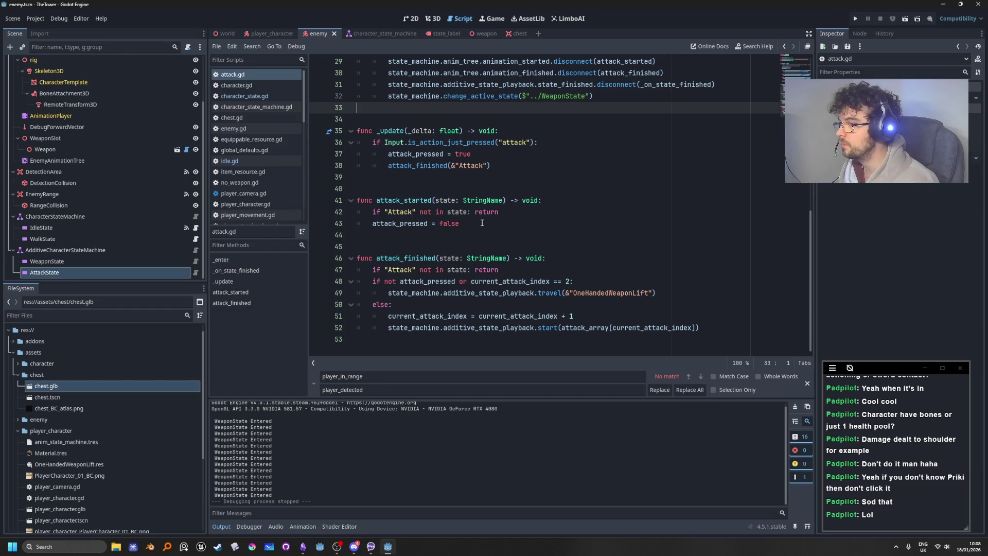
pyautogui.doubleClick(401, 200)
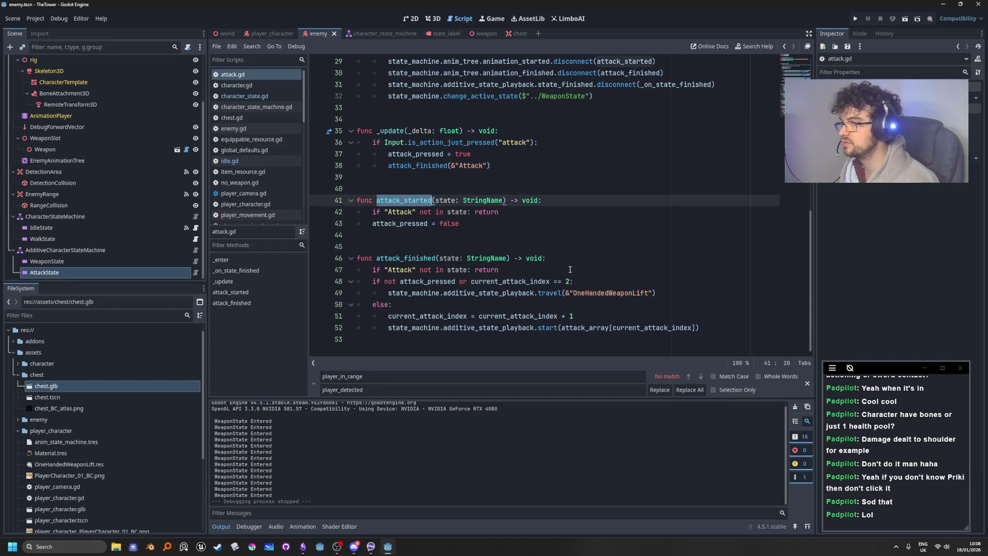
pyautogui.scroll(3, 470, 266)
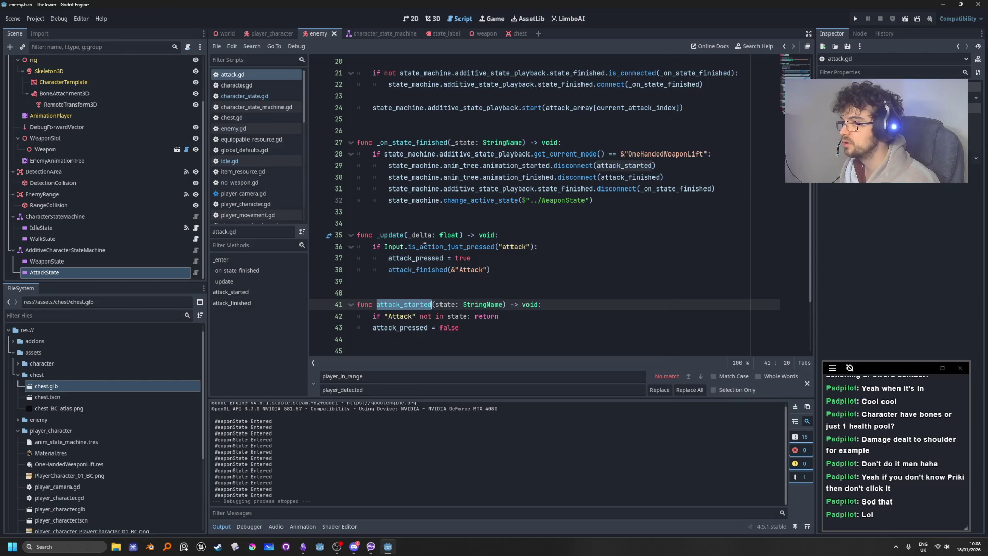
pyautogui.doubleClick(425, 247)
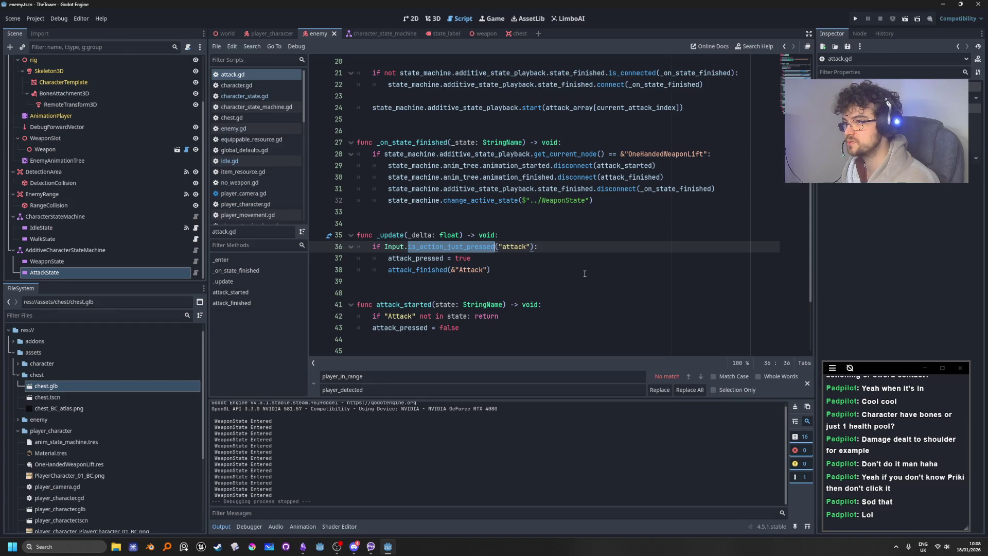
pyautogui.click(357, 281)
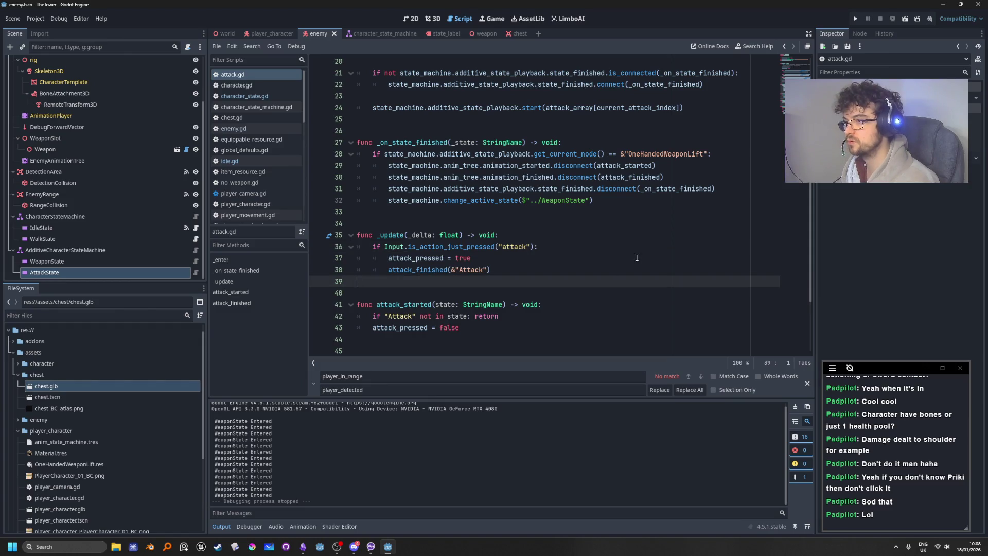
# Add a func attack() -> void declaration below _update
pyautogui.press('Return')
pyautogui.write('f')
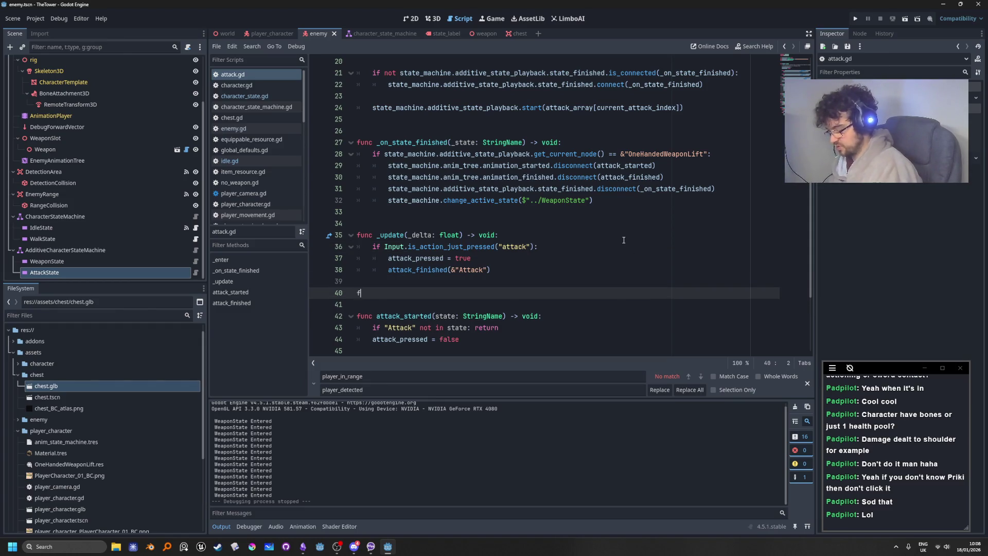
pyautogui.write('unc attack_')
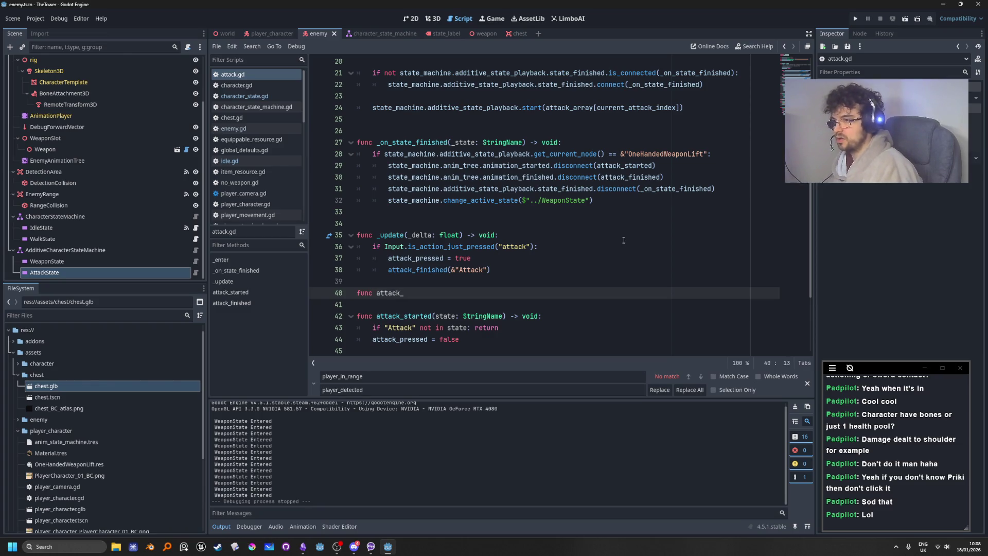
pyautogui.write('() -> void')
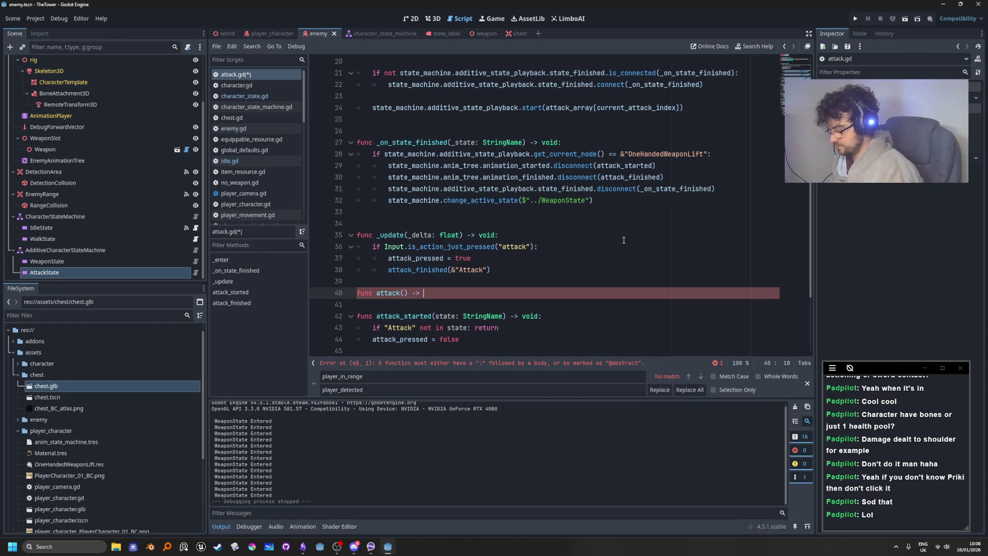
pyautogui.write(':')
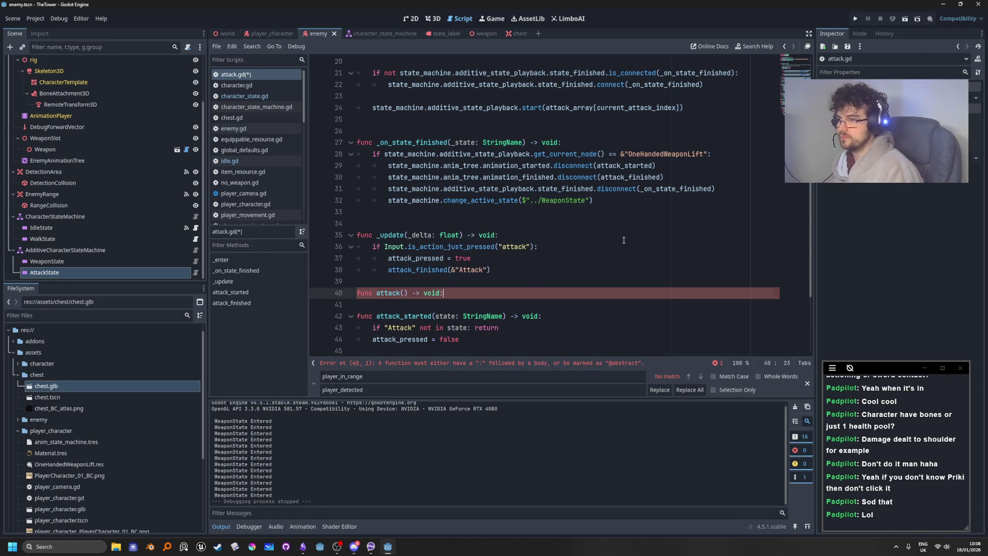
pyautogui.press('Return')
# Copy the attack_pressed and attack_finished("Attack") lines from _update into attack() and fix indentation
pyautogui.moveTo(509, 268); pyautogui.dragTo(389, 261)
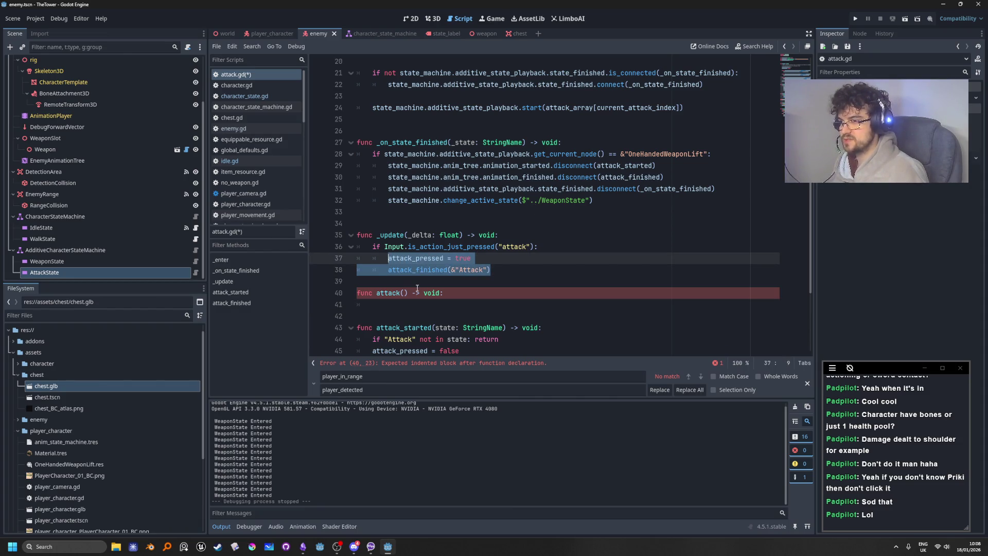
pyautogui.hotkey('ctrl', 'c')
pyautogui.click(399, 303)
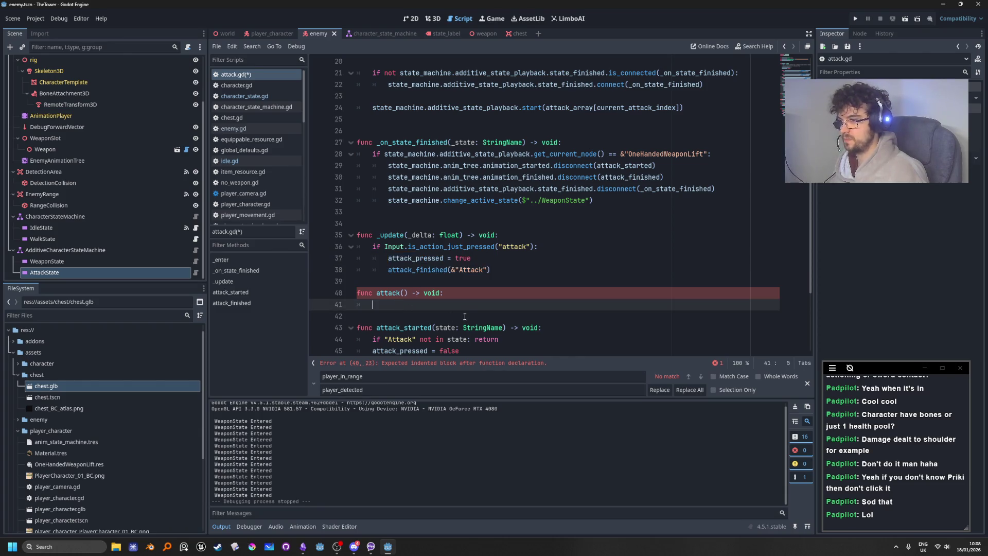
pyautogui.hotkey('ctrl', 'v')
pyautogui.click(388, 316)
pyautogui.press('BackSpace')
pyautogui.click(488, 269)
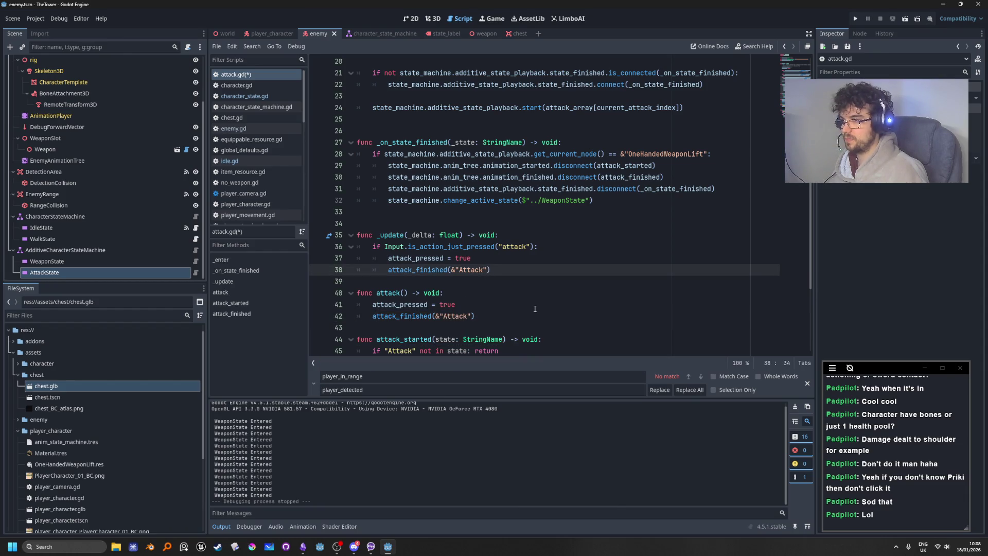
# Select the attack_finished call inside attack() and compare it with the rest of the script
pyautogui.scroll(-1, 535, 309)
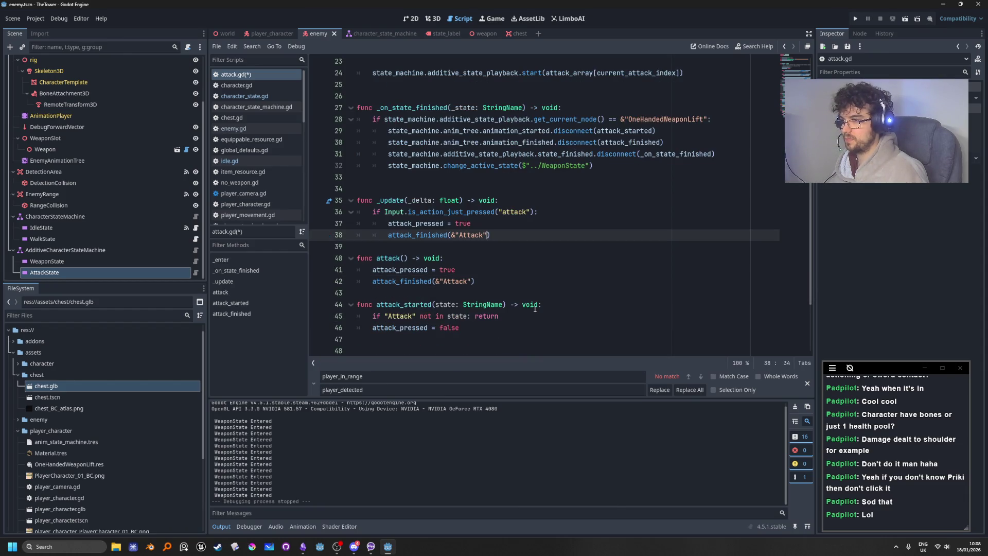
pyautogui.doubleClick(431, 284)
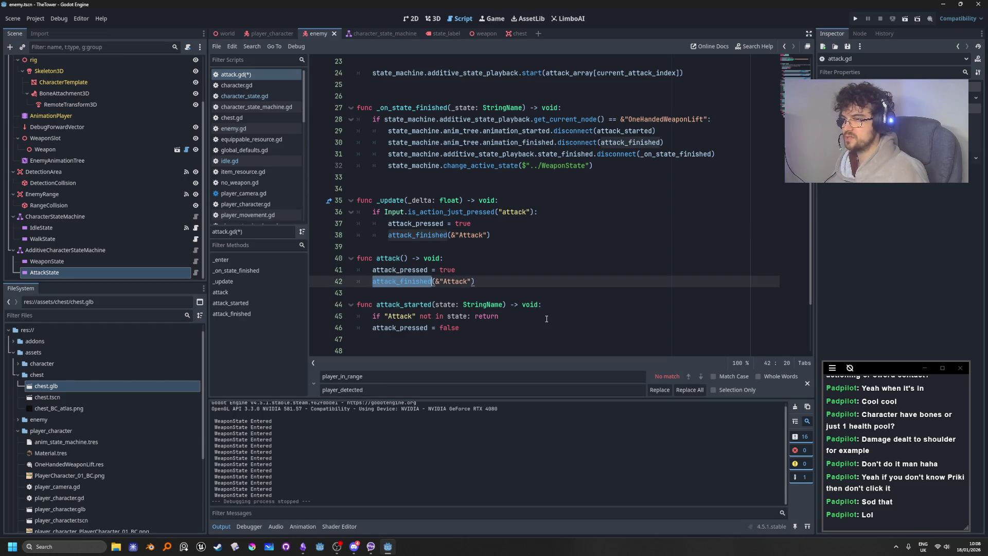
pyautogui.scroll(1, 547, 318)
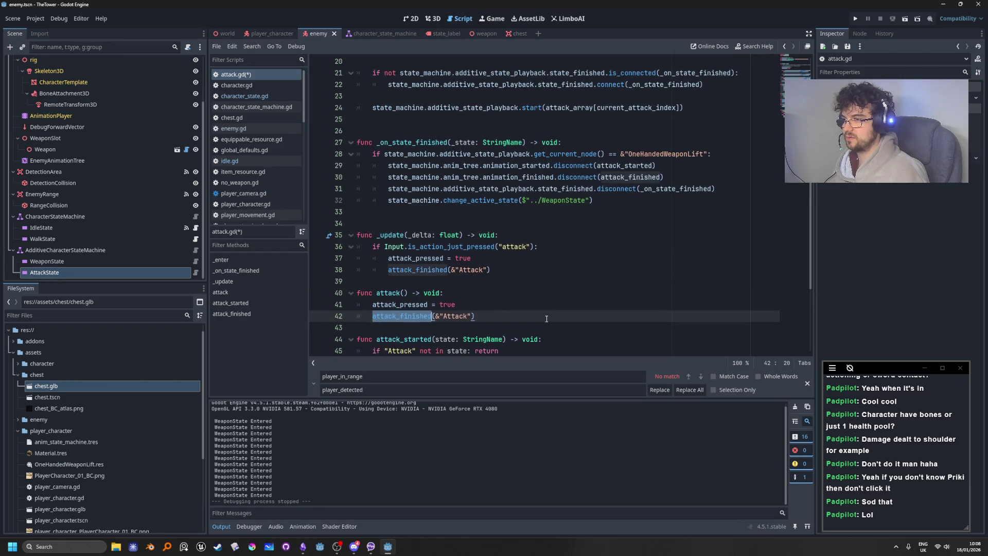
pyautogui.scroll(-4, 547, 319)
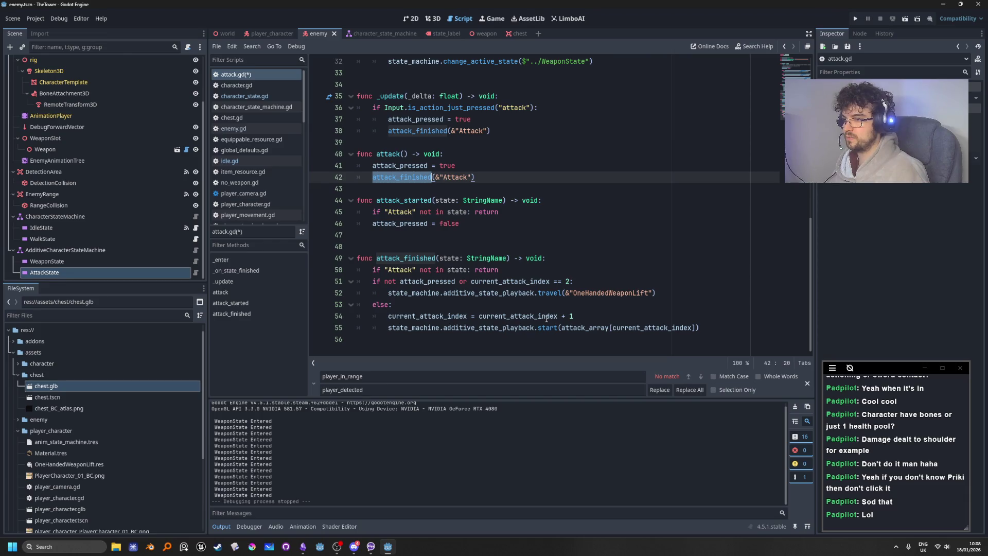
pyautogui.scroll(1, 546, 318)
pyautogui.scroll(-1, 547, 319)
pyautogui.scroll(1, 547, 319)
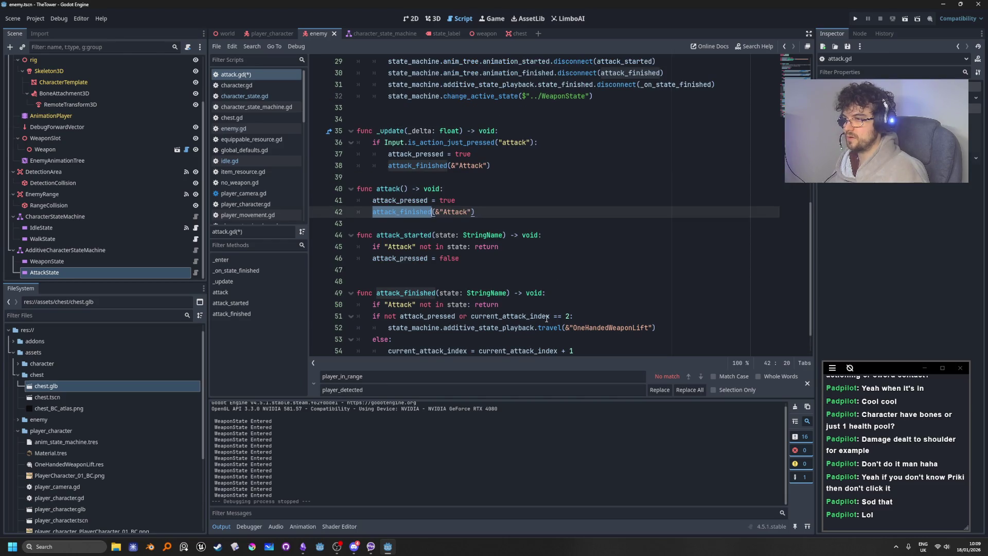
pyautogui.scroll(-1, 423, 298)
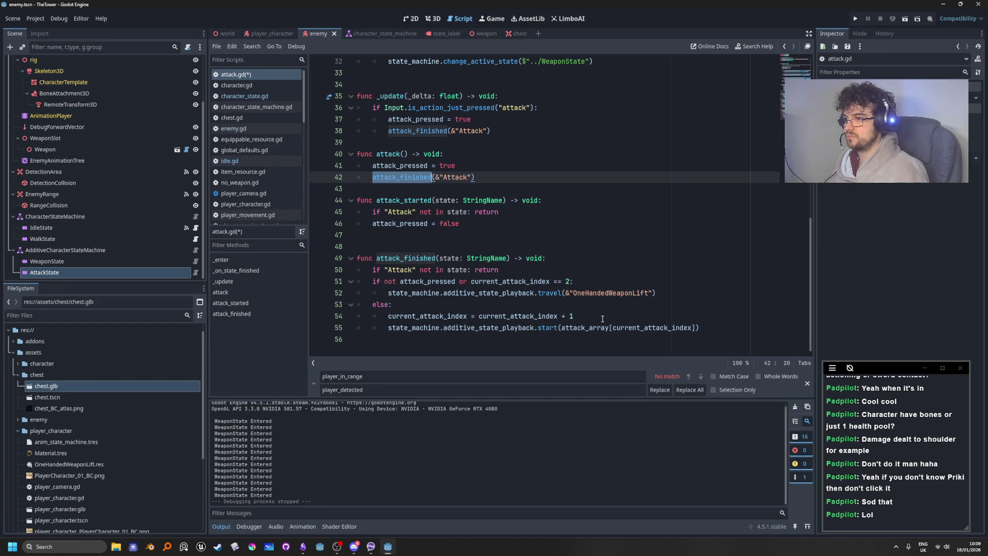
pyautogui.scroll(2, 602, 318)
# Step through attack()'s lines and put the caret at the end of its declaration
pyautogui.click(511, 243)
pyautogui.press('Up')
pyautogui.press('Down')
pyautogui.press('Up')
pyautogui.press('Up')
pyautogui.press('Down')
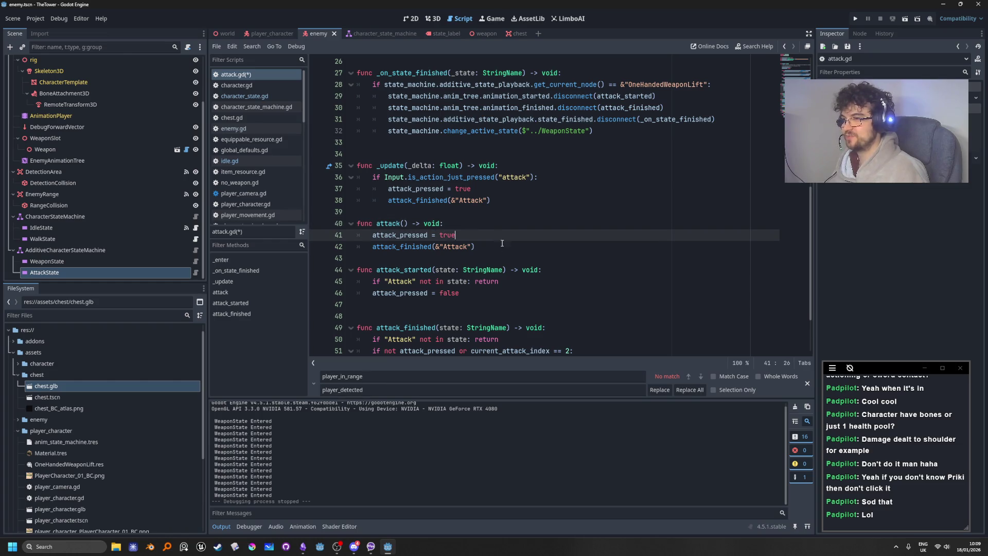
pyautogui.press('Down')
pyautogui.click(485, 226)
pyautogui.scroll(-2, 602, 293)
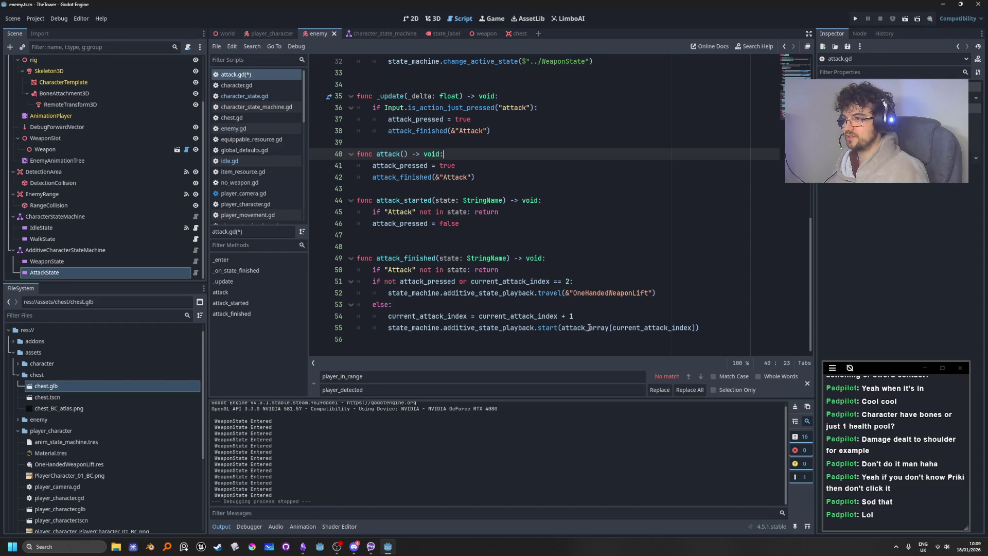
# Select attack_finished's combo-advance lines and attack()'s body, then undo the last edit
pyautogui.moveTo(722, 330); pyautogui.dragTo(388, 318)
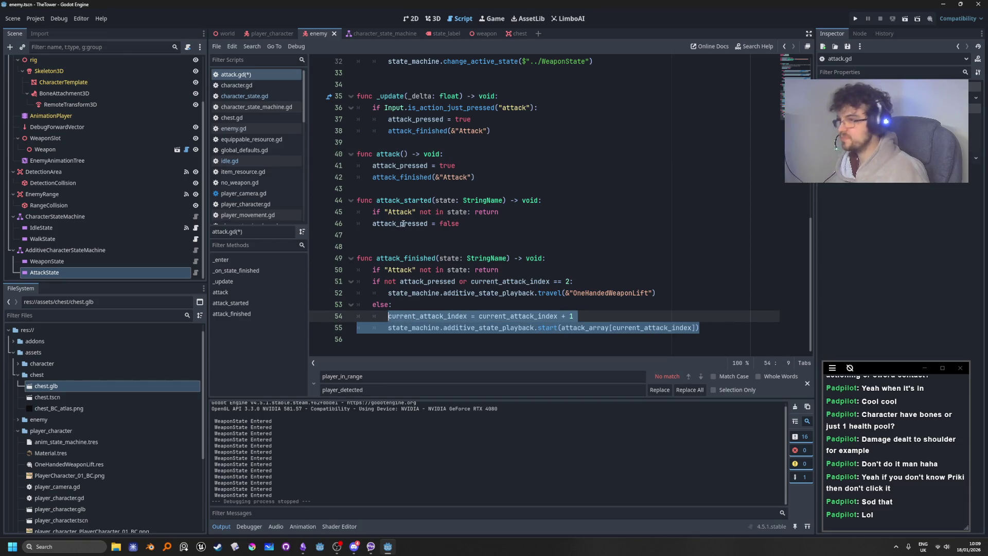
pyautogui.click(493, 176)
pyautogui.moveTo(493, 176); pyautogui.dragTo(374, 168)
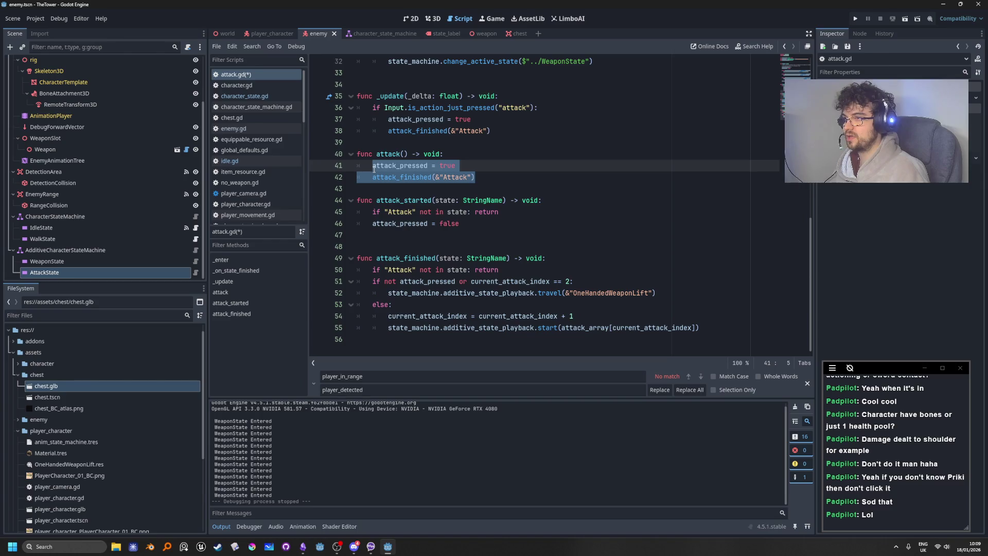
pyautogui.moveTo(374, 168); pyautogui.dragTo(371, 178)
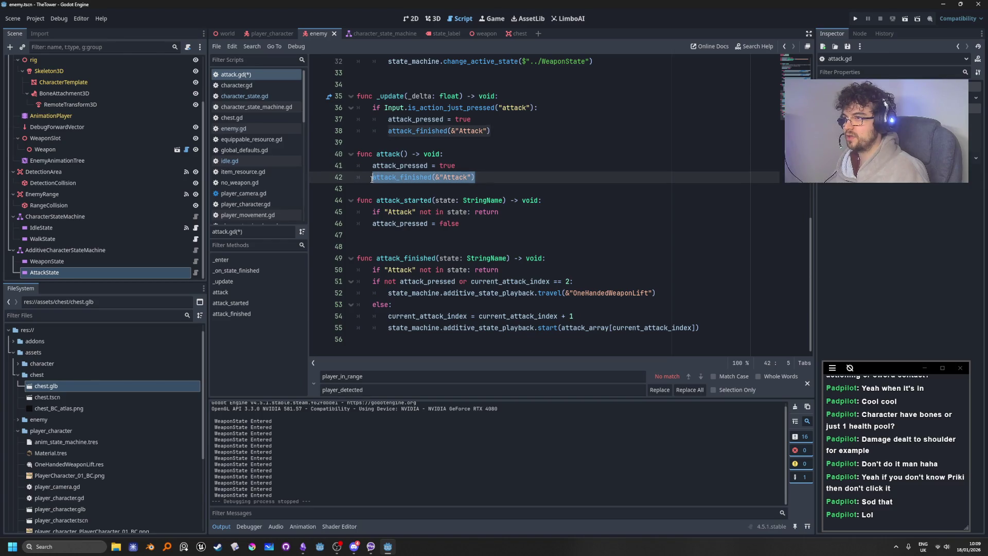
pyautogui.click(491, 169)
pyautogui.hotkey('ctrl', 'z')
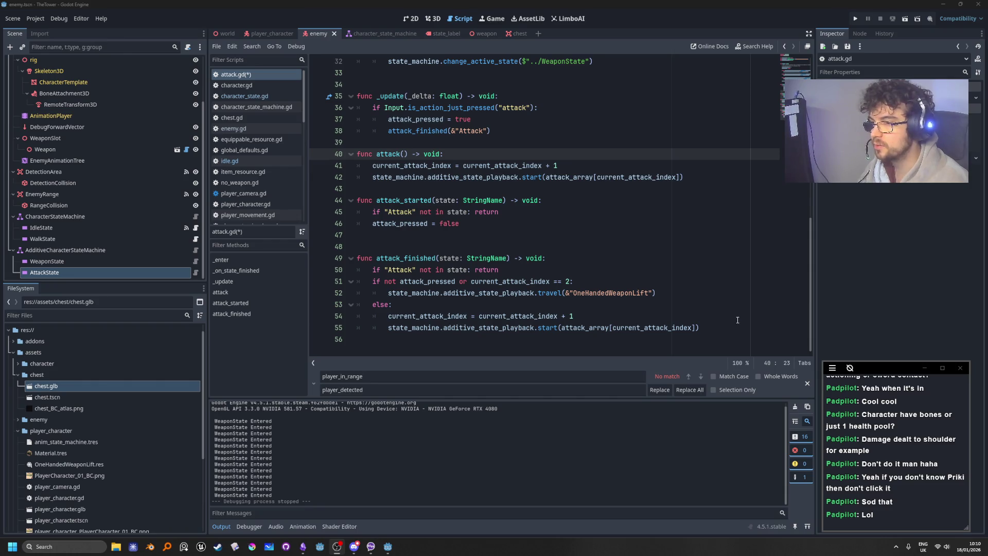
# Select the increment and playback-start lines in attack_finished's else branch
pyautogui.moveTo(715, 328)
pyautogui.mouseDown()
pyautogui.moveTo(378, 318)
pyautogui.moveTo(389, 318)
pyautogui.mouseUp()
# Replace attack_finished's two else-branch lines with attack(), after undoing a botched first try
pyautogui.write('attack_index])')
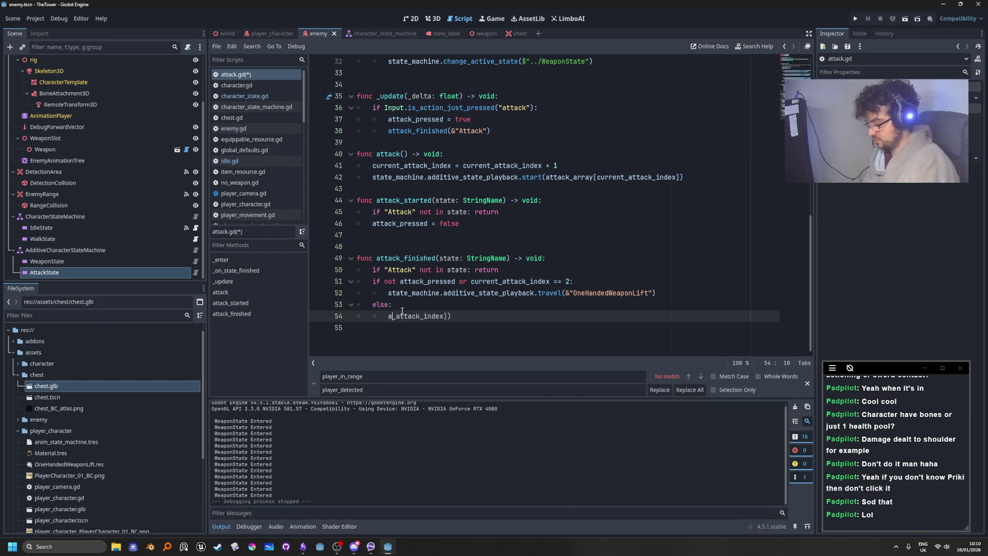
pyautogui.hotkey('ctrl', 'a')
pyautogui.hotkey('ctrl', 'z')
pyautogui.hotkey('ctrl', 'z')
pyautogui.hotkey('ctrl', 'z')
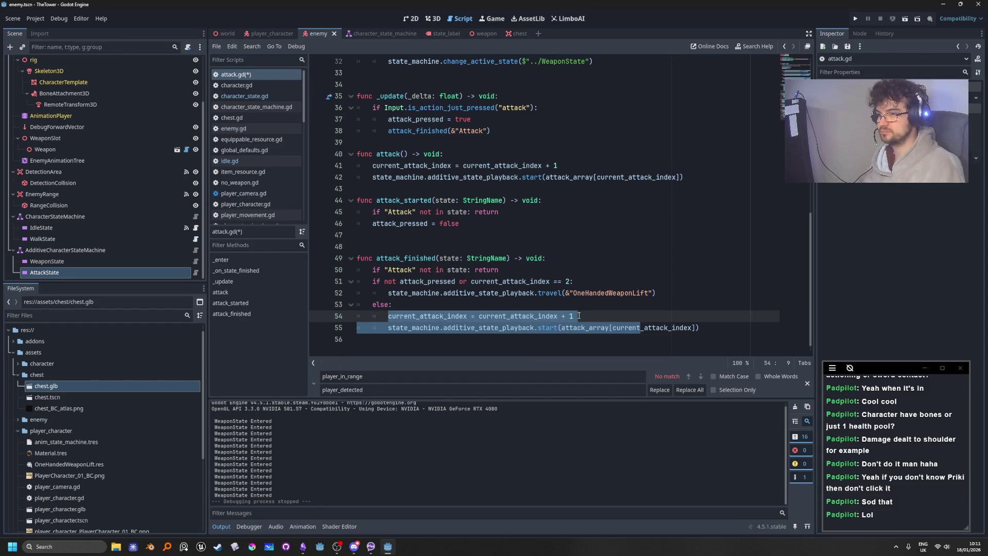
pyautogui.moveTo(715, 328); pyautogui.dragTo(383, 317)
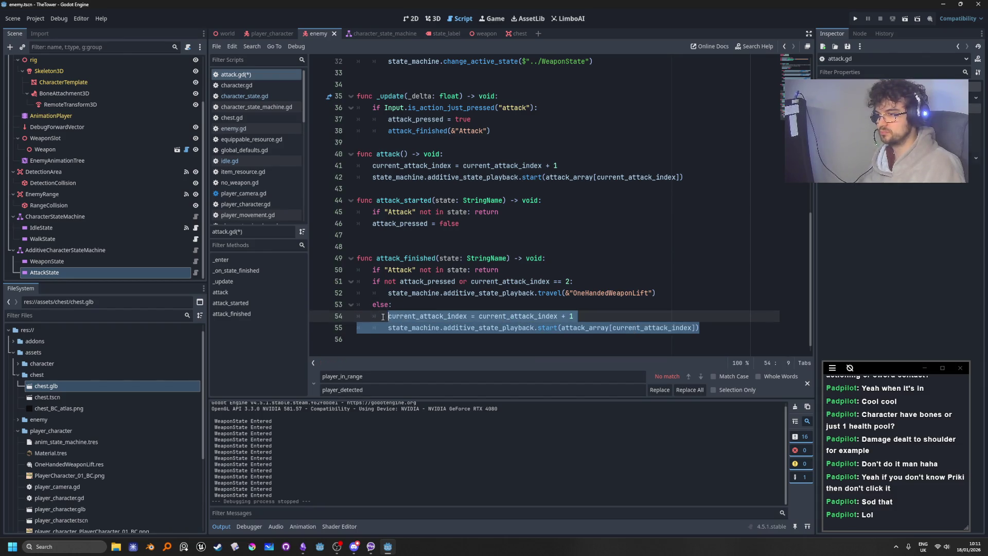
pyautogui.write('attack()')
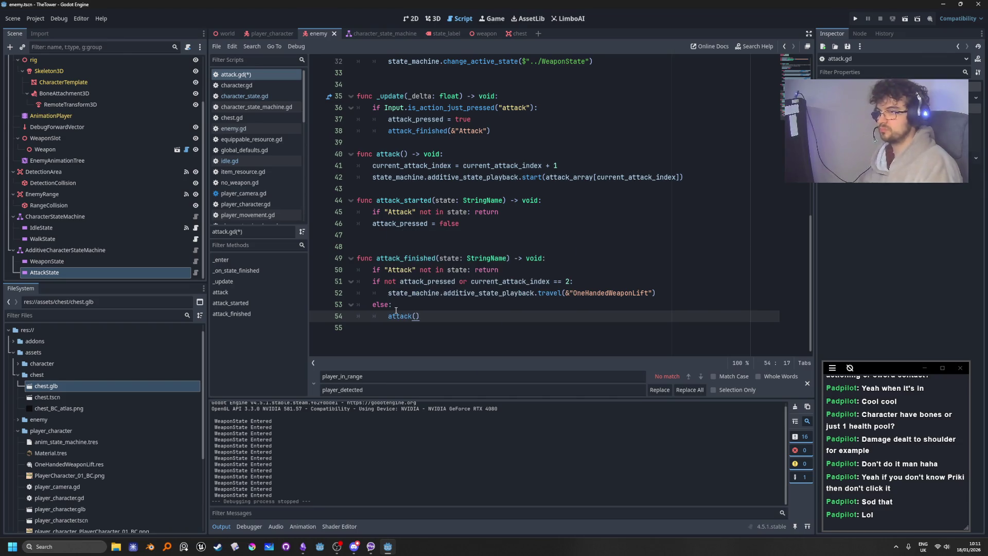
# Replace the two lines under _update's attack input check with attack()
pyautogui.press('Up')
pyautogui.press('Up')
pyautogui.press('Up')
pyautogui.press('End')
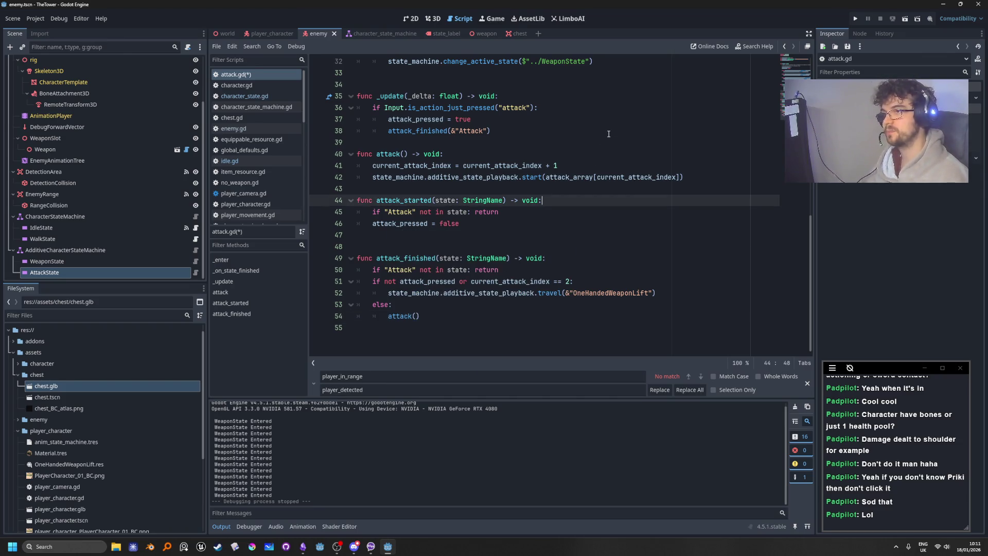
pyautogui.scroll(2, 592, 195)
pyautogui.scroll(-2, 568, 258)
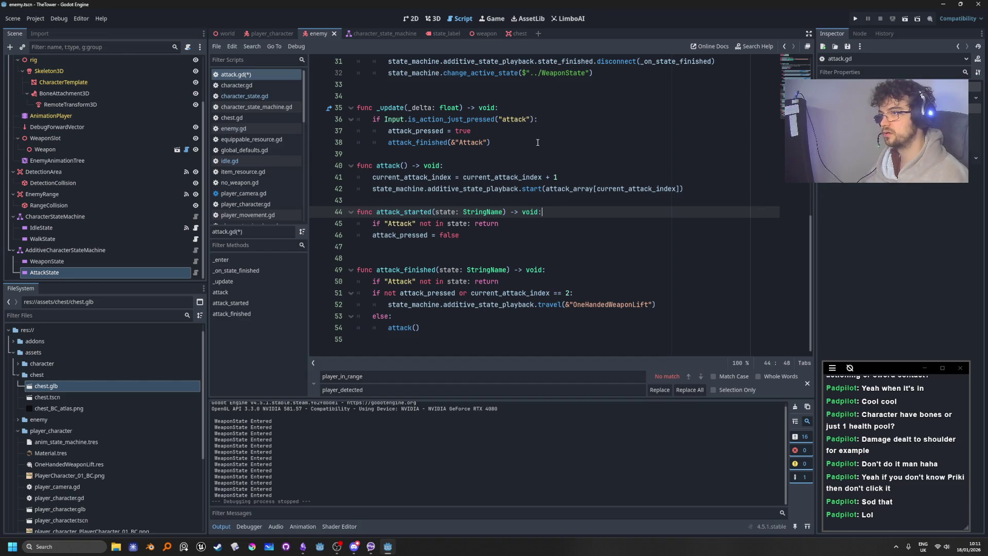
pyautogui.moveTo(538, 143); pyautogui.dragTo(389, 131)
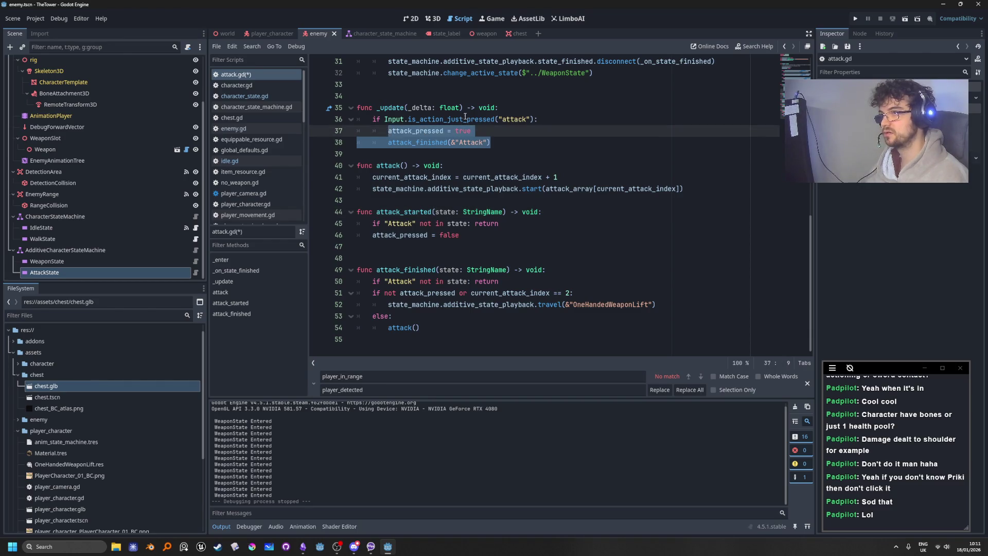
pyautogui.write('attack()')
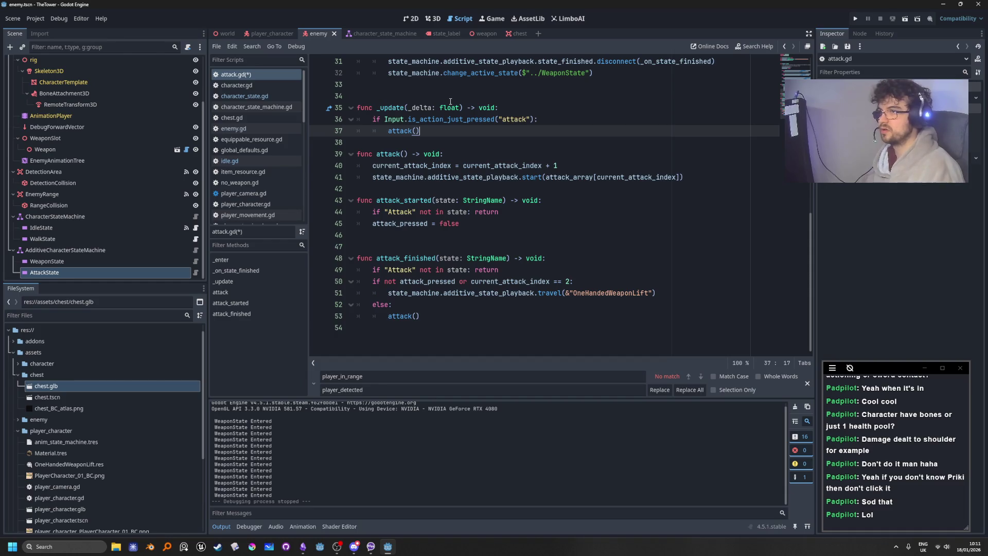
pyautogui.click(566, 165)
# Review attack_finished's return on line 49 and the attack() call on line 53
pyautogui.scroll(2, 356, 232)
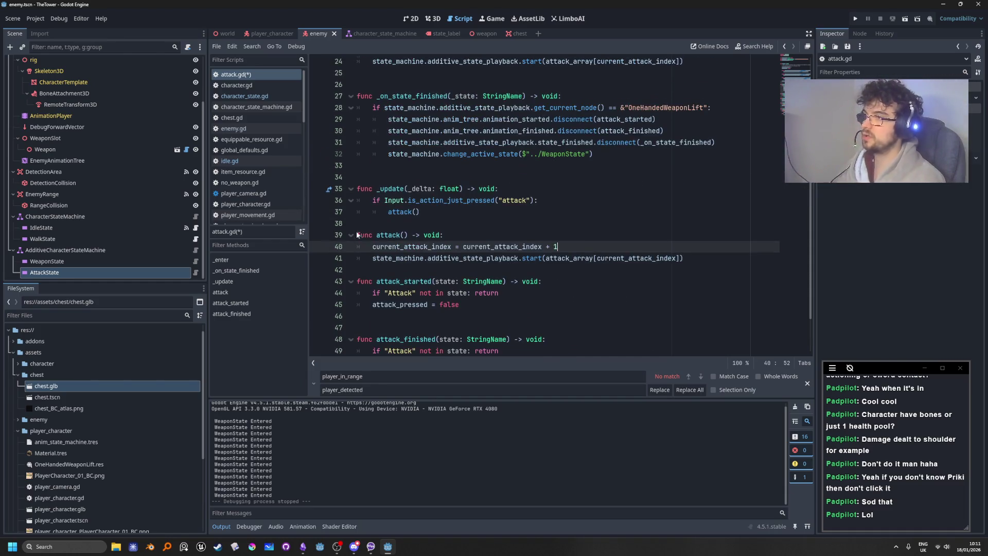
pyautogui.scroll(-2, 361, 221)
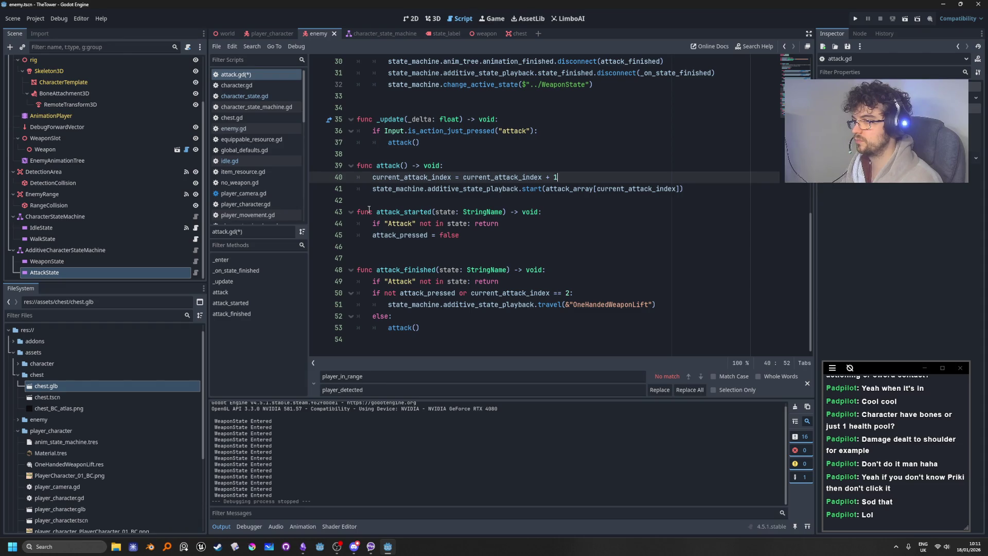
pyautogui.scroll(1, 369, 209)
pyautogui.scroll(-1, 369, 209)
pyautogui.click(647, 282)
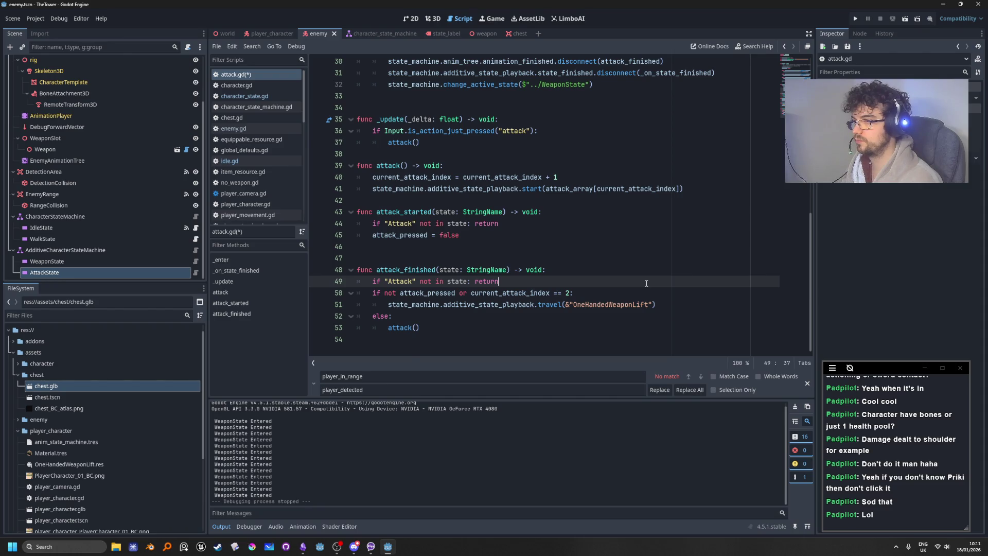
pyautogui.press('Down')
pyautogui.press('Down')
pyautogui.press('Down')
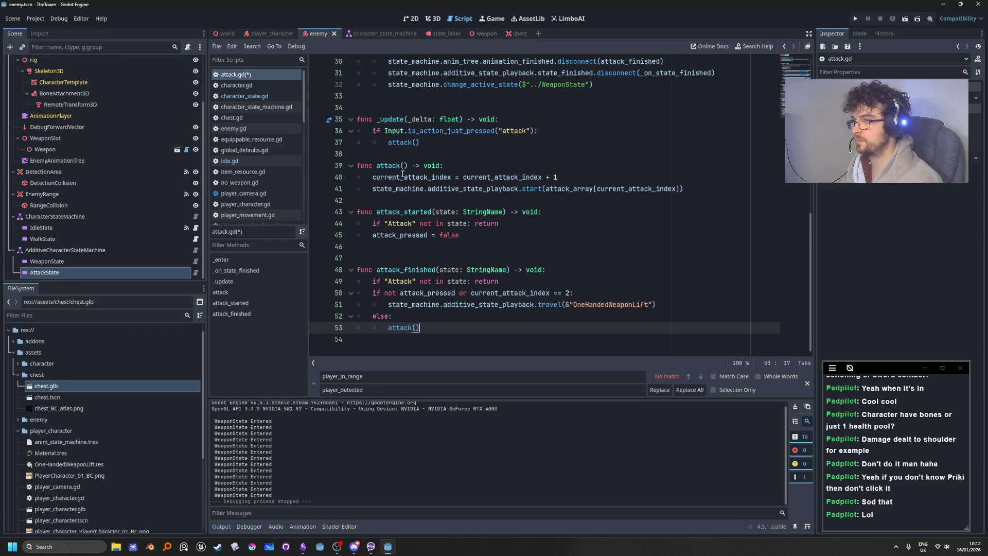
# Inspect attack()'s body, highlighting additive_state_playback and the attack function name
pyautogui.click(457, 168)
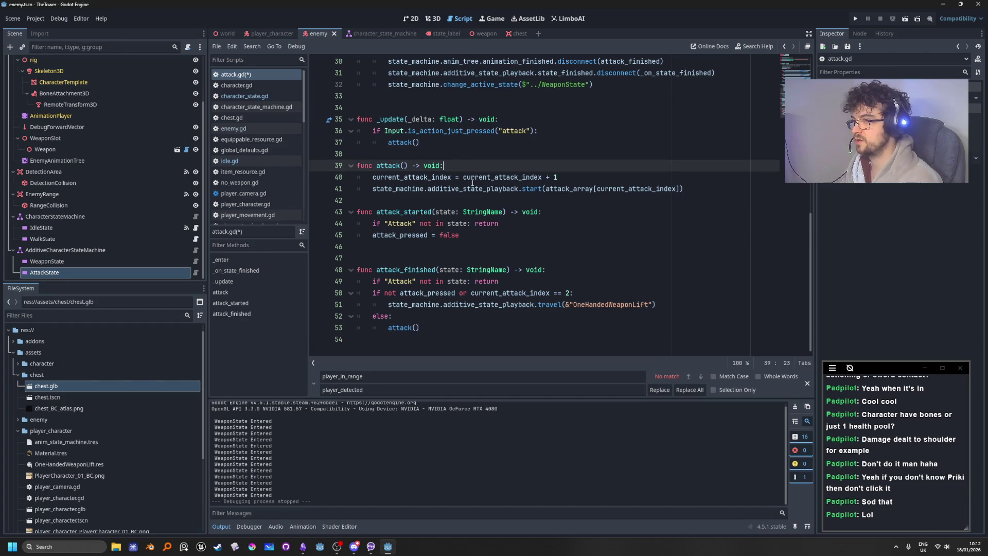
pyautogui.click(469, 177)
pyautogui.click(452, 177)
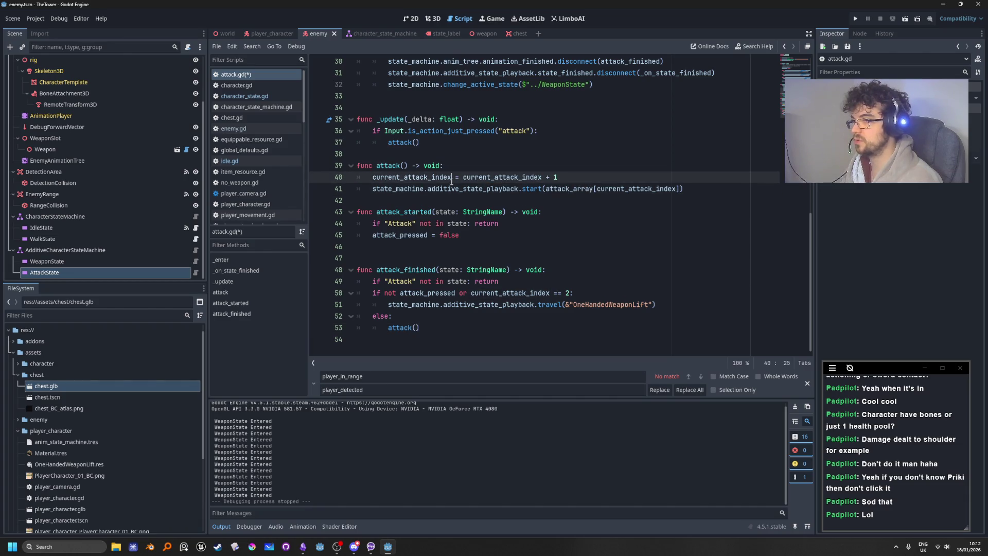
pyautogui.doubleClick(442, 190)
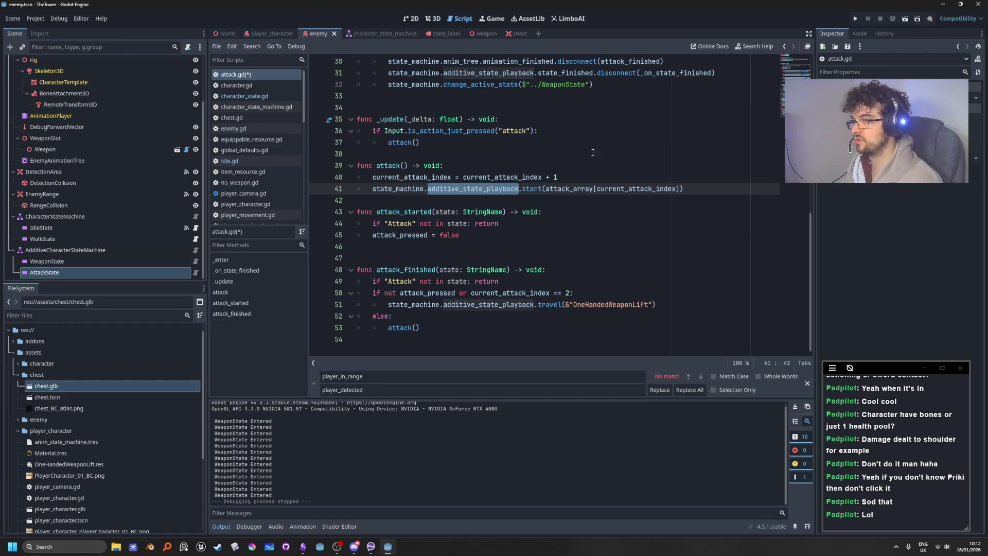
pyautogui.click(705, 194)
pyautogui.moveTo(387, 194)
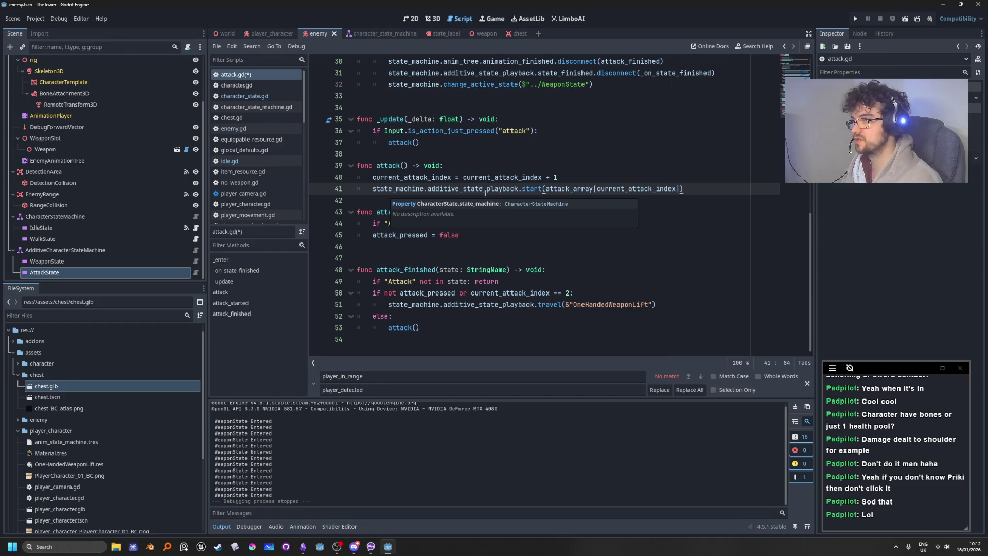
pyautogui.doubleClick(390, 164)
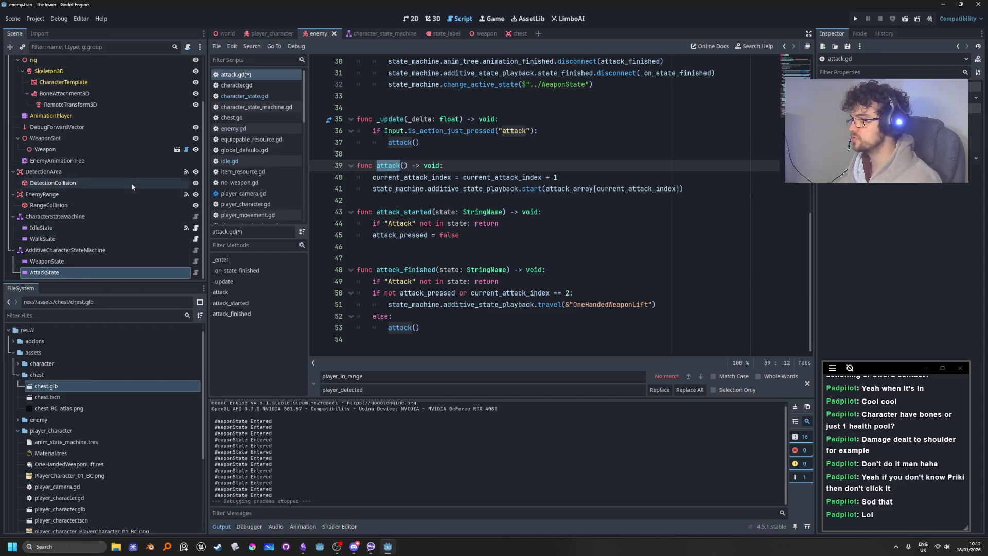
# Open enemy.gd from the Enemy node, review its attack state change on line 44, then return to attack.gd
pyautogui.scroll(3, 137, 252)
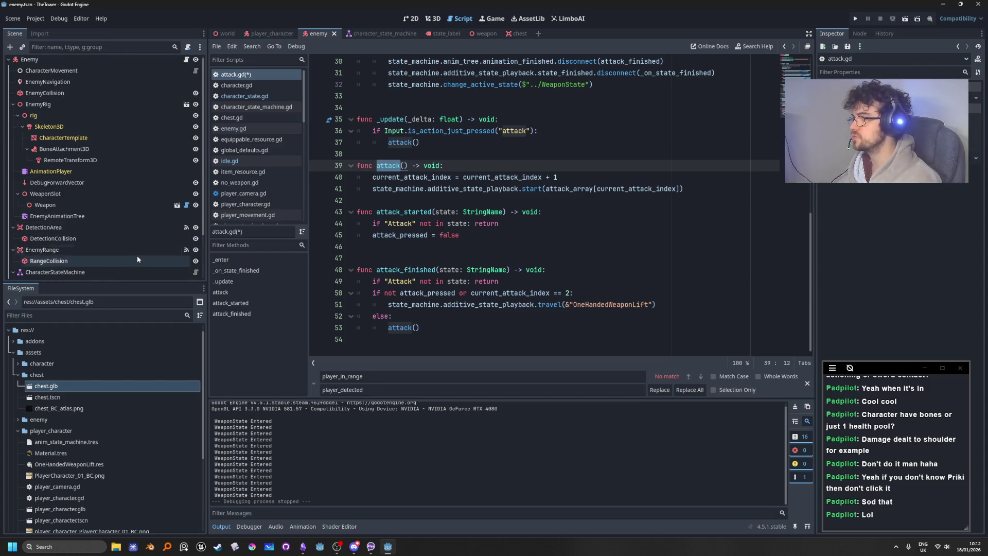
pyautogui.click(186, 62)
pyautogui.scroll(-3, 580, 295)
pyautogui.scroll(-10, 581, 295)
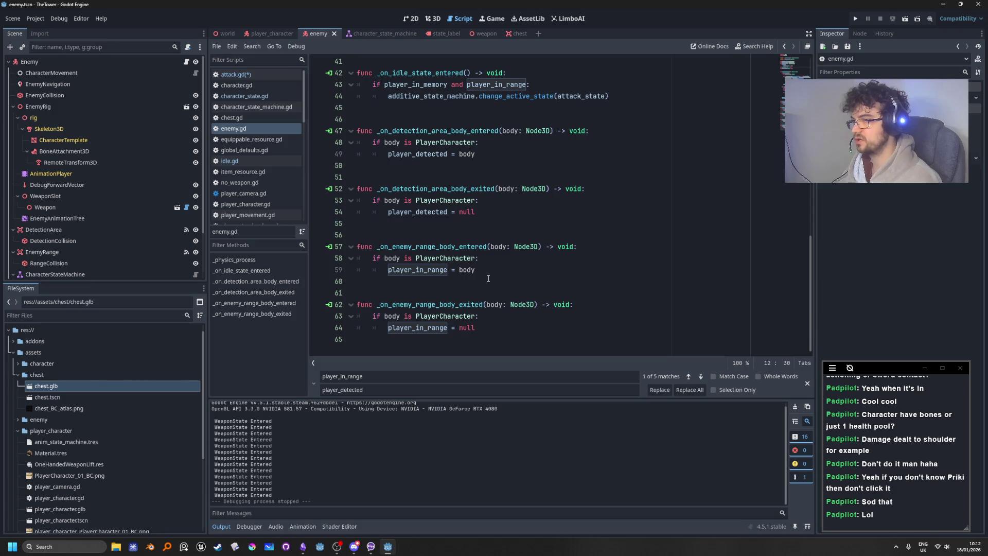
pyautogui.scroll(4, 429, 275)
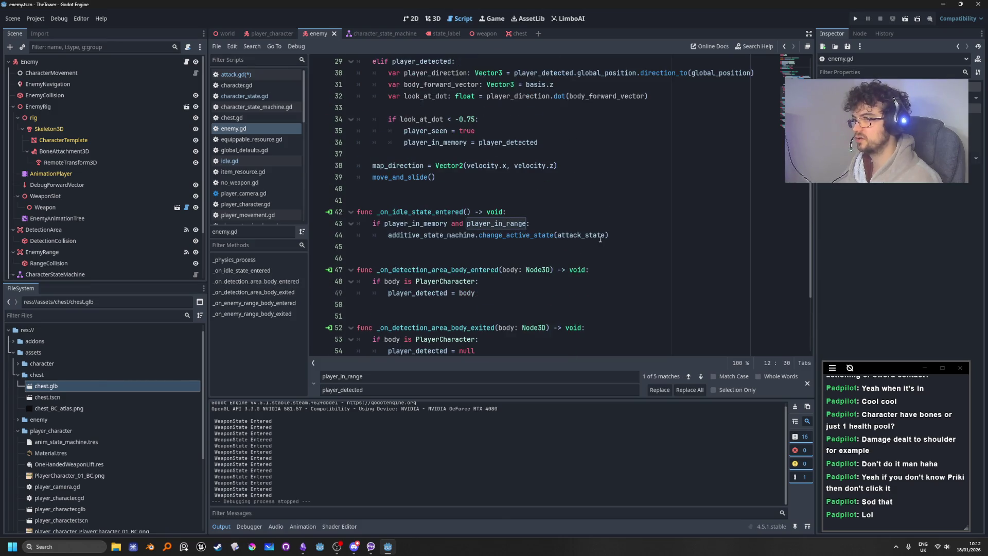
pyautogui.click(637, 234)
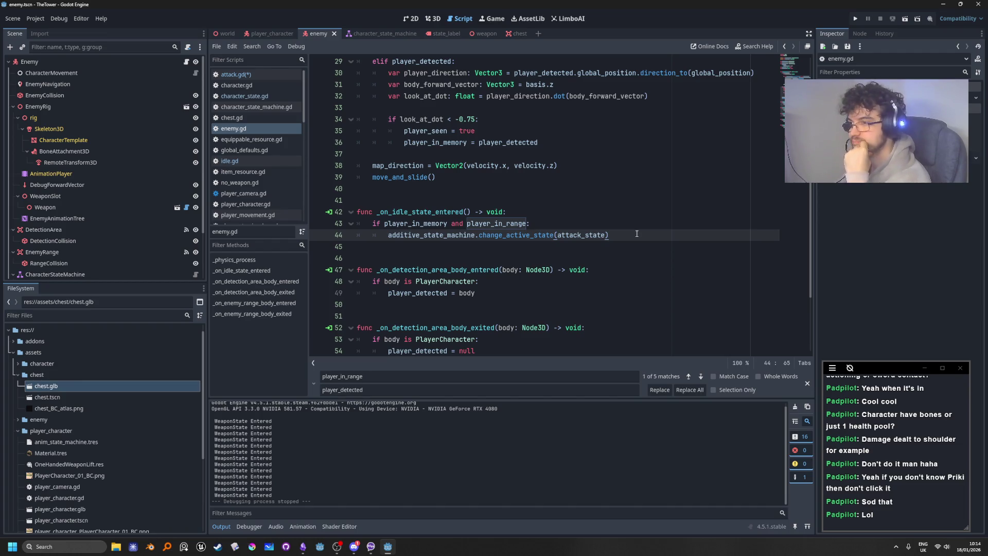
pyautogui.scroll(-3, 135, 249)
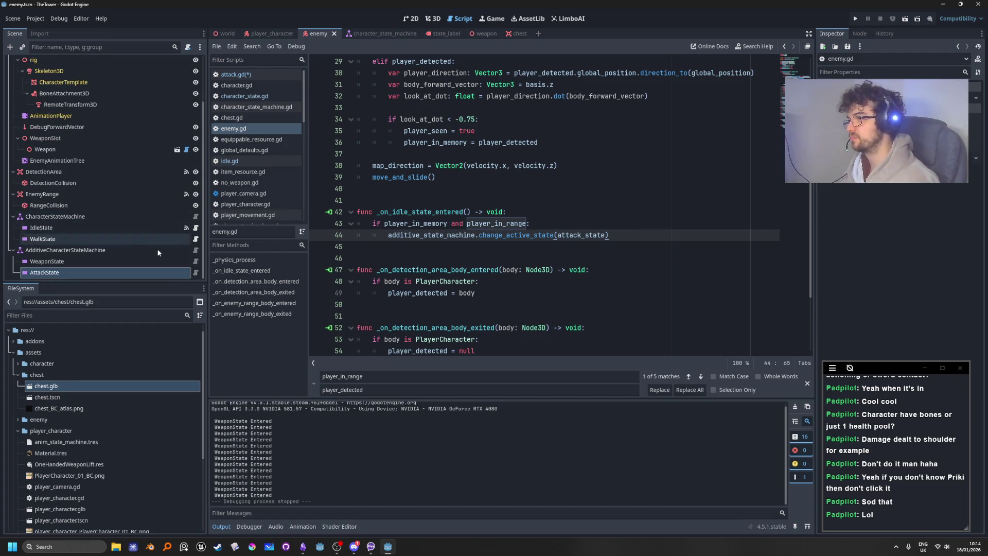
pyautogui.click(195, 273)
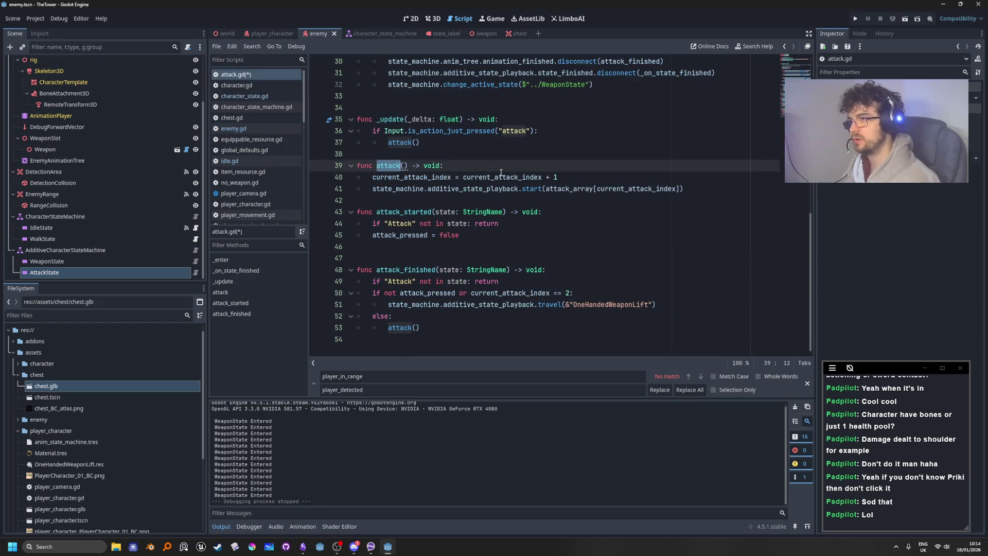
# Insert a blank line after line 49's return in attack_finished
pyautogui.click(574, 101)
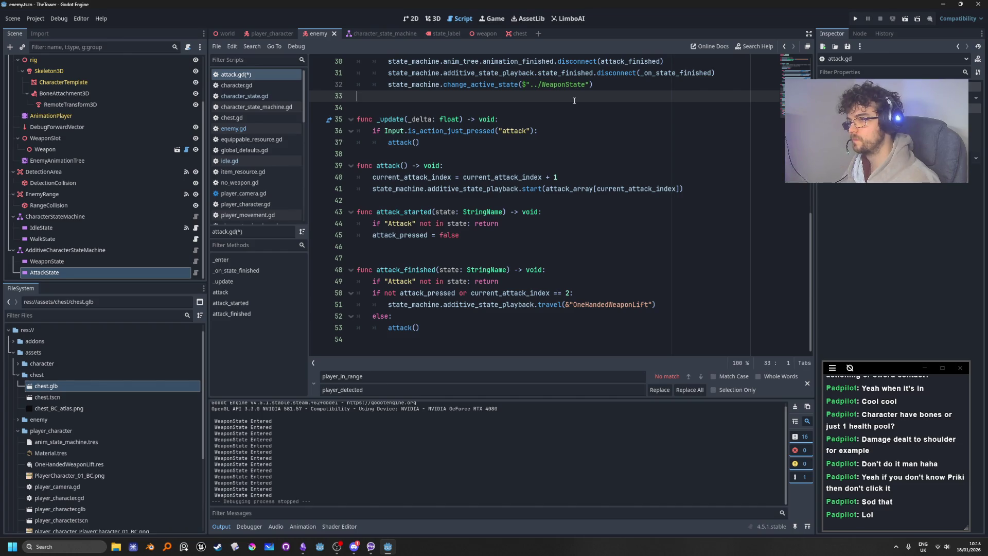
pyautogui.click(532, 281)
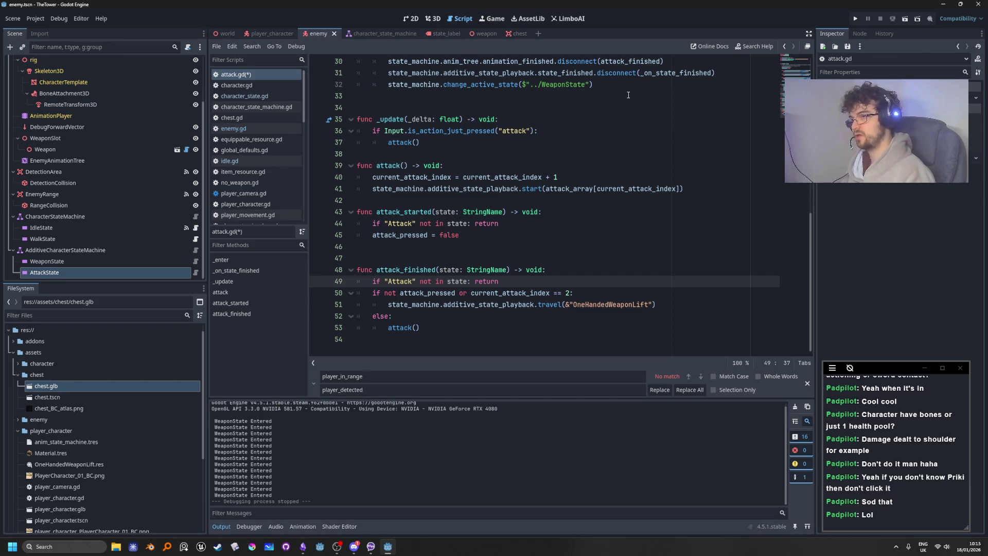
pyautogui.press('Return')
# Declare signal attack_finished on line 8 below the variable declarations
pyautogui.scroll(10, 423, 132)
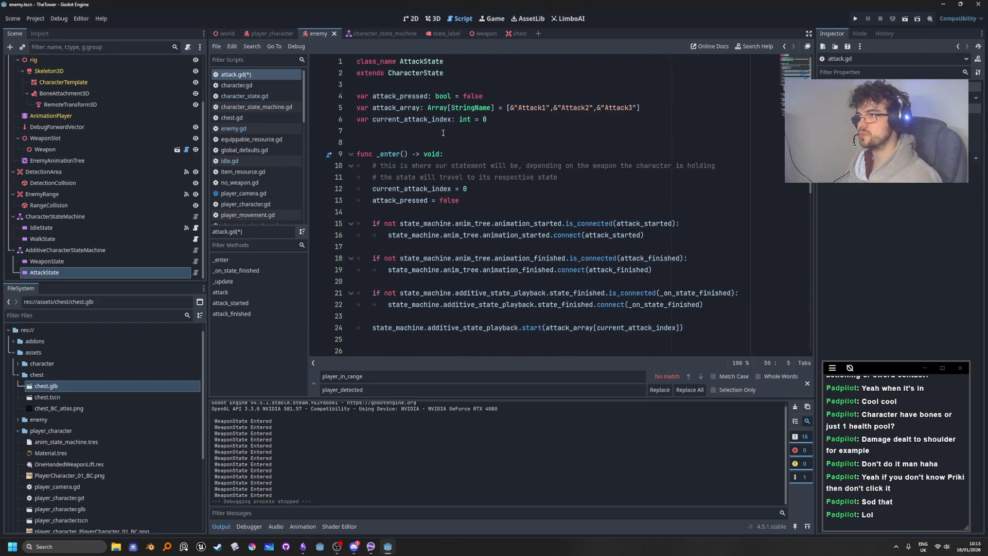
pyautogui.click(540, 122)
pyautogui.press('Return')
pyautogui.press('Return')
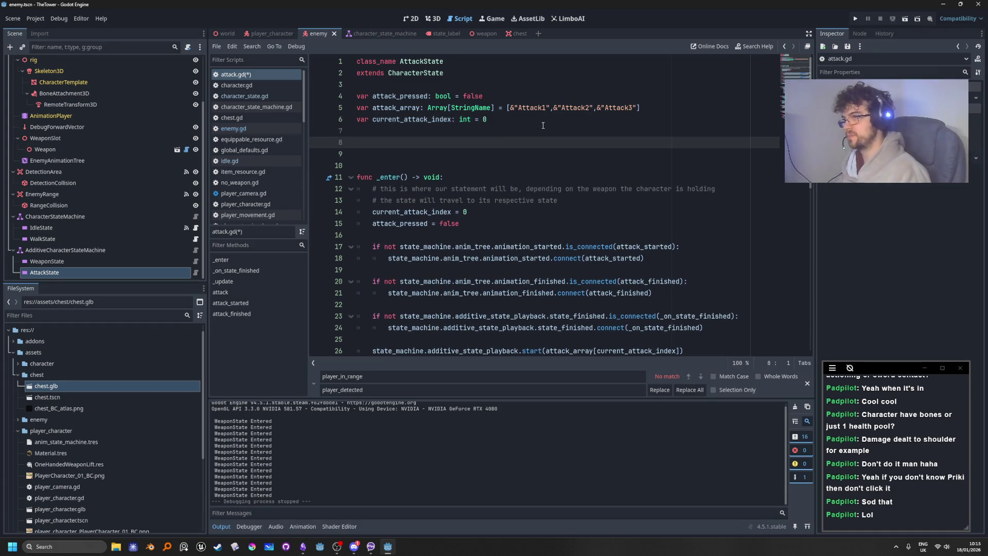
pyautogui.write('signal')
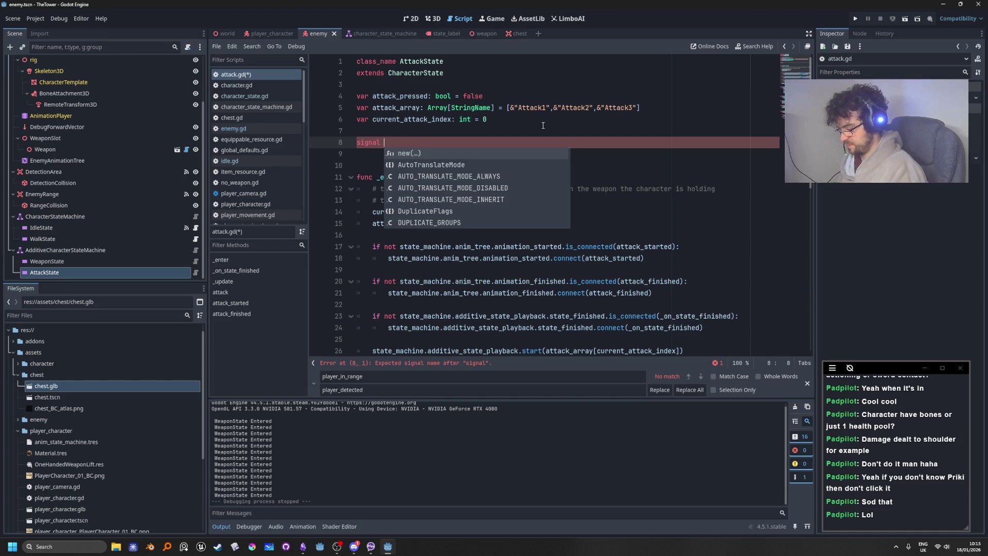
pyautogui.click(864, 34)
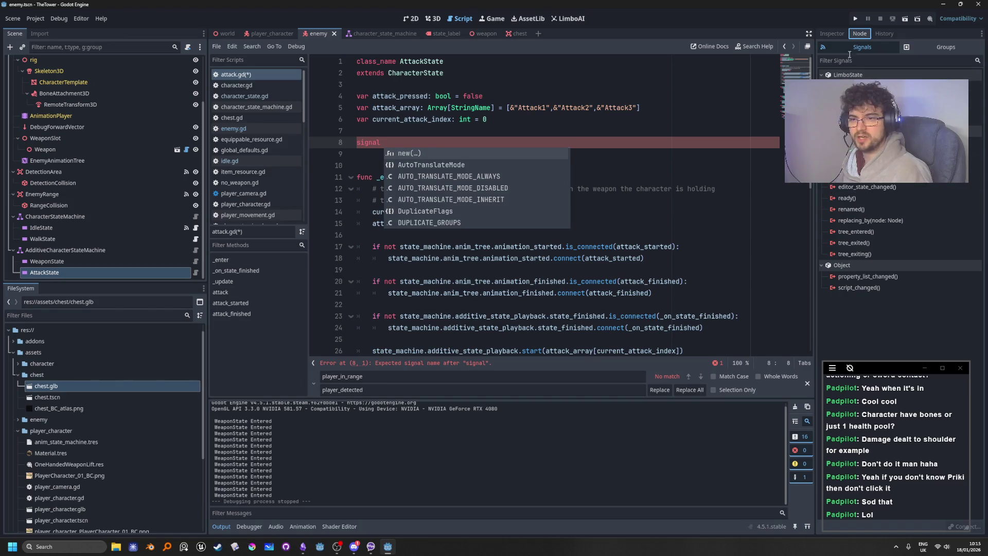
pyautogui.click(832, 34)
pyautogui.click(480, 143)
pyautogui.write('a')
pyautogui.write('ttack_')
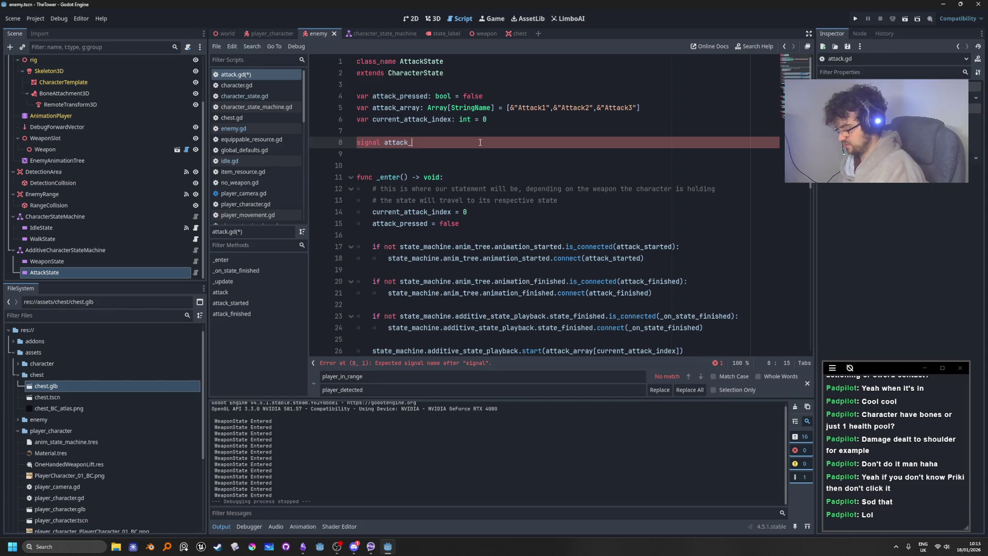
pyautogui.write('finished')
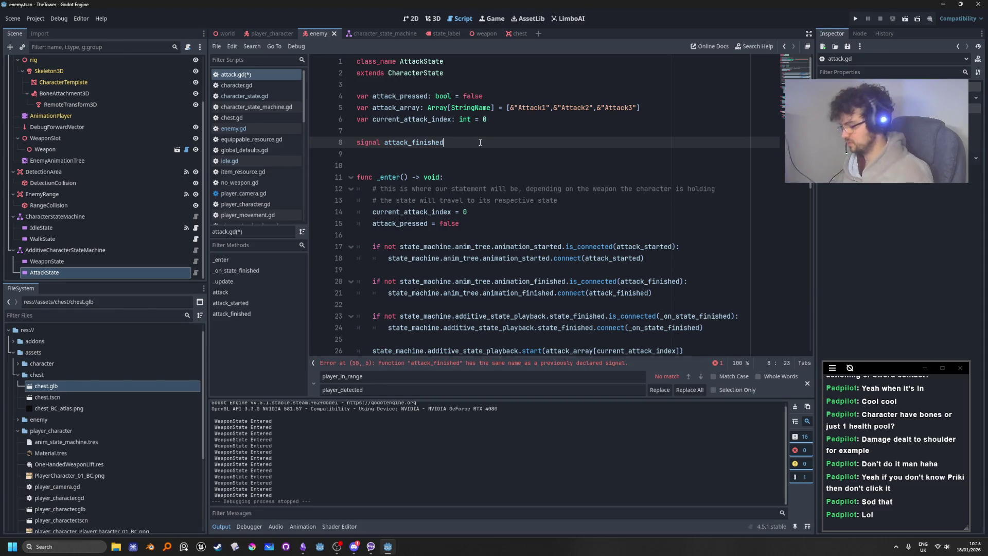
pyautogui.scroll(-1, 375, 127)
pyautogui.scroll(-5, 375, 127)
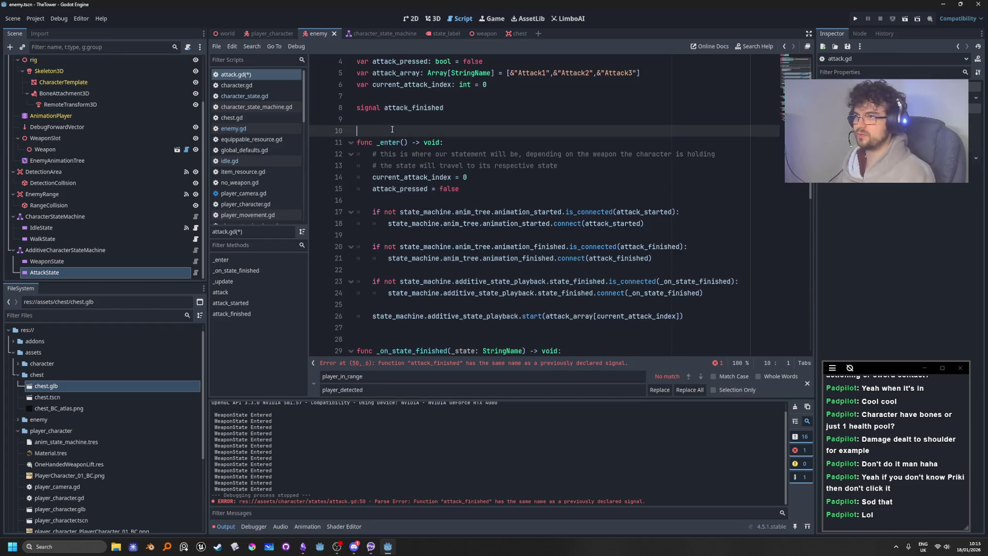
# Add attack_finished.emit() right after the Attack state check, using autocomplete
pyautogui.scroll(-5, 500, 293)
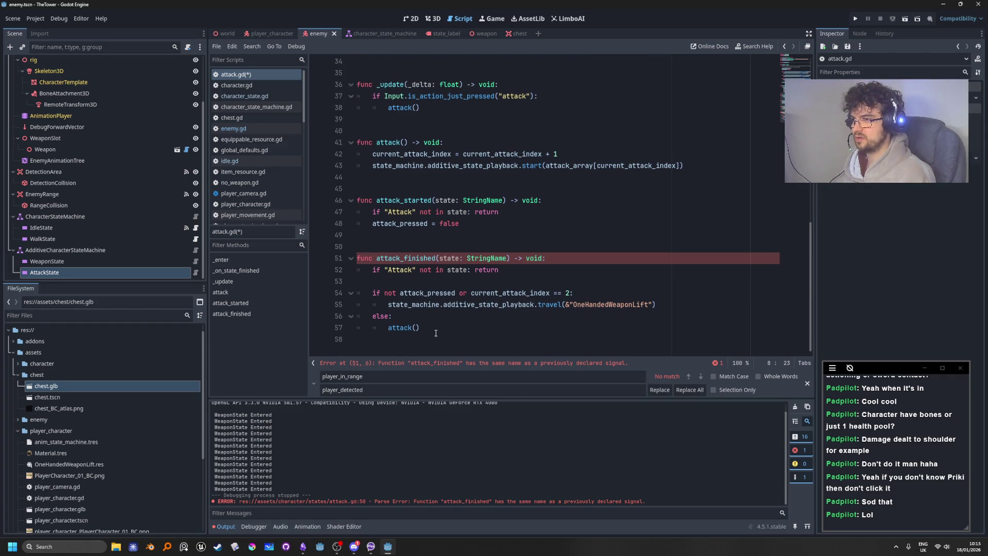
pyautogui.click(430, 286)
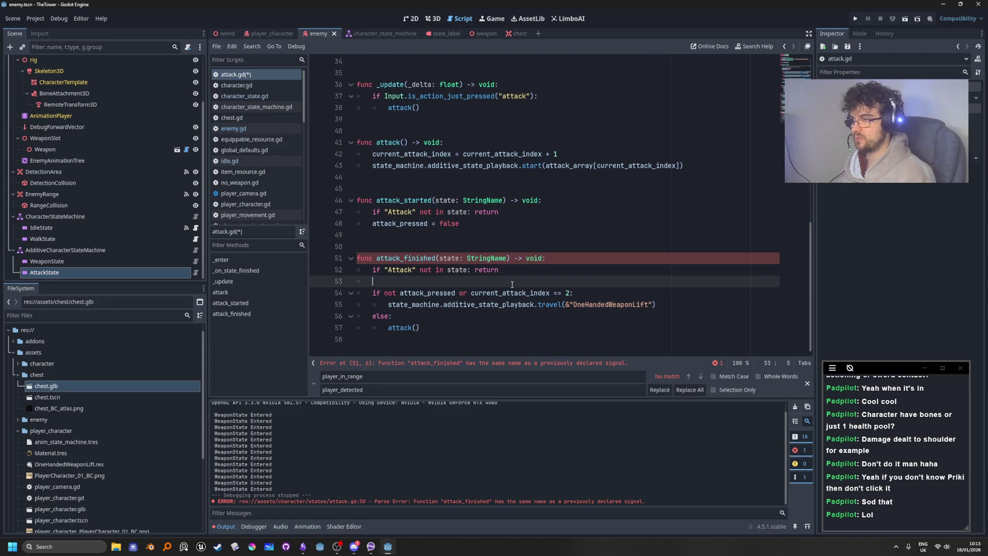
pyautogui.write('atta')
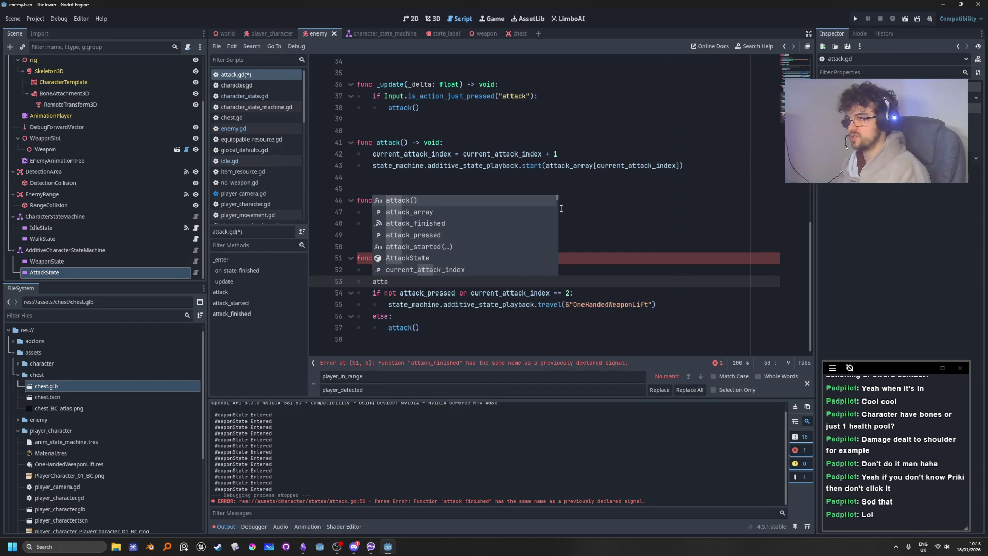
pyautogui.press('Down')
pyautogui.press('Down')
pyautogui.press('Return')
pyautogui.write('.e')
pyautogui.press('Return')
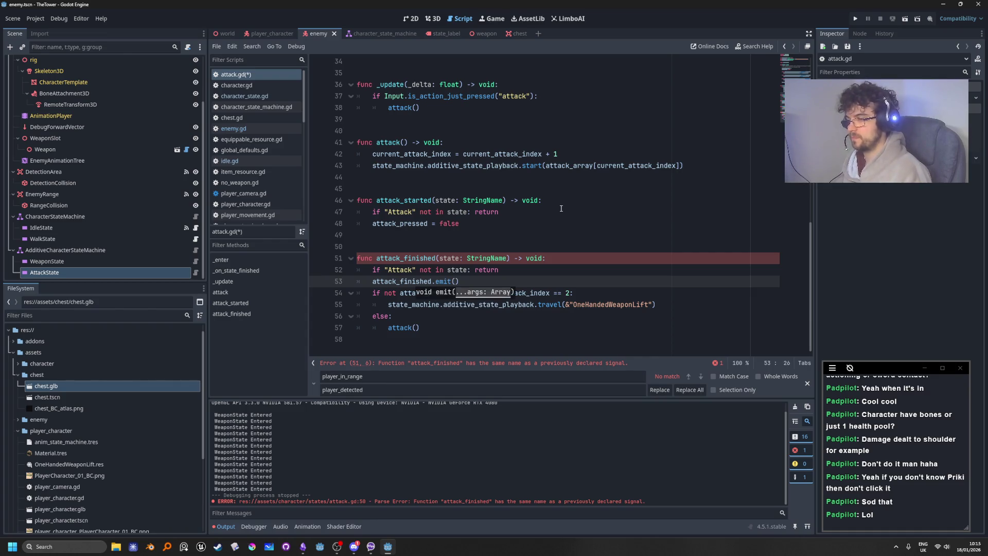
# Select the attack_finished function name and scroll to review the name-clash error
pyautogui.click(561, 154)
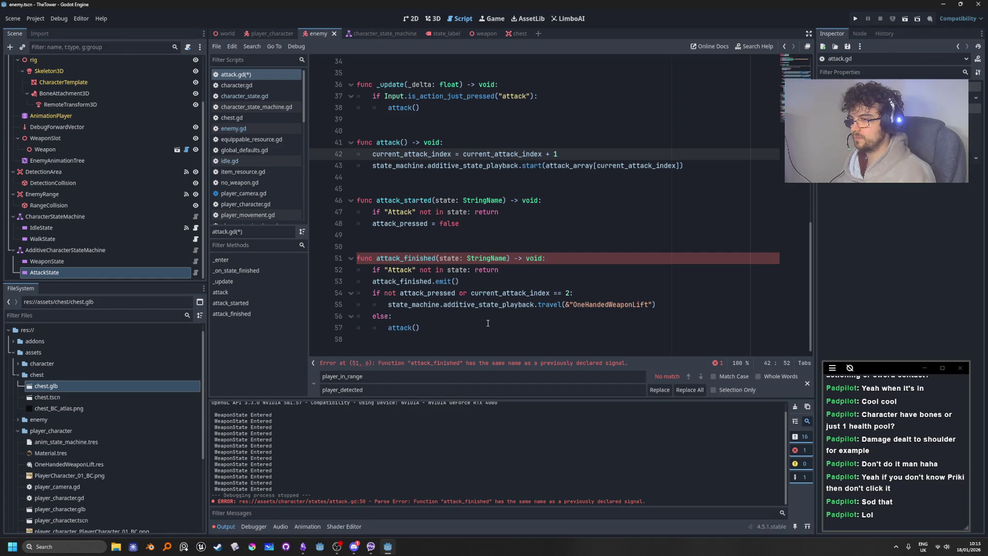
pyautogui.click(434, 257)
pyautogui.scroll(10, 489, 285)
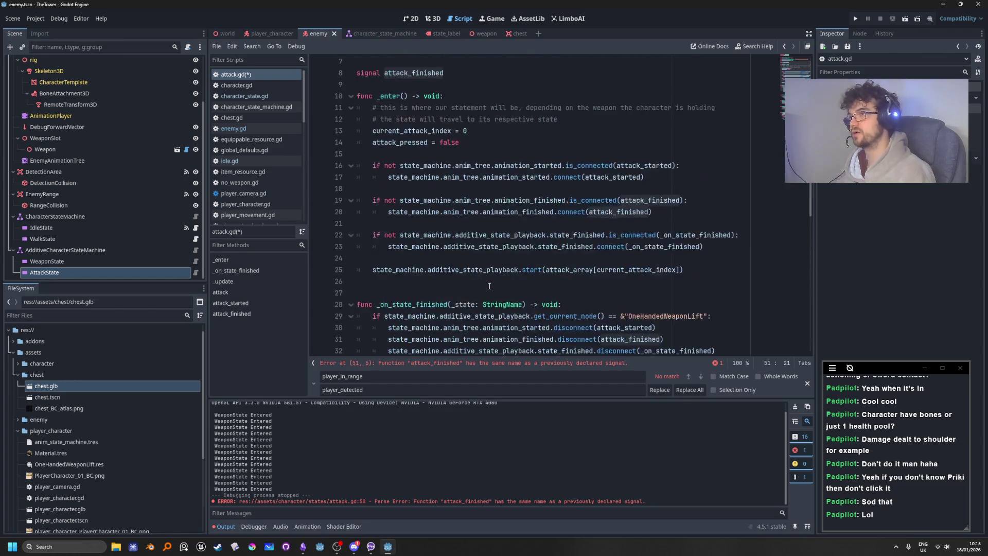
pyautogui.scroll(-10, 489, 286)
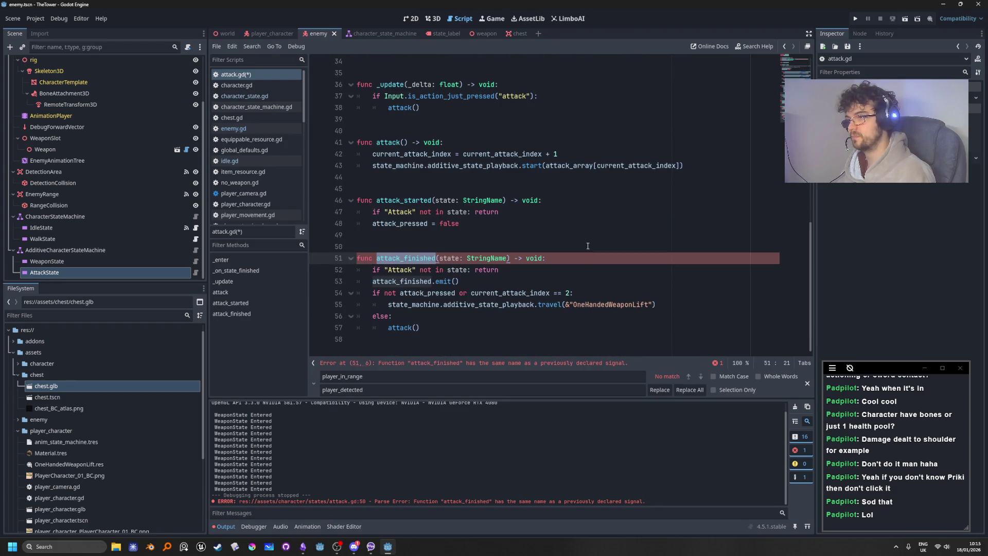
pyautogui.scroll(2, 587, 246)
pyautogui.scroll(-2, 595, 234)
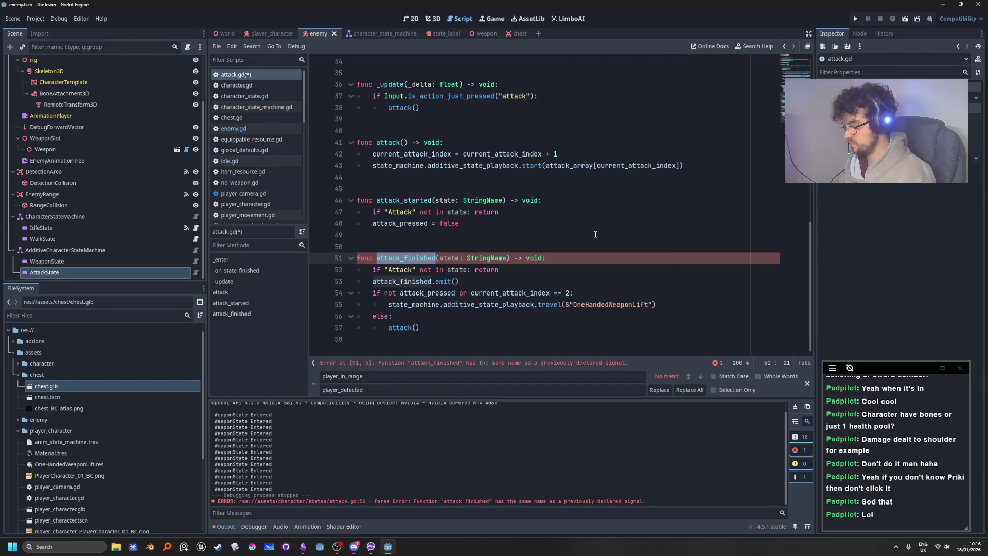
# Find and replace every attack_finished in attack.gd with on_attack_finished
pyautogui.hotkey('ctrl', 'f')
pyautogui.hotkey('ctrl', 'r')
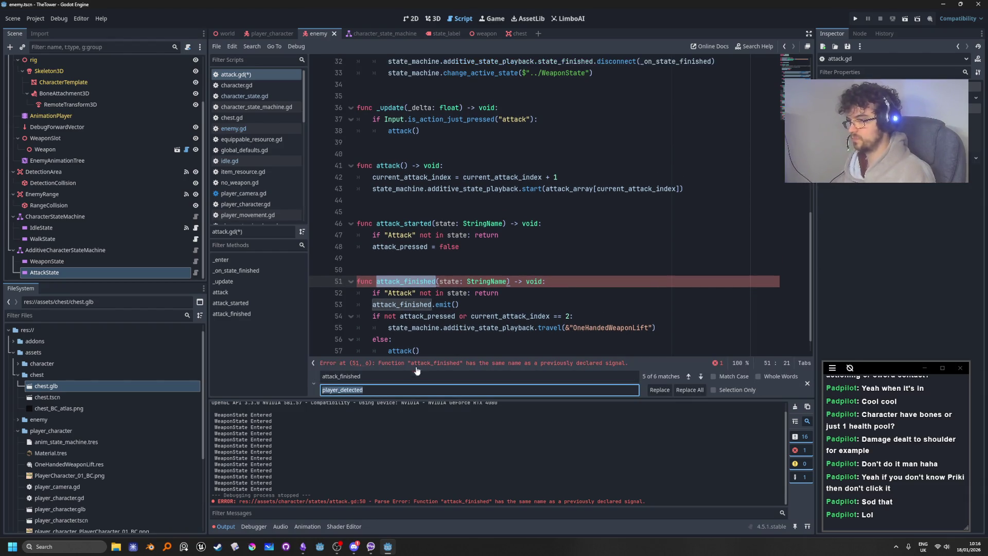
pyautogui.write('on_attack_finished')
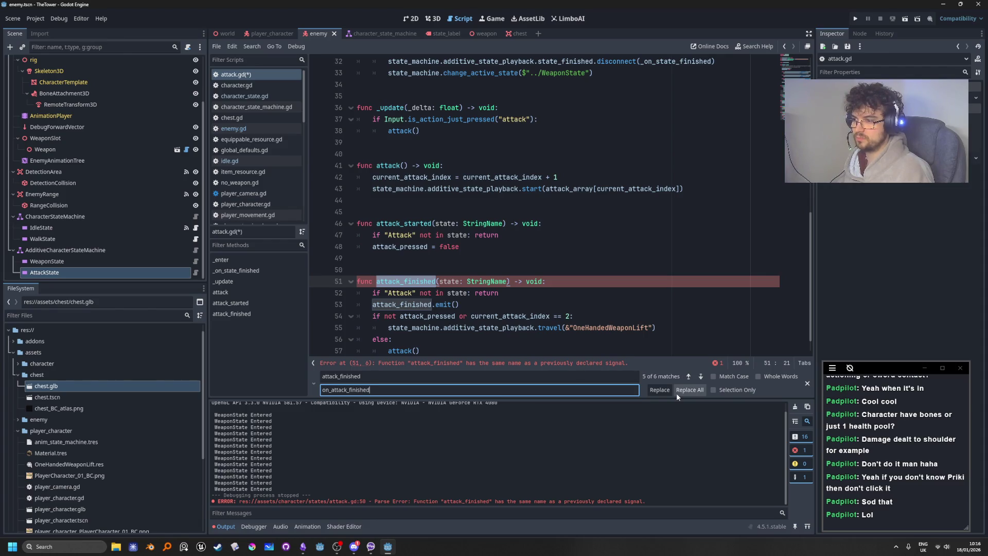
pyautogui.scroll(3, 439, 275)
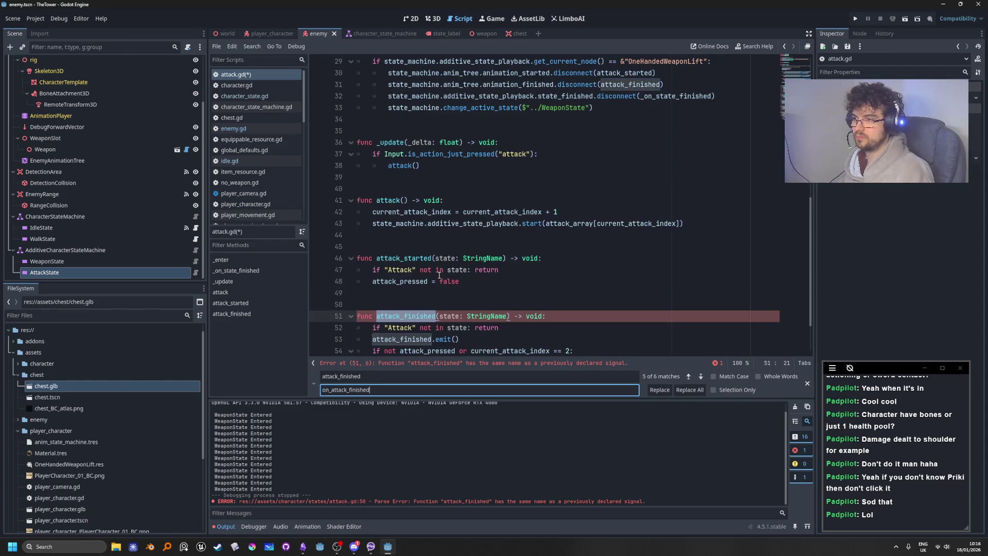
pyautogui.scroll(4, 439, 274)
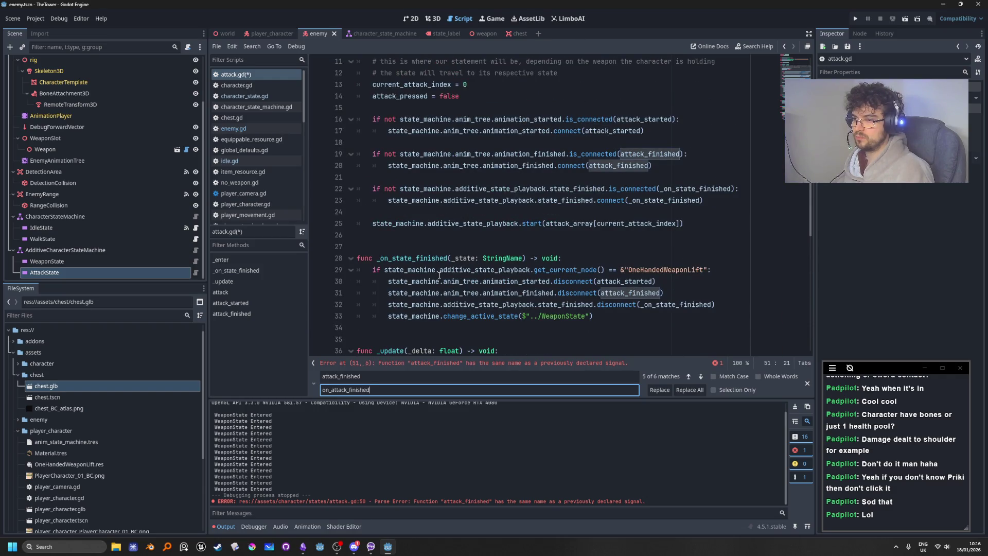
pyautogui.scroll(1, 439, 275)
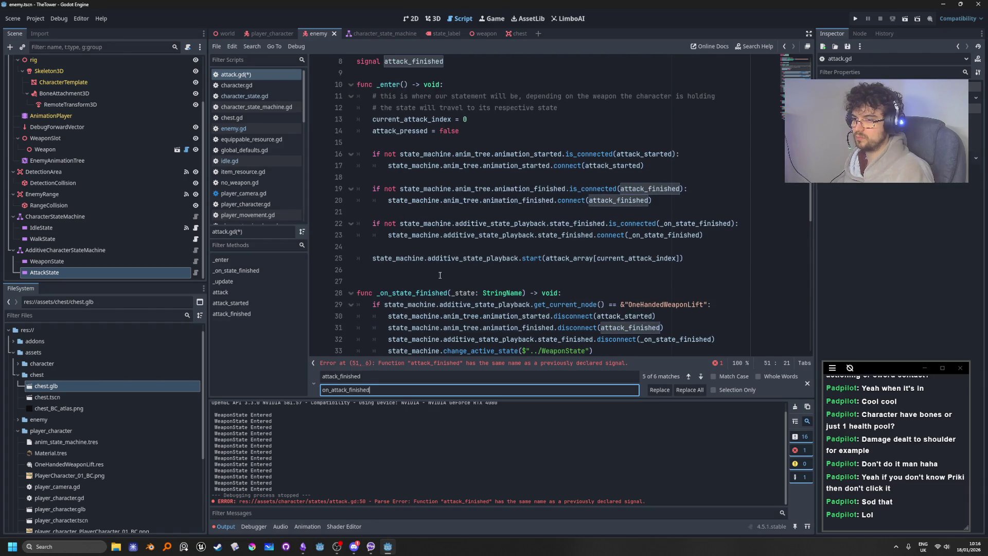
pyautogui.scroll(-1, 441, 276)
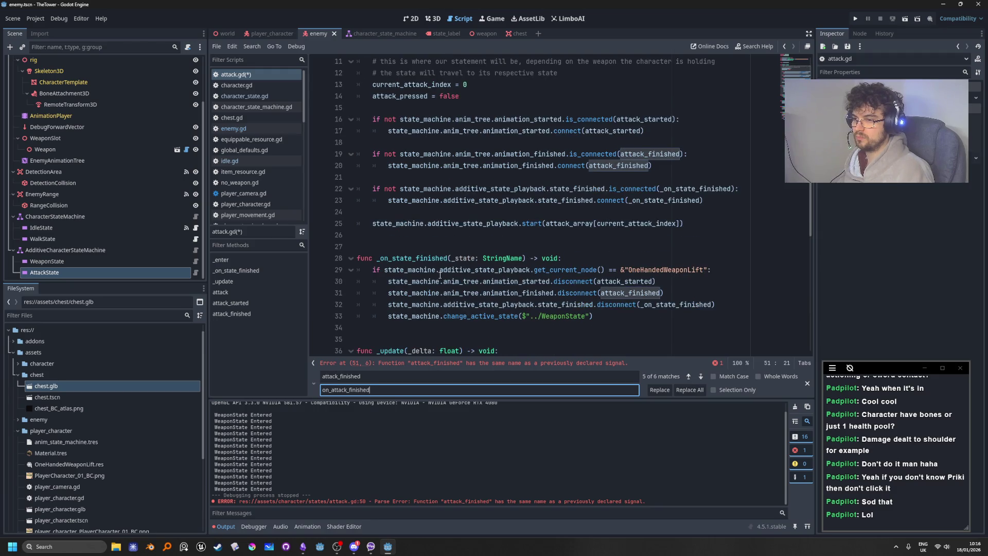
pyautogui.click(689, 389)
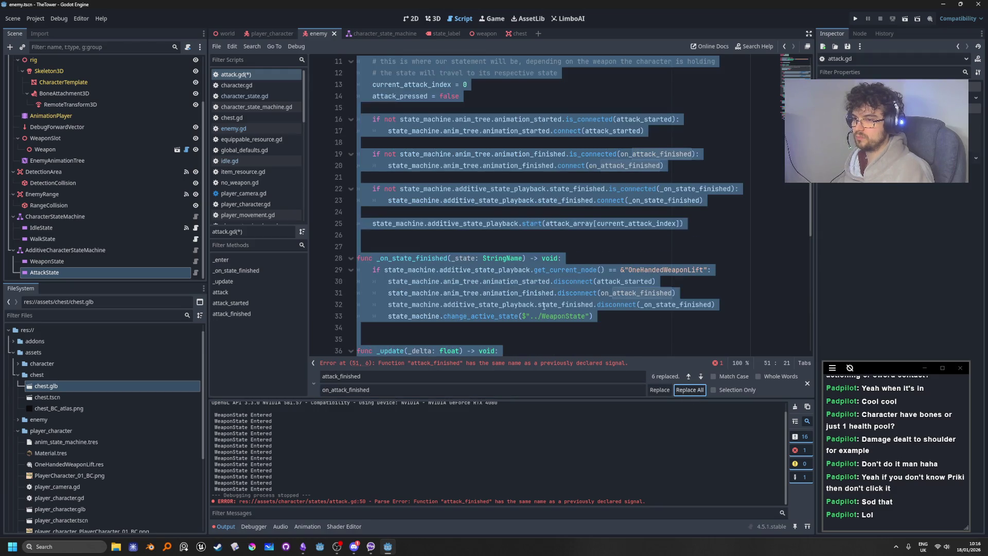
pyautogui.scroll(-5, 445, 276)
pyautogui.scroll(-3, 573, 324)
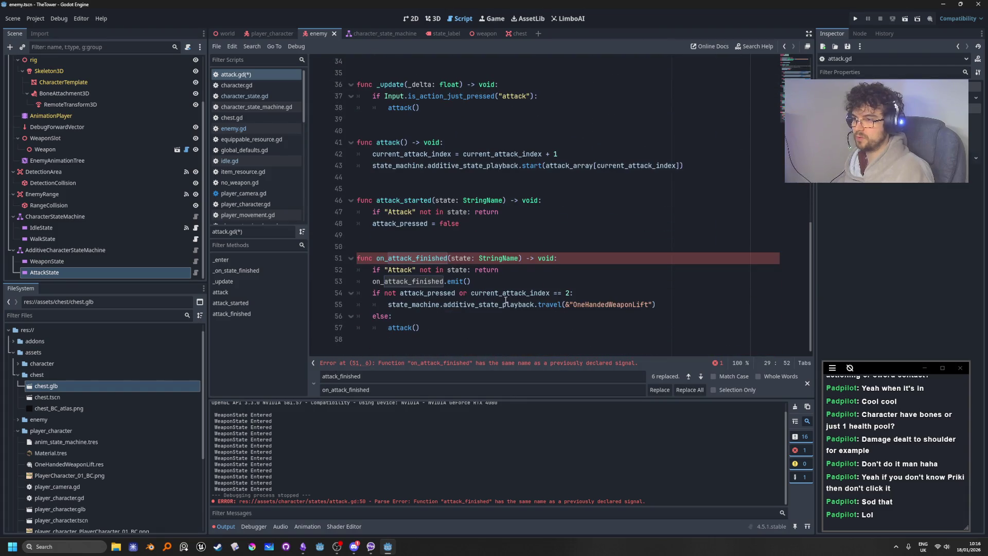
pyautogui.click(517, 304)
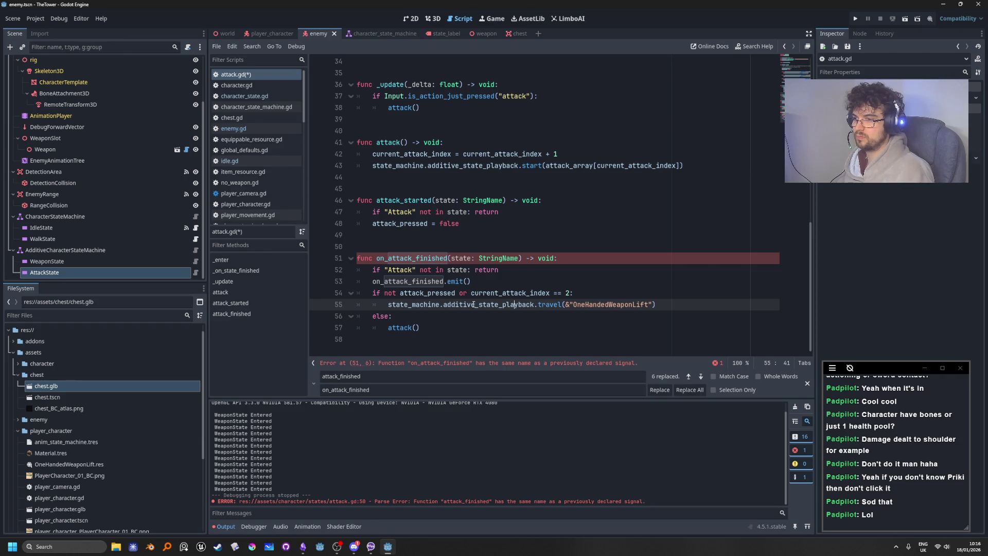
# Keep the signal declaration as attack_finished and strip the on_ prefix from the emit line
pyautogui.click(498, 272)
pyautogui.scroll(8, 620, 234)
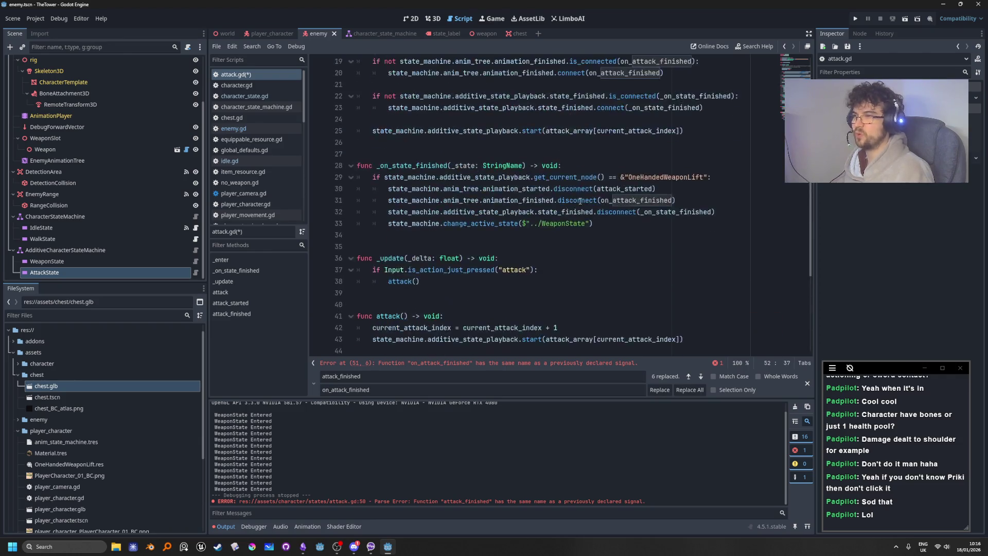
pyautogui.scroll(3, 620, 233)
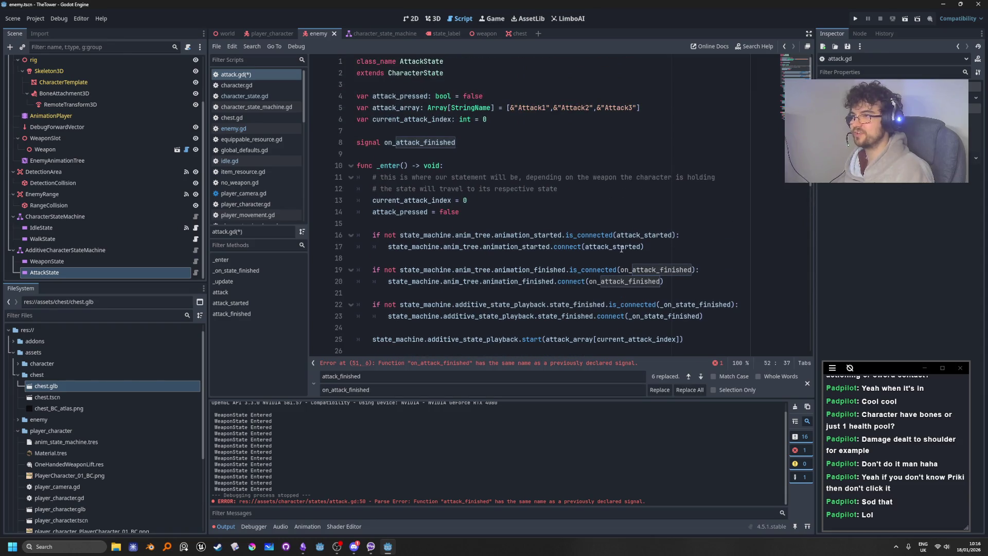
pyautogui.click(396, 143)
pyautogui.press('BackSpace')
pyautogui.hotkey('ctrl', 'z')
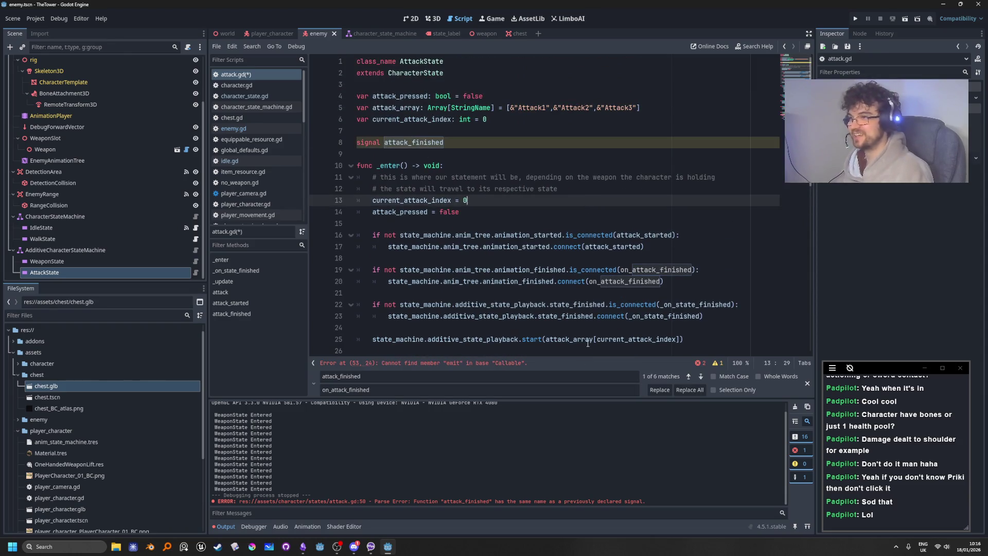
pyautogui.scroll(-10, 543, 187)
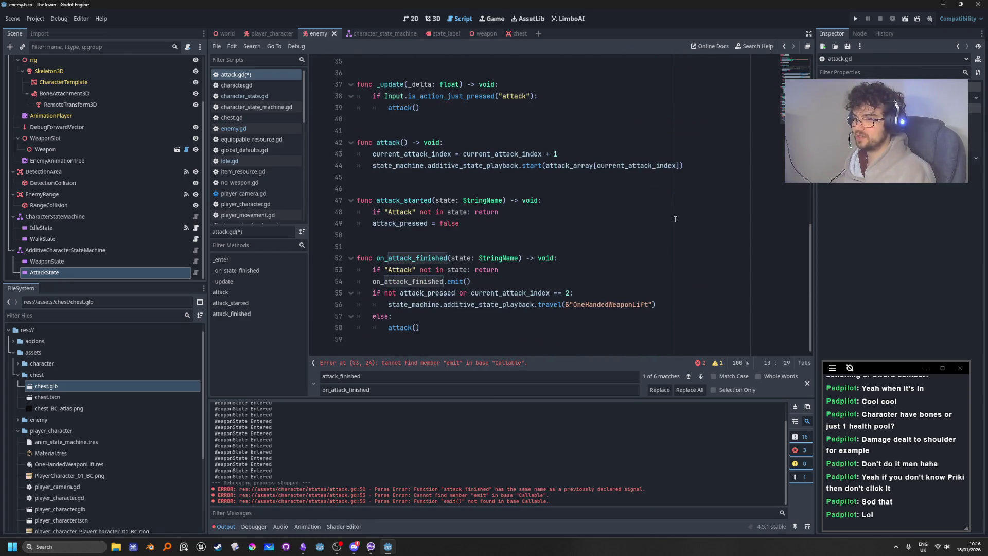
pyautogui.click(675, 219)
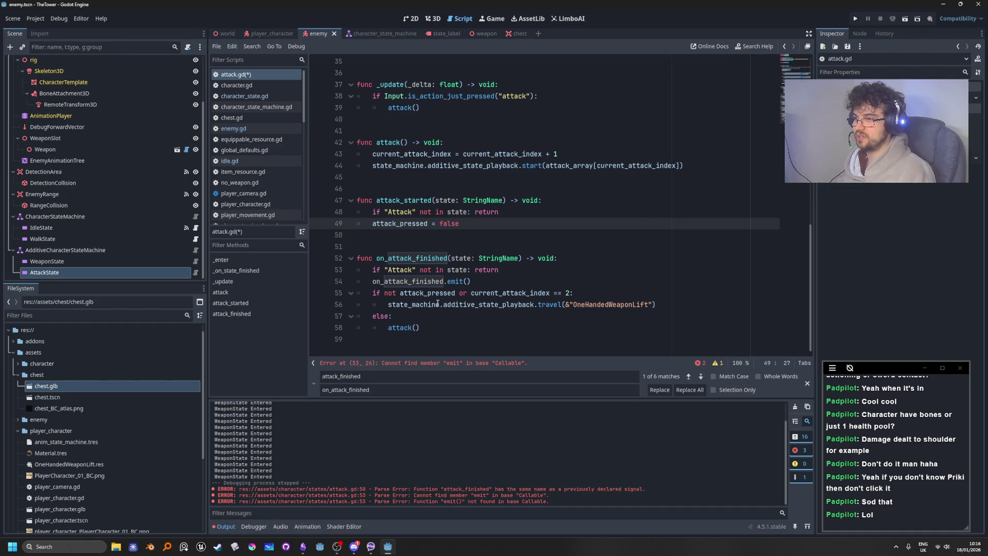
pyautogui.doubleClick(391, 281)
pyautogui.click(385, 281)
pyautogui.press('BackSpace')
pyautogui.press('BackSpace')
pyautogui.press('BackSpace')
pyautogui.click(597, 271)
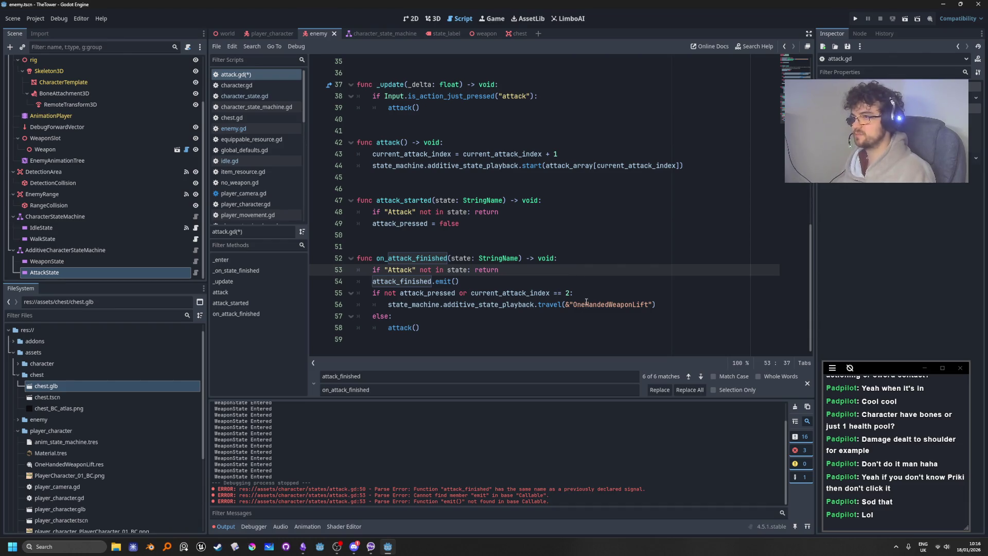
# Review the renamed on_attack_finished function and return to the top of attack.gd
pyautogui.press('Up')
pyautogui.scroll(3, 641, 308)
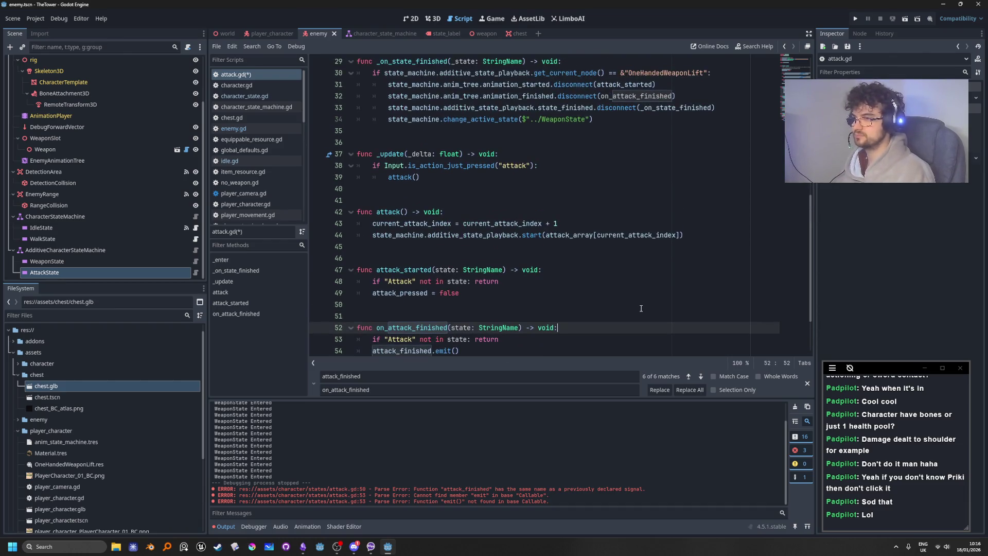
pyautogui.scroll(-1, 453, 291)
pyautogui.doubleClick(419, 328)
pyautogui.scroll(-2, 540, 255)
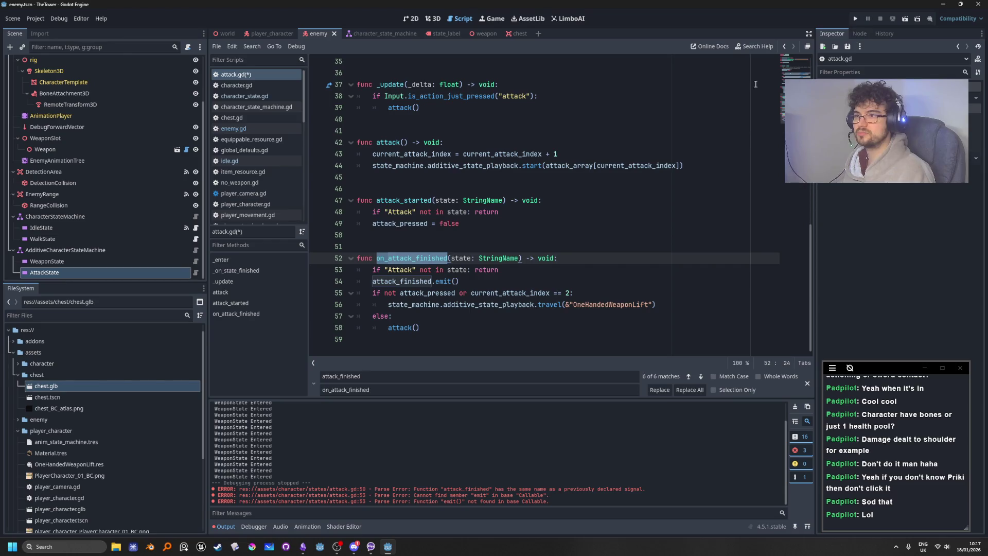
pyautogui.scroll(6, 648, 303)
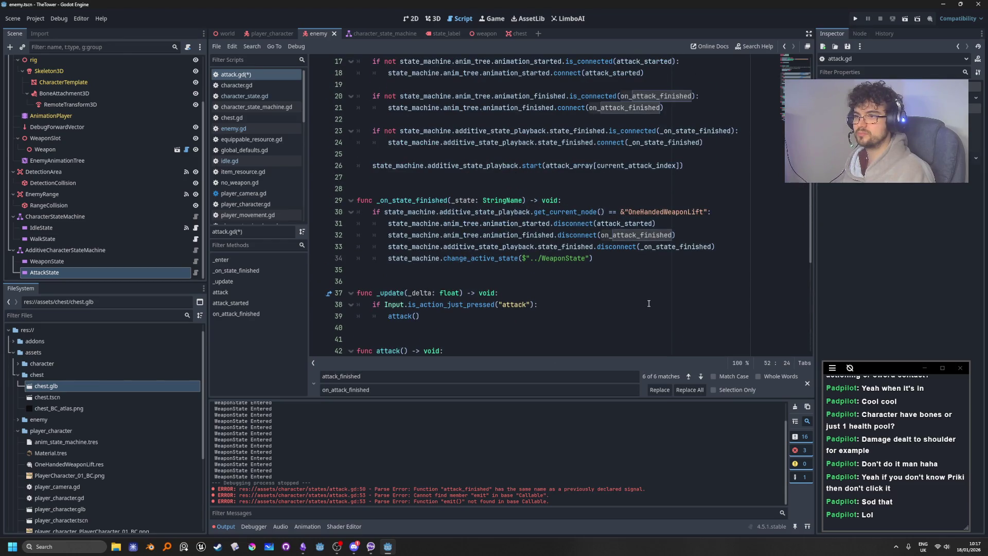
pyautogui.scroll(1, 648, 304)
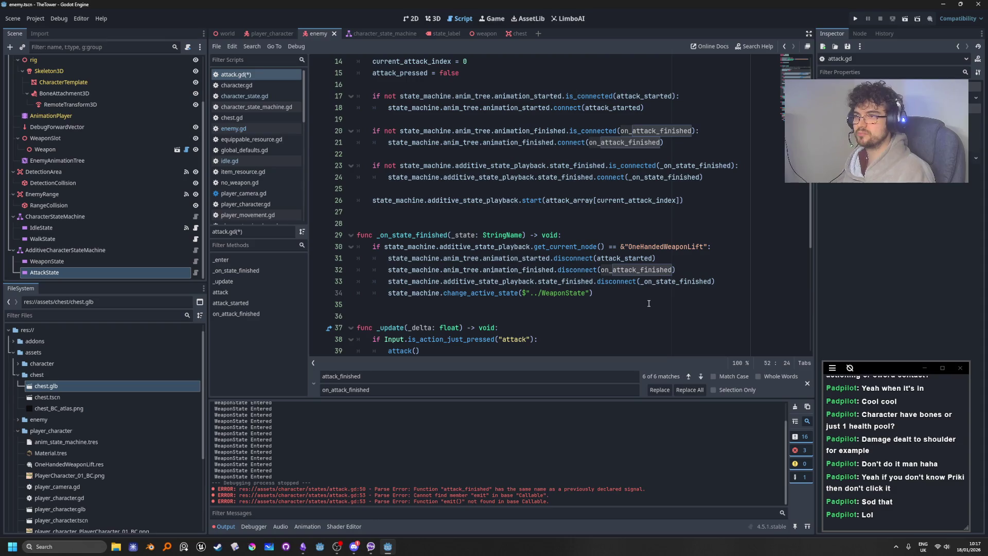
pyautogui.scroll(-7, 648, 304)
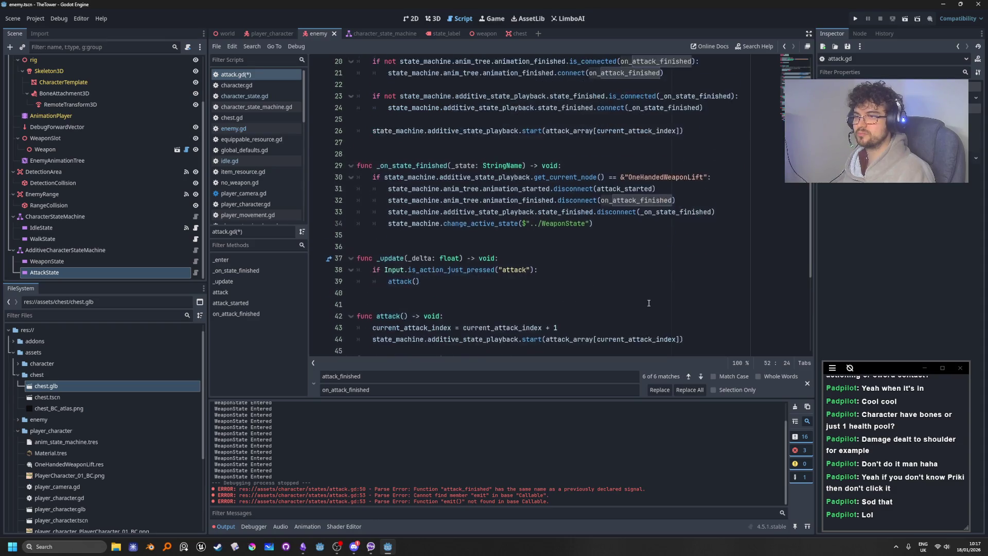
pyautogui.press('Up')
pyautogui.press('Up')
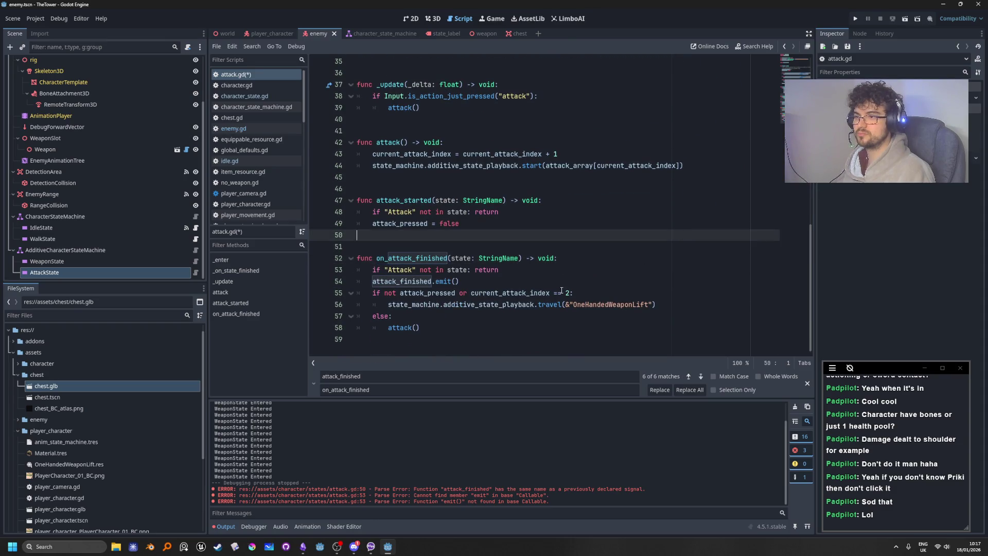
pyautogui.scroll(9, 596, 314)
pyautogui.scroll(3, 596, 314)
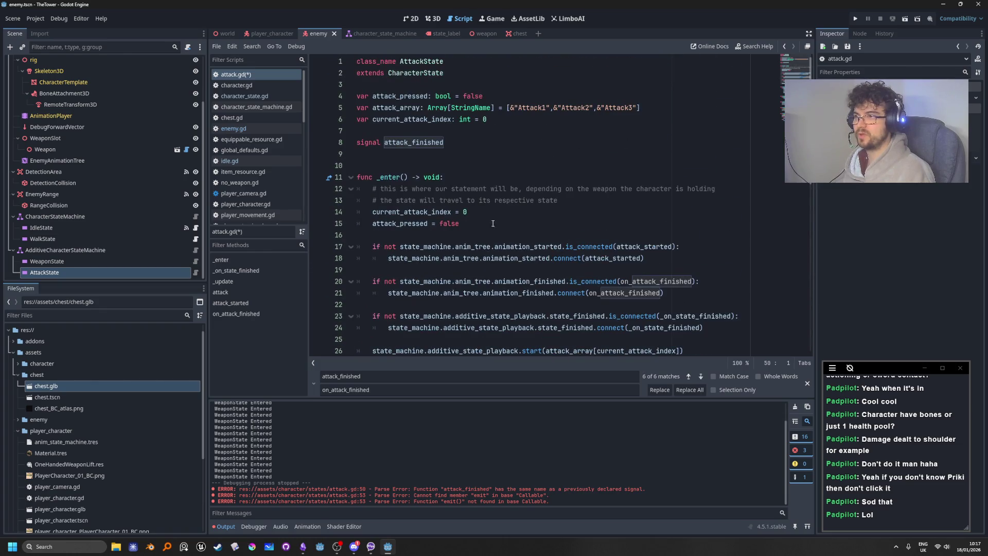
# Connect AttackState's attack_finished() signal to enemy.gd, generating the _on_attack_state_attack_finished() stub
pyautogui.doubleClick(414, 142)
pyautogui.click(46, 272)
pyautogui.click(860, 33)
pyautogui.doubleClick(865, 86)
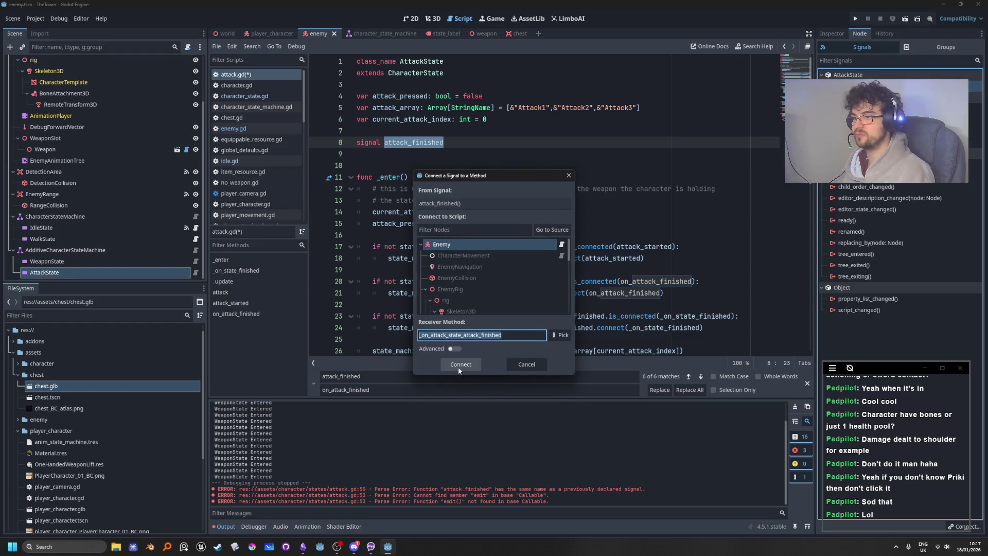
pyautogui.click(461, 364)
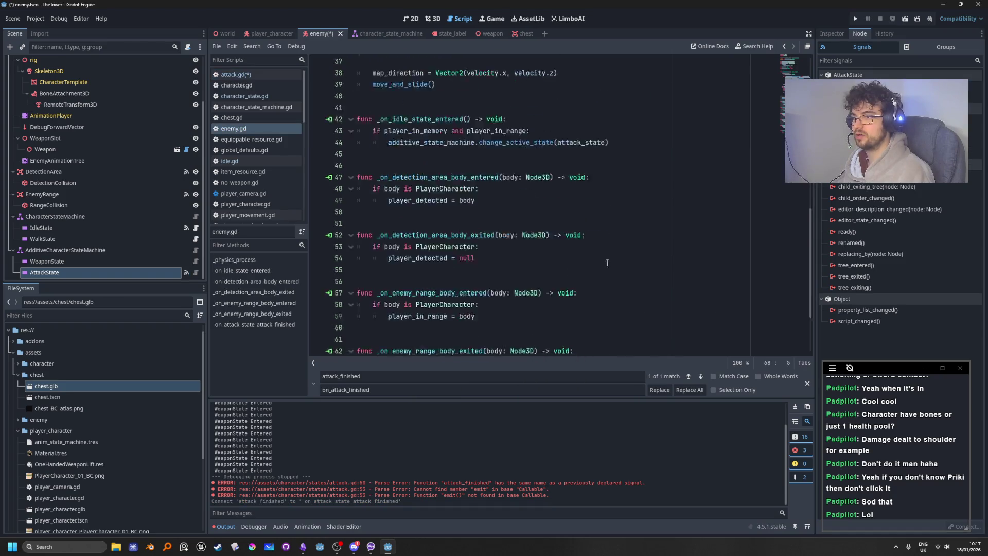
pyautogui.click(525, 316)
pyautogui.click(533, 331)
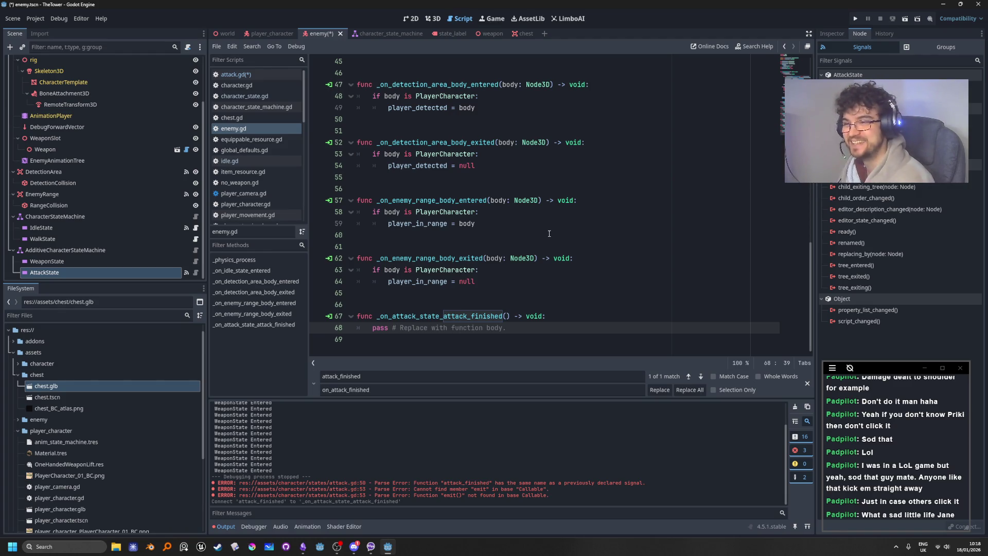
pyautogui.click(408, 333)
# Begin replacing the handler's pass line with an attack_state call
pyautogui.moveTo(408, 334); pyautogui.dragTo(368, 326)
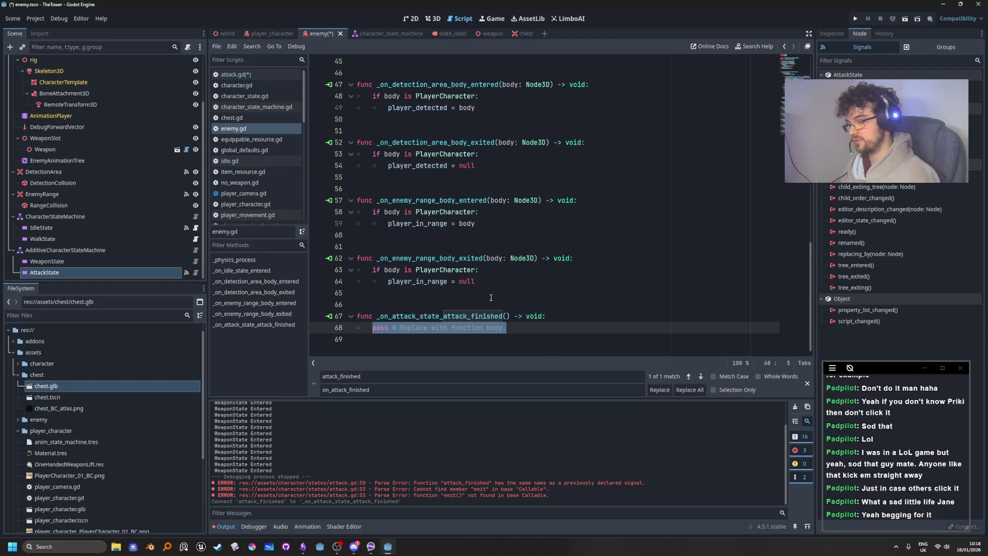
pyautogui.write('a')
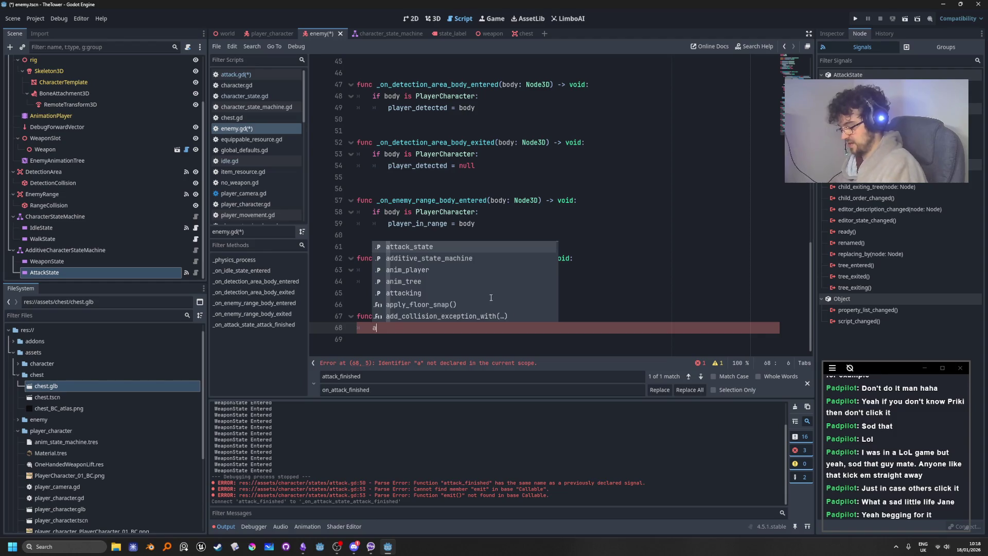
pyautogui.write('ttack')
pyautogui.press('Return')
pyautogui.write('.a')
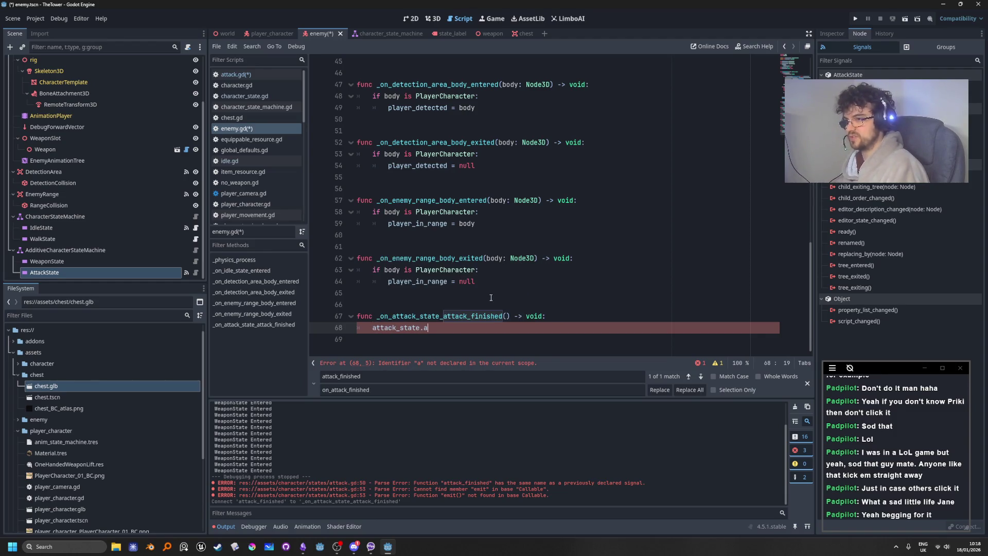
pyautogui.write('ttac')
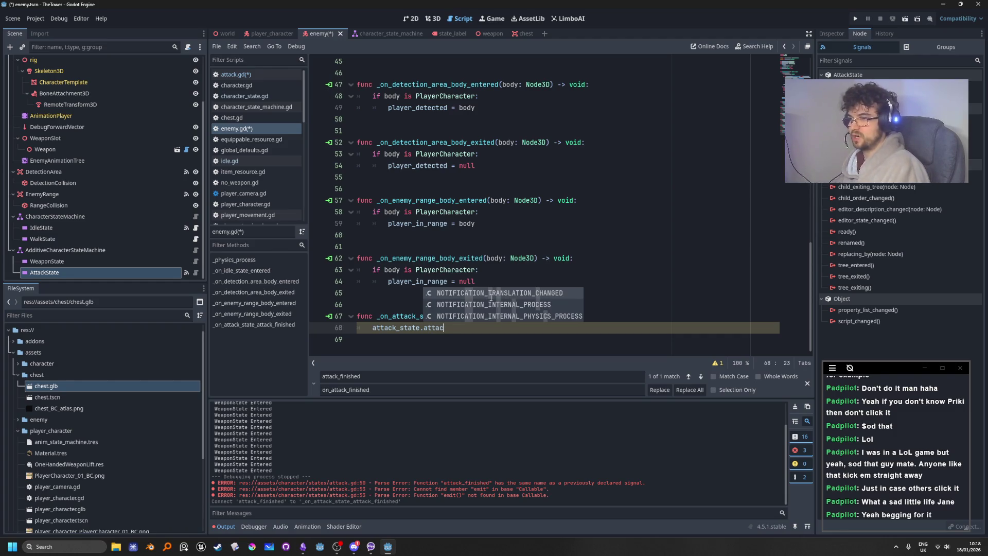
pyautogui.click(391, 247)
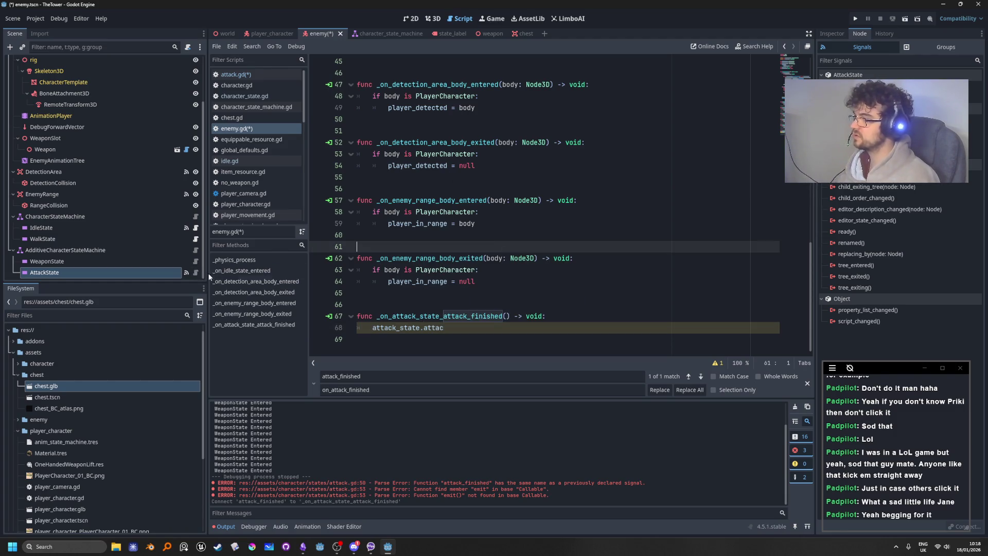
# Check attack.gd's methods, then change the attack_state export type from LimboState to AttackState
pyautogui.hotkey('alt', 'Left')
pyautogui.click(525, 233)
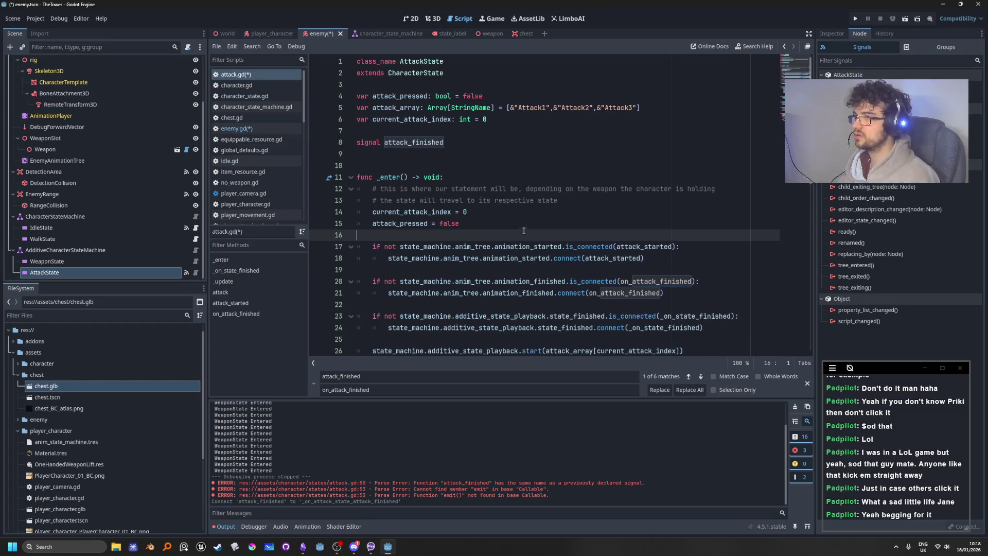
pyautogui.scroll(-10, 509, 196)
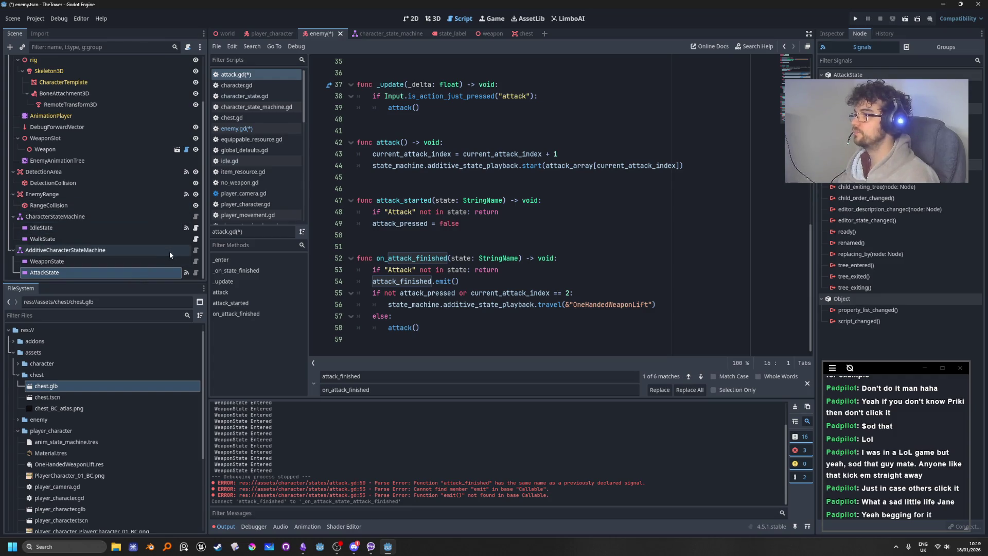
pyautogui.scroll(3, 143, 203)
pyautogui.click(186, 62)
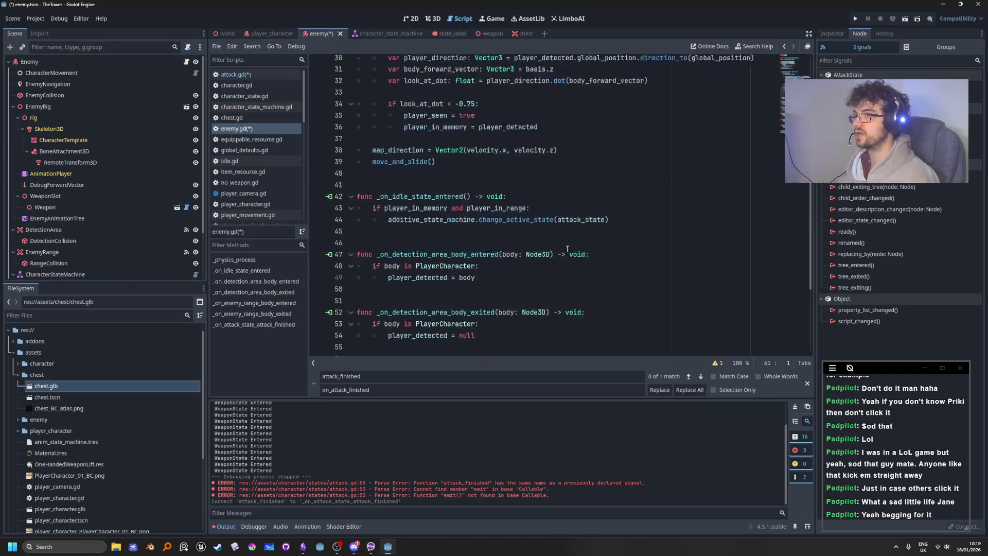
pyautogui.scroll(5, 568, 249)
pyautogui.doubleClick(483, 107)
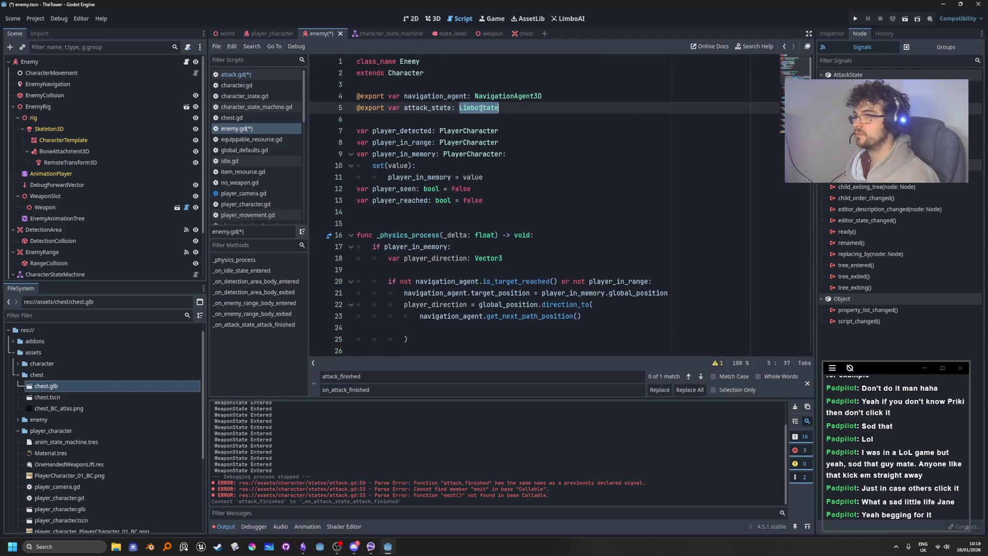
pyautogui.write('Atta')
pyautogui.press('Return')
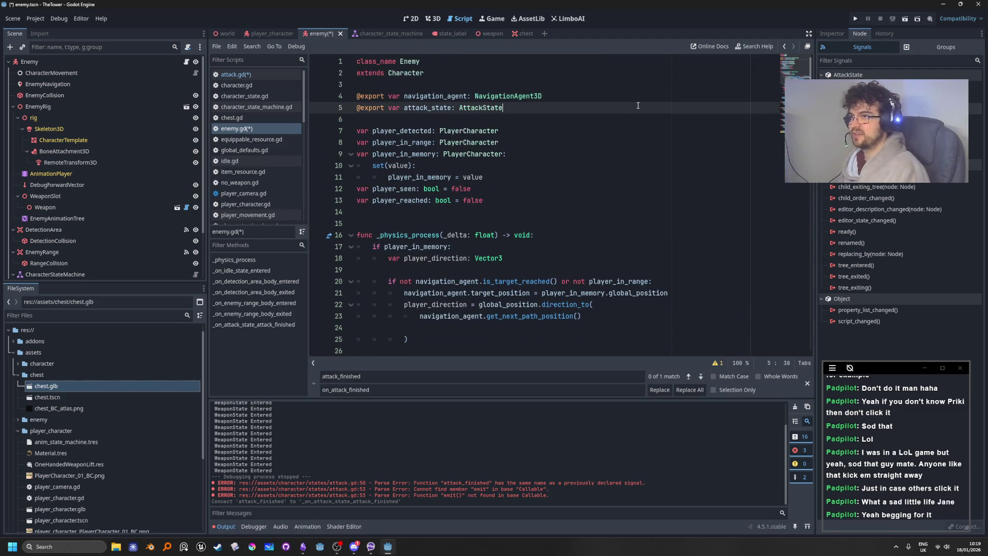
# Complete the handler line as attack_state.attack() and run the project
pyautogui.scroll(-12, 480, 264)
pyautogui.scroll(-3, 480, 263)
pyautogui.click(457, 328)
pyautogui.write('attack_state.attac')
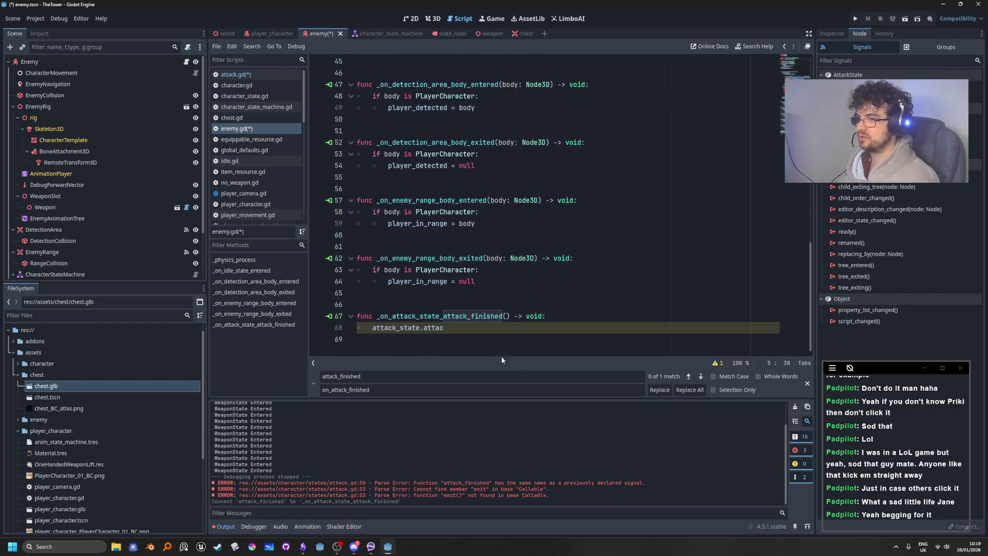
pyautogui.write('k')
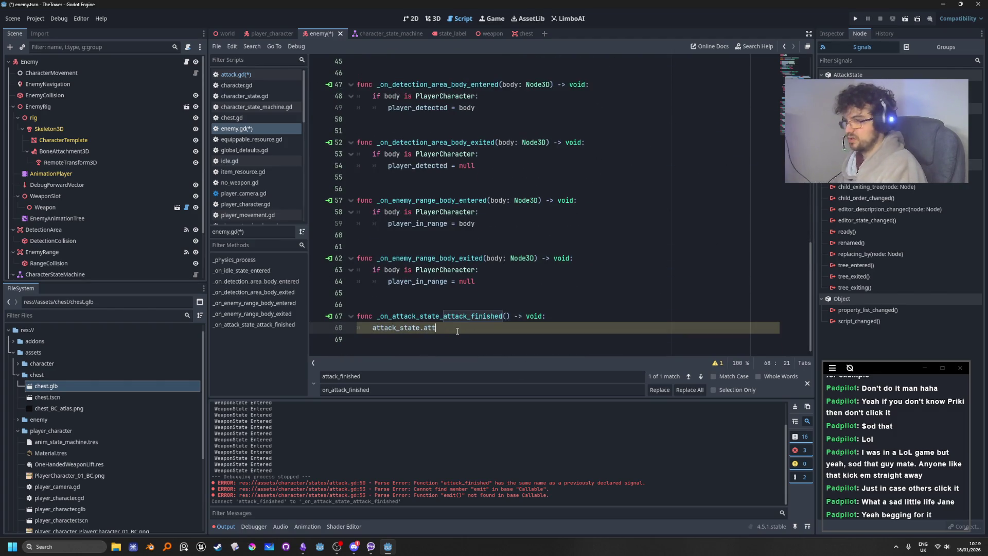
pyautogui.press('Return')
pyautogui.click(453, 247)
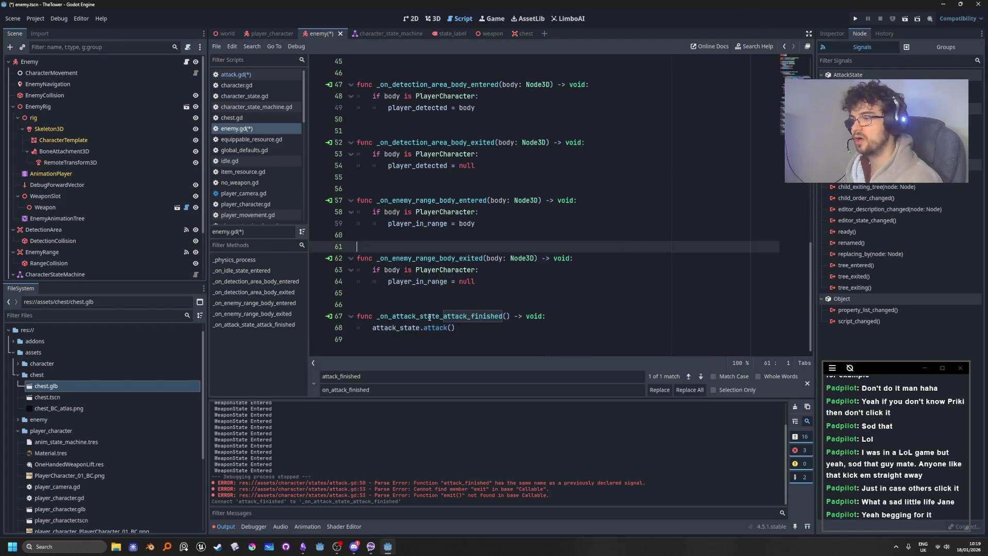
pyautogui.click(856, 18)
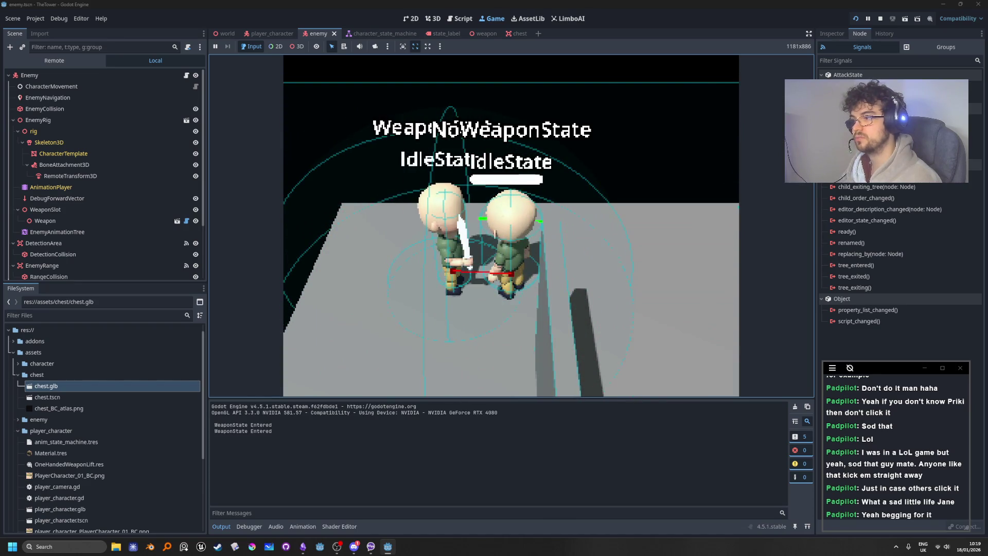
# Stop the game and add print("ATTACK FINISHED") as the handler's first line
pyautogui.click(880, 18)
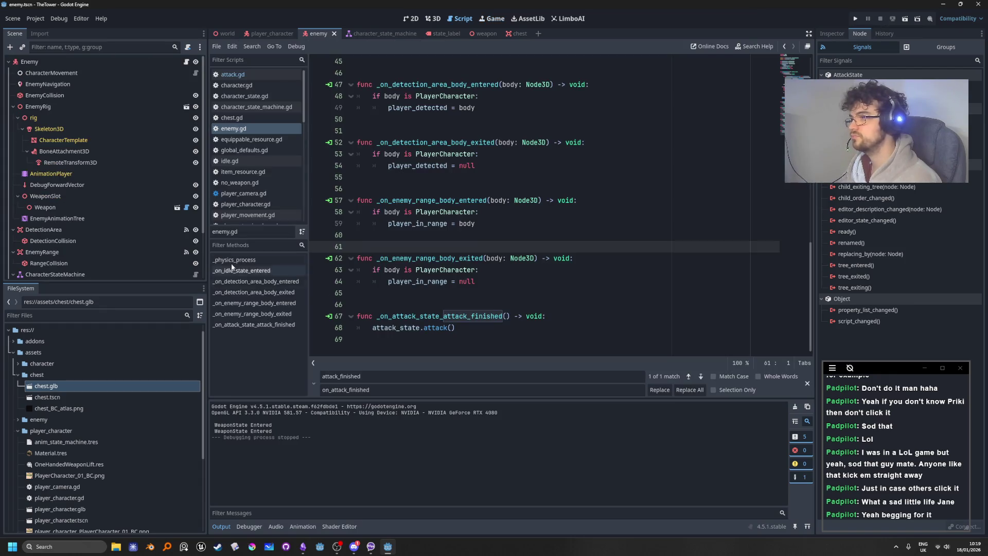
pyautogui.click(590, 315)
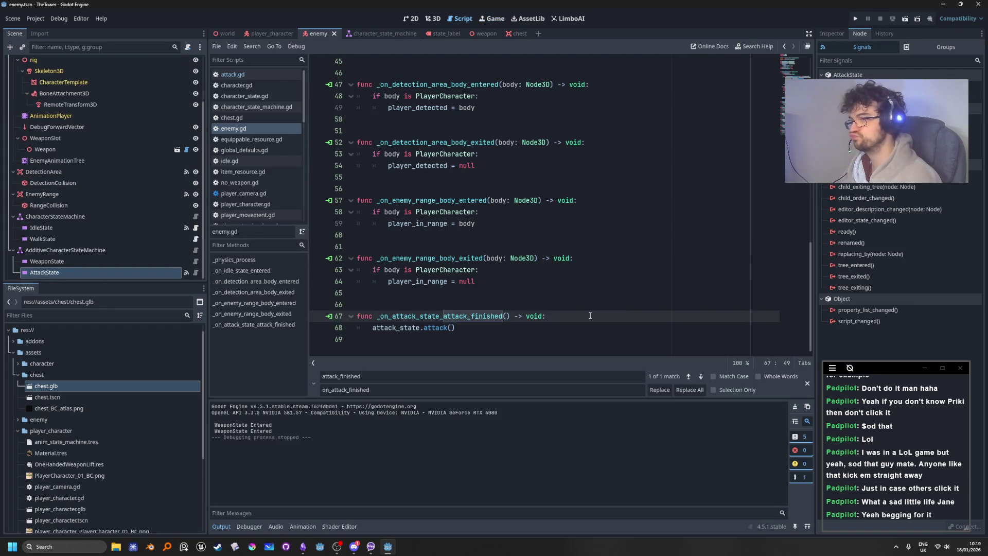
pyautogui.press('Return')
pyautogui.write('print')
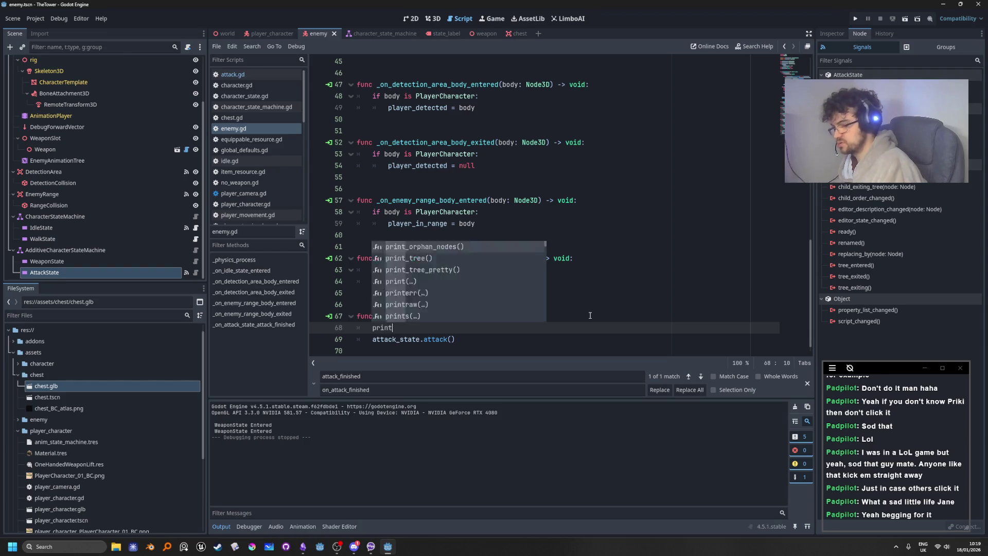
pyautogui.write('("ATTACK')
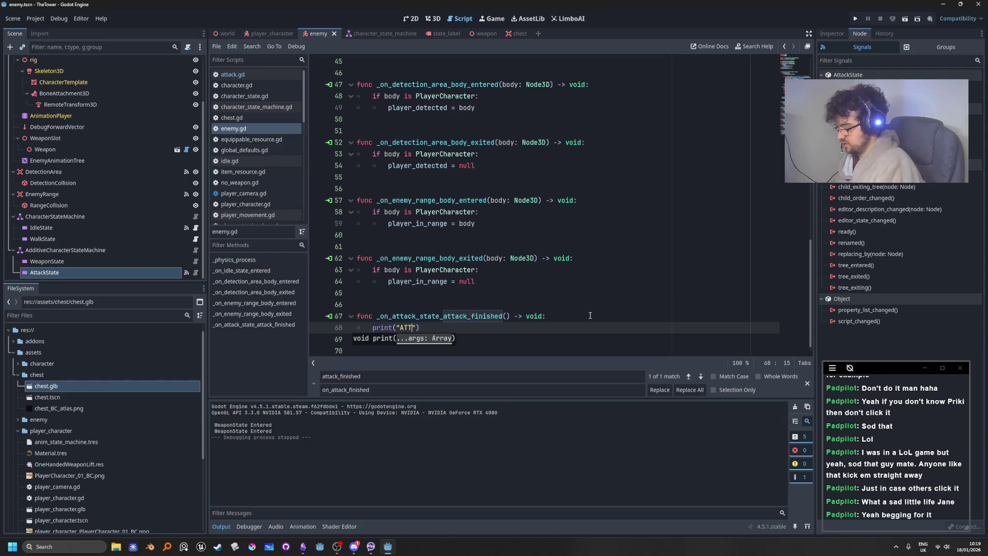
pyautogui.write(' FINISHED')
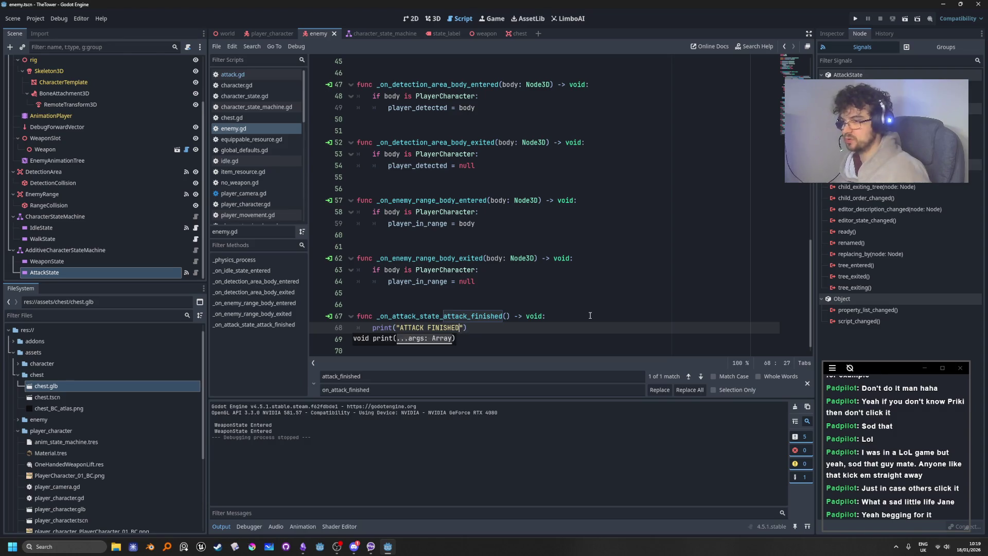
# Run the project, walk the player toward the enemy with W, then stop
pyautogui.click(855, 18)
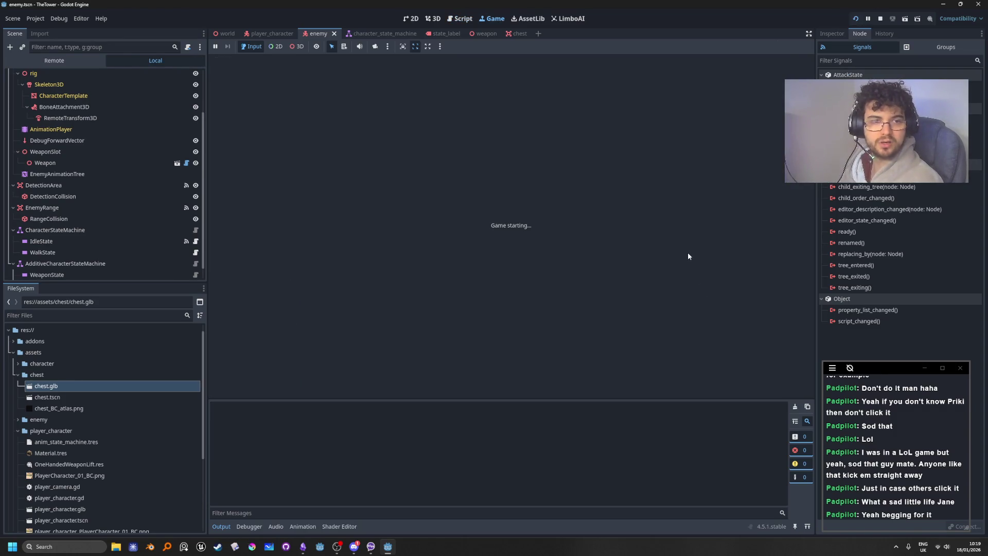
pyautogui.press('w')
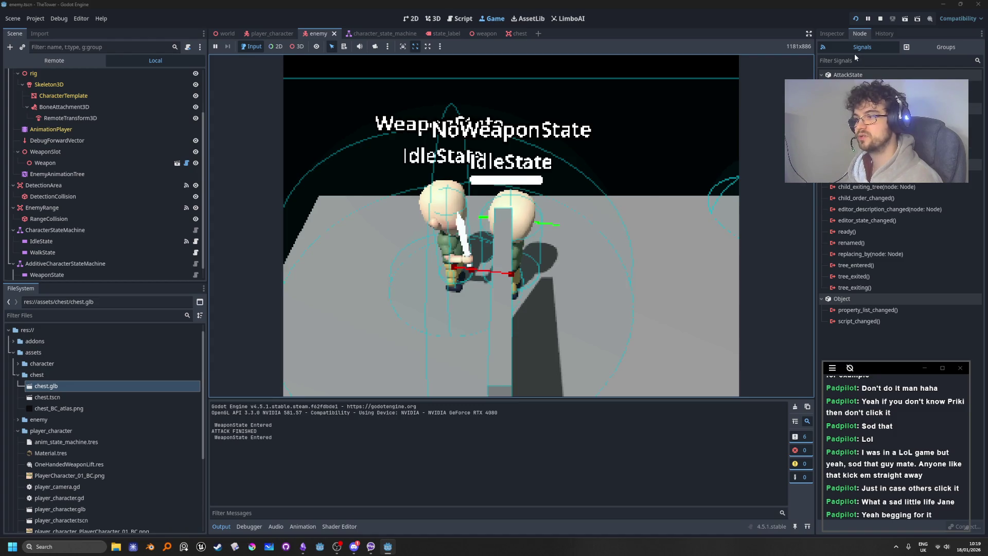
pyautogui.click(880, 18)
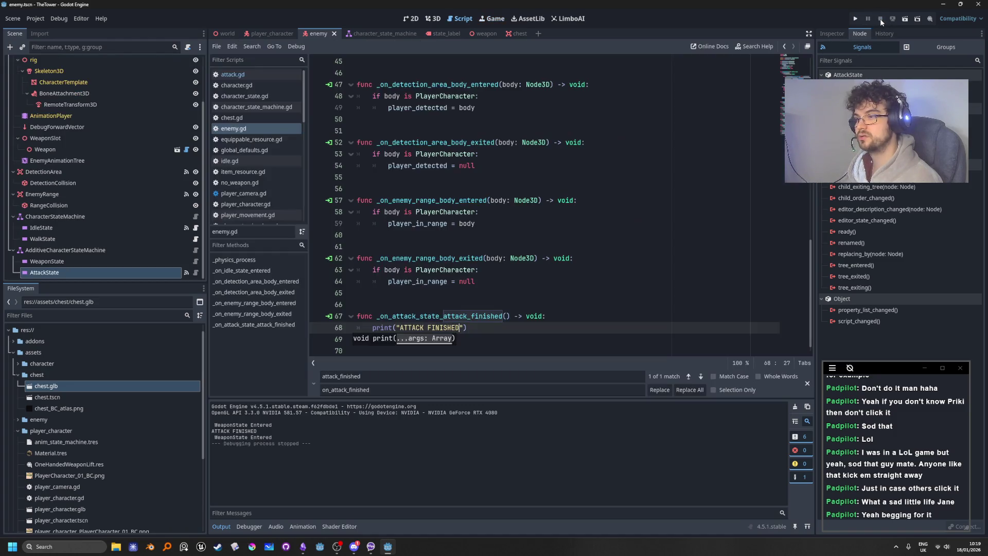
pyautogui.click(617, 247)
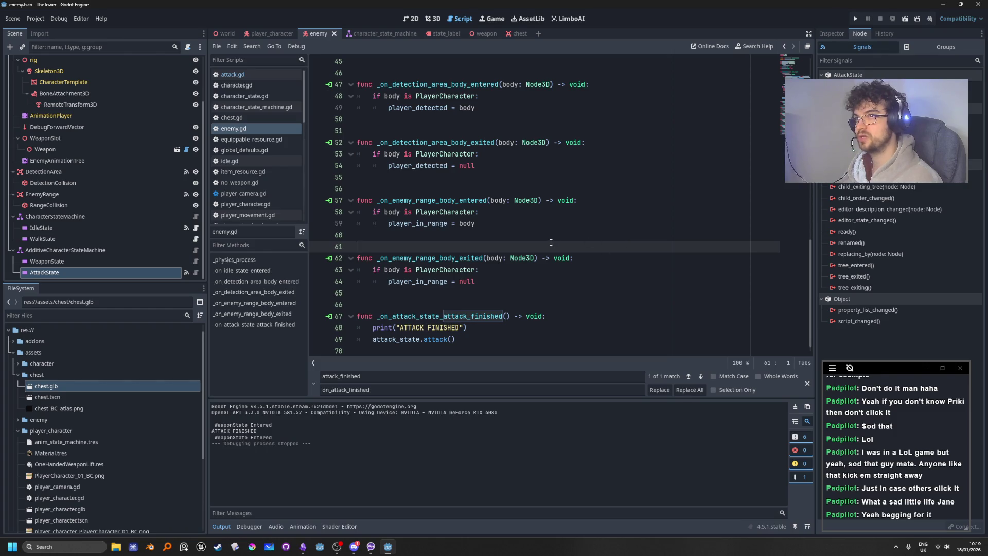
# Review attack.gd's attack function, checking current_attack_index and attack_array on lines 43-44
pyautogui.click(442, 339)
pyautogui.keyDown('ctrl'); pyautogui.click(435, 340); pyautogui.keyUp('ctrl')
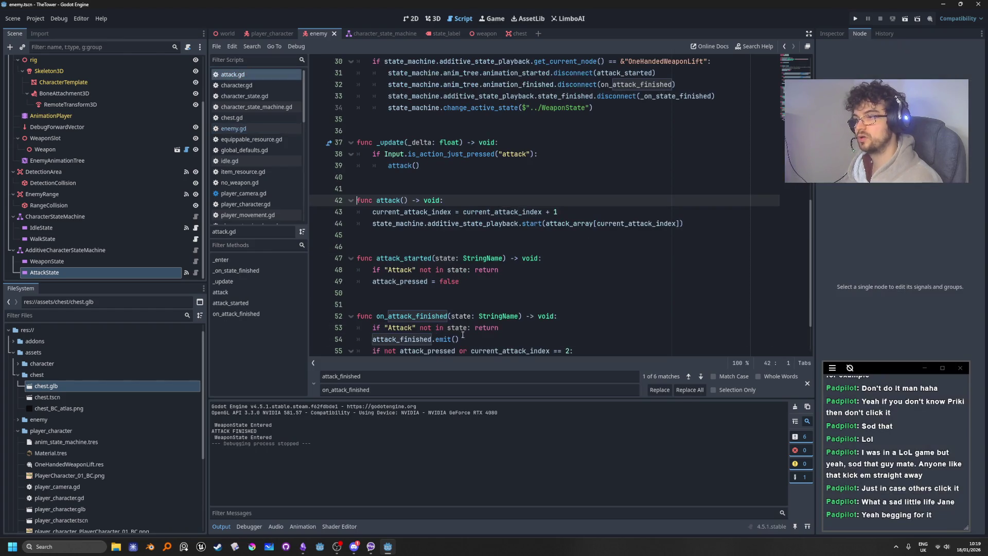
pyautogui.scroll(-2, 511, 266)
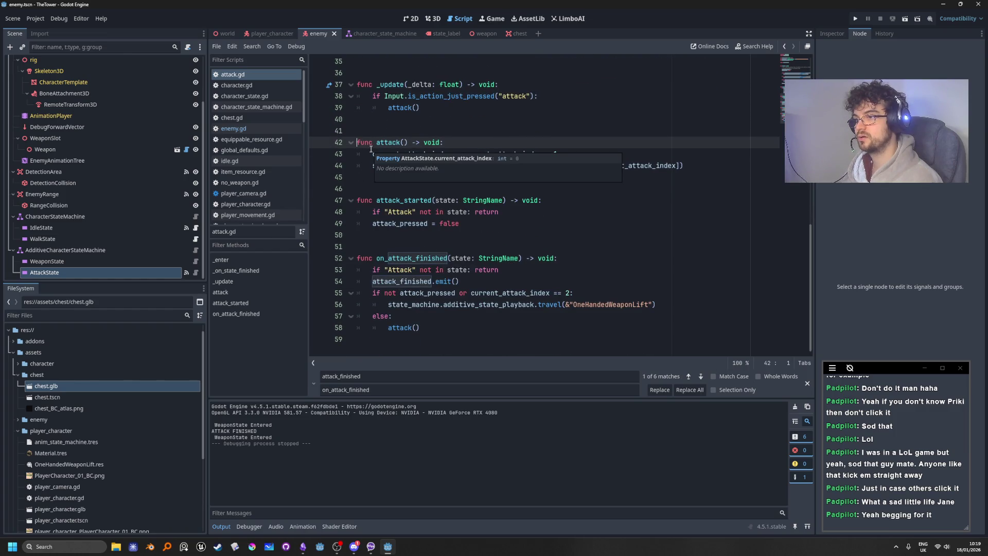
pyautogui.click(542, 233)
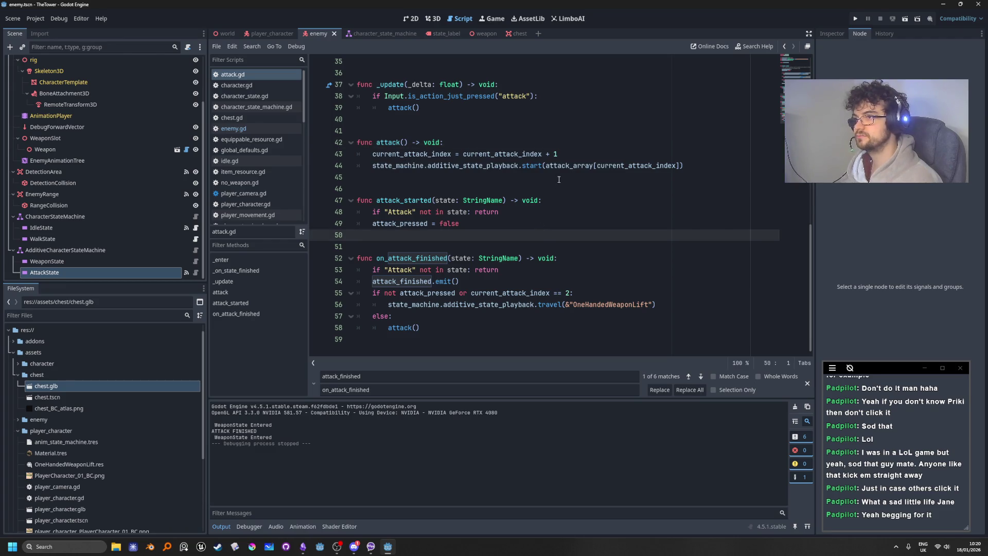
pyautogui.scroll(2, 566, 195)
pyautogui.click(629, 226)
pyautogui.doubleClick(630, 235)
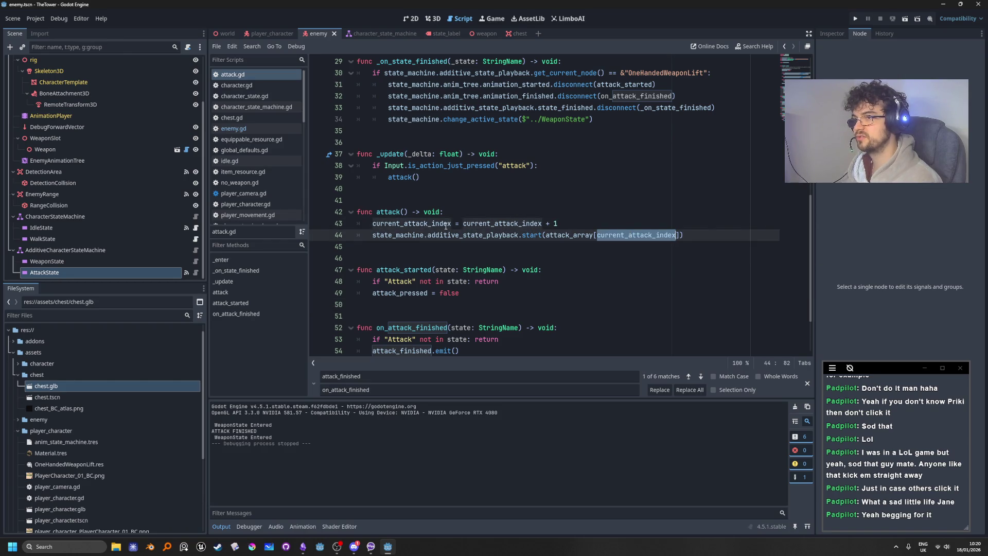
pyautogui.doubleClick(591, 235)
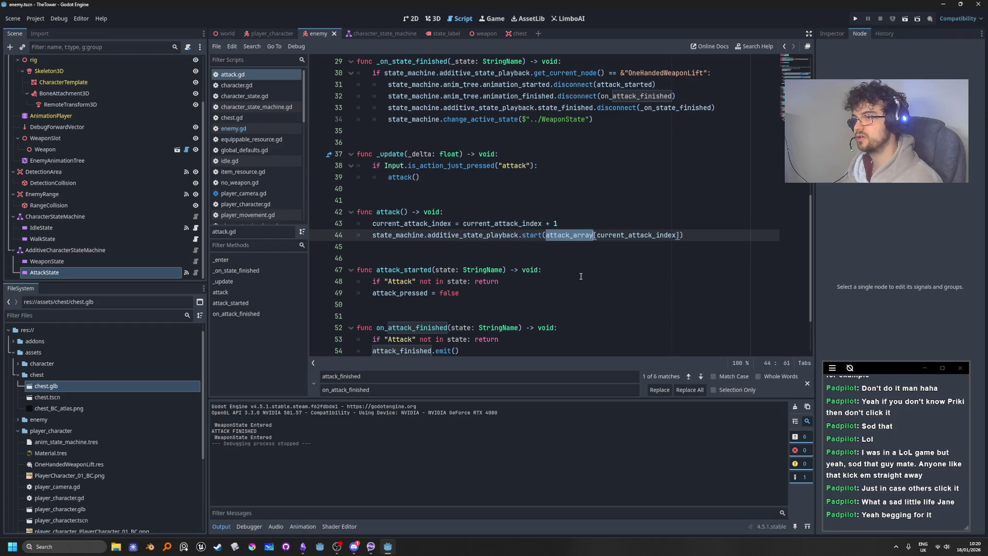
pyautogui.scroll(9, 580, 269)
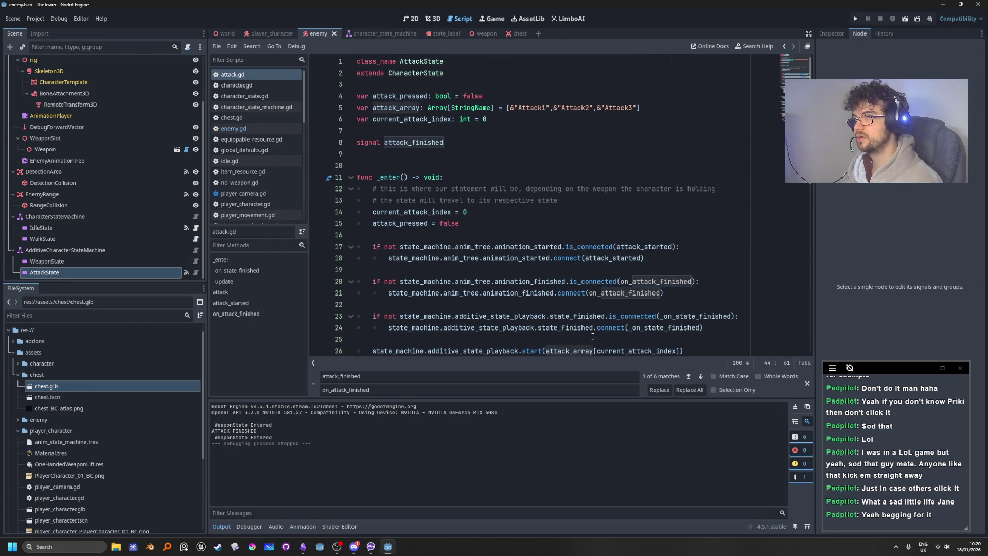
pyautogui.scroll(-6, 593, 336)
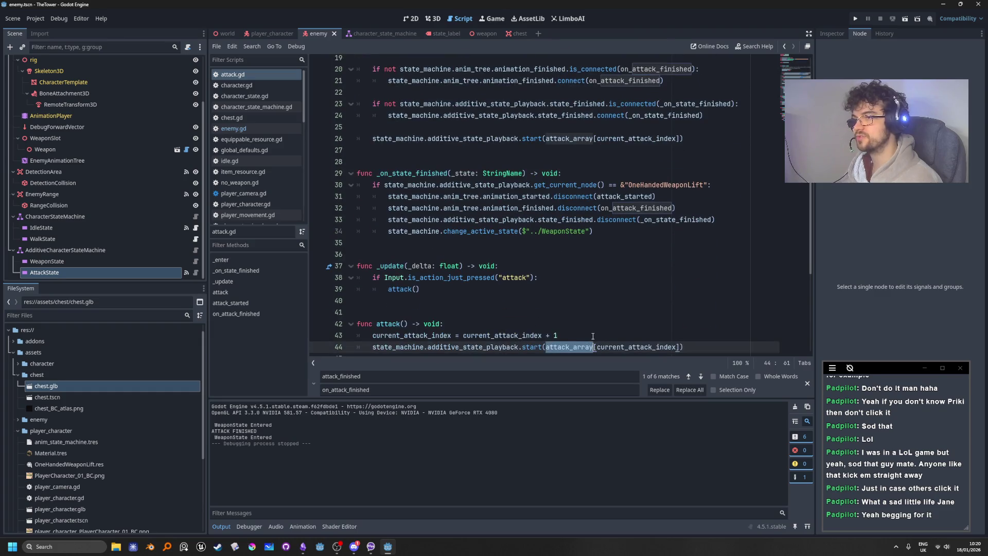
pyautogui.scroll(-4, 593, 336)
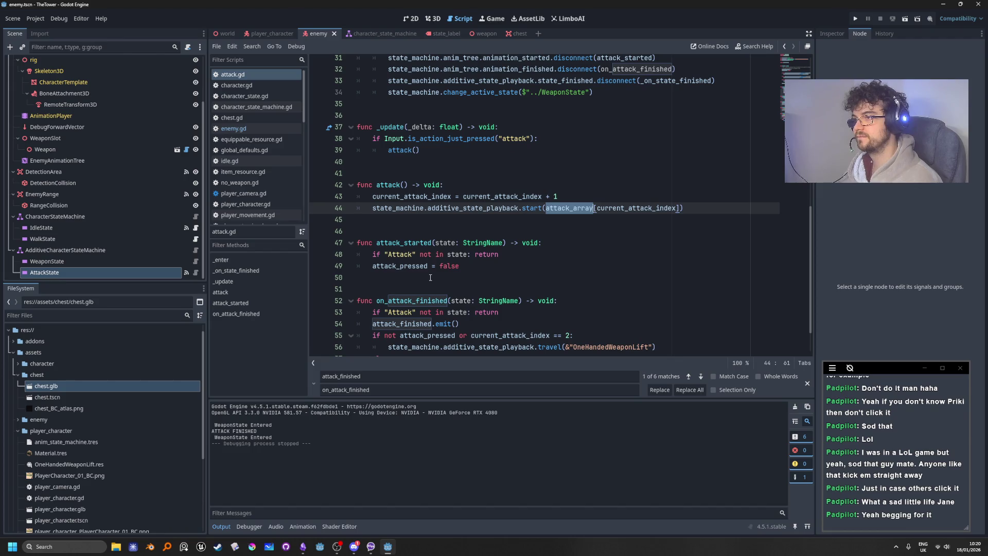
# Inspect AttackState in the Node dock and Inspector, then go to additive_state_playback's declaration
pyautogui.doubleClick(497, 196)
pyautogui.doubleClick(469, 208)
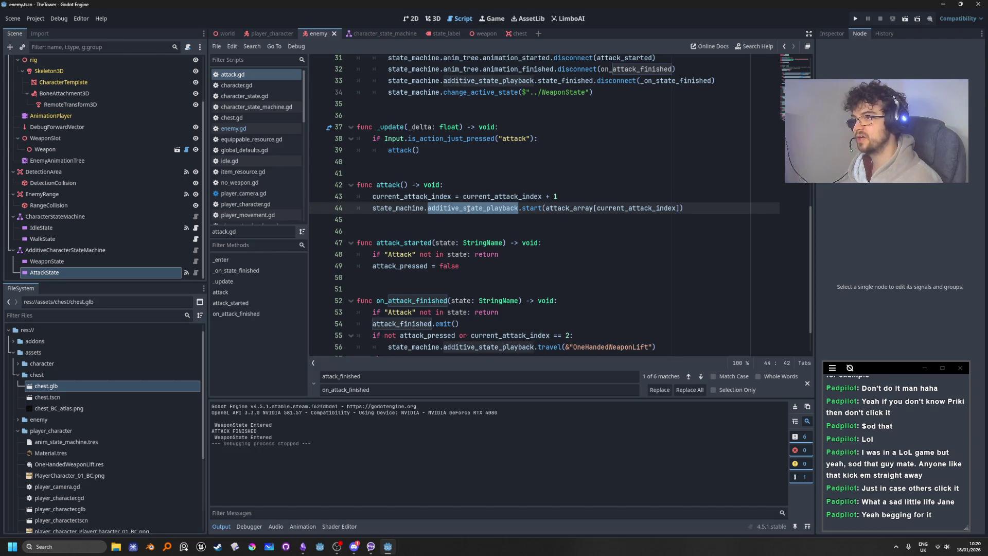
pyautogui.scroll(2, 481, 287)
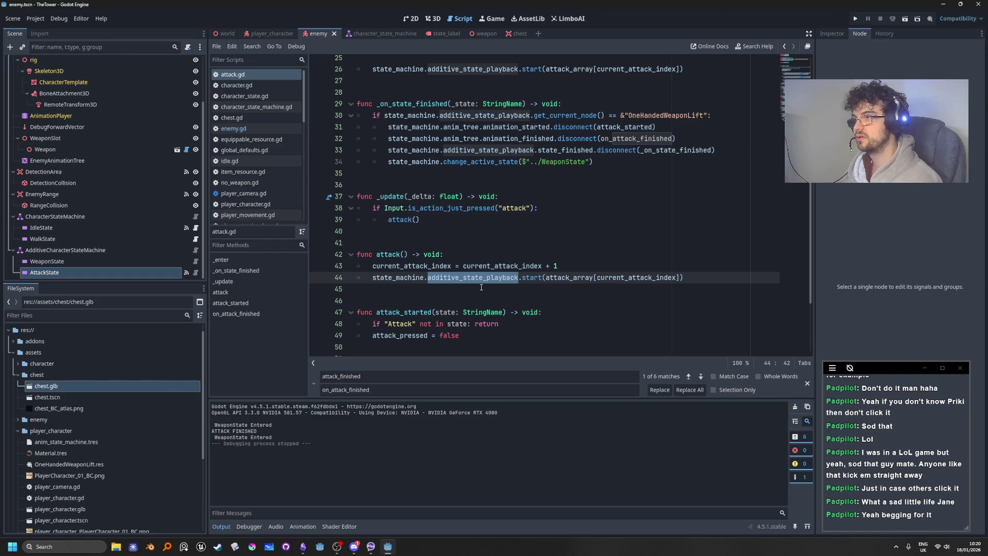
pyautogui.scroll(7, 532, 319)
pyautogui.scroll(1, 532, 319)
pyautogui.click(123, 273)
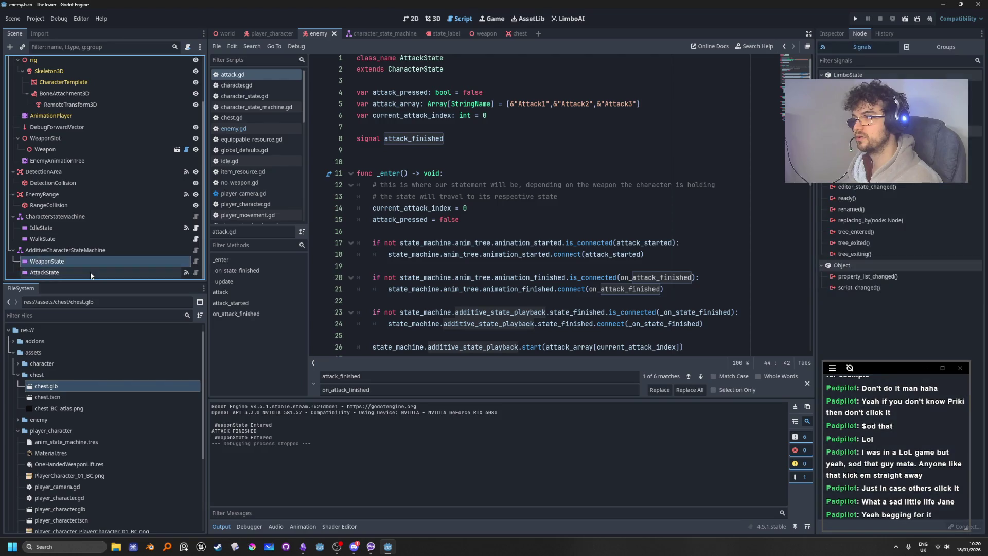
pyautogui.click(831, 34)
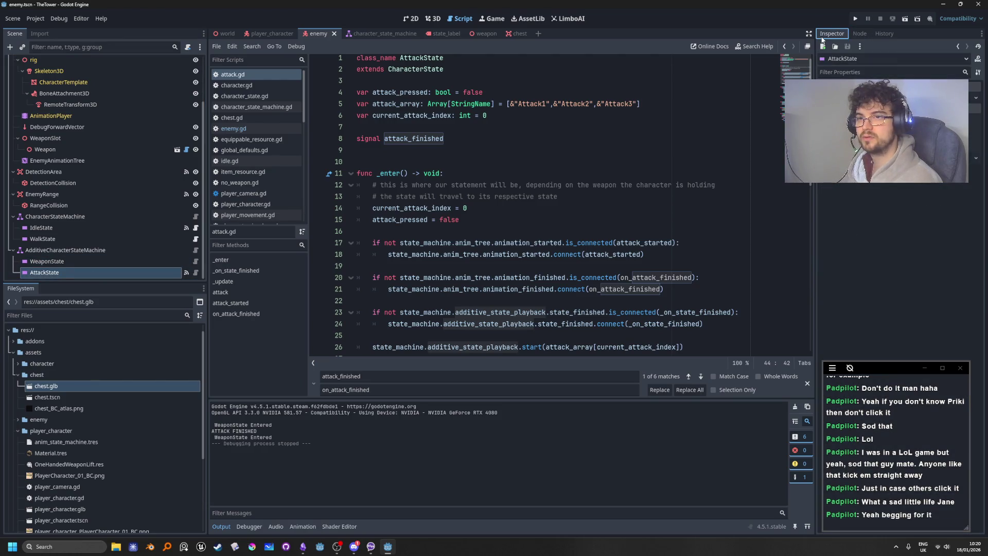
pyautogui.scroll(-6, 514, 217)
pyautogui.scroll(-3, 565, 255)
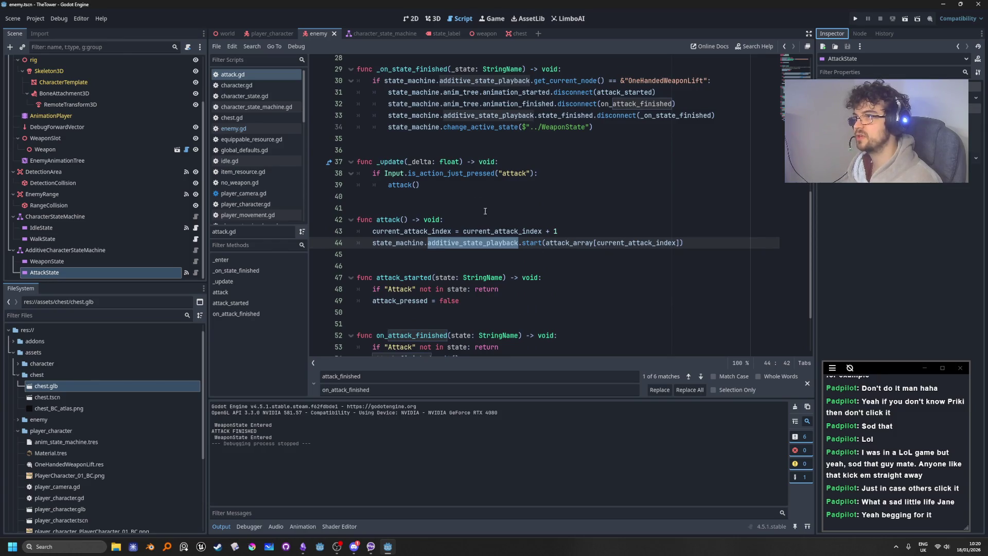
pyautogui.click(487, 250)
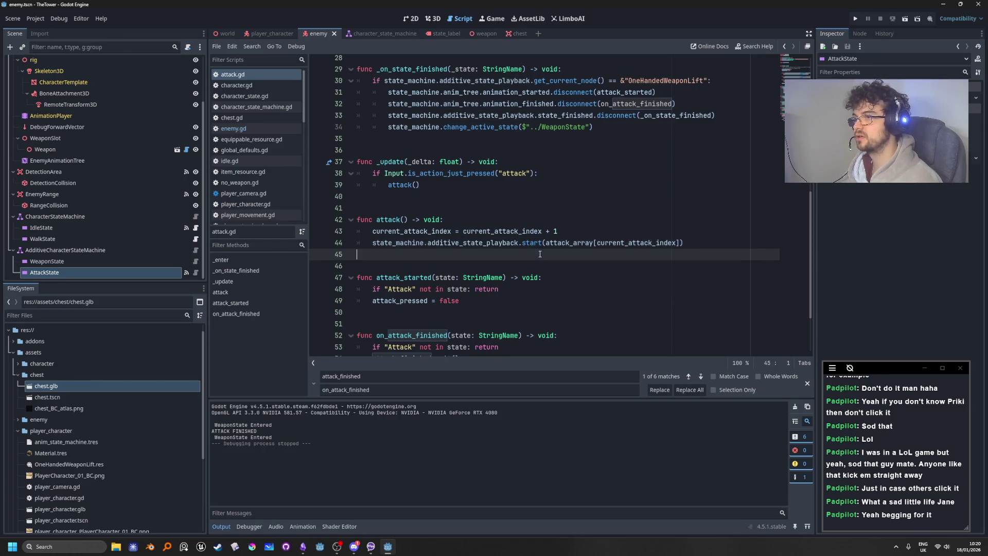
pyautogui.keyDown('ctrl'); pyautogui.click(493, 244); pyautogui.keyUp('ctrl')
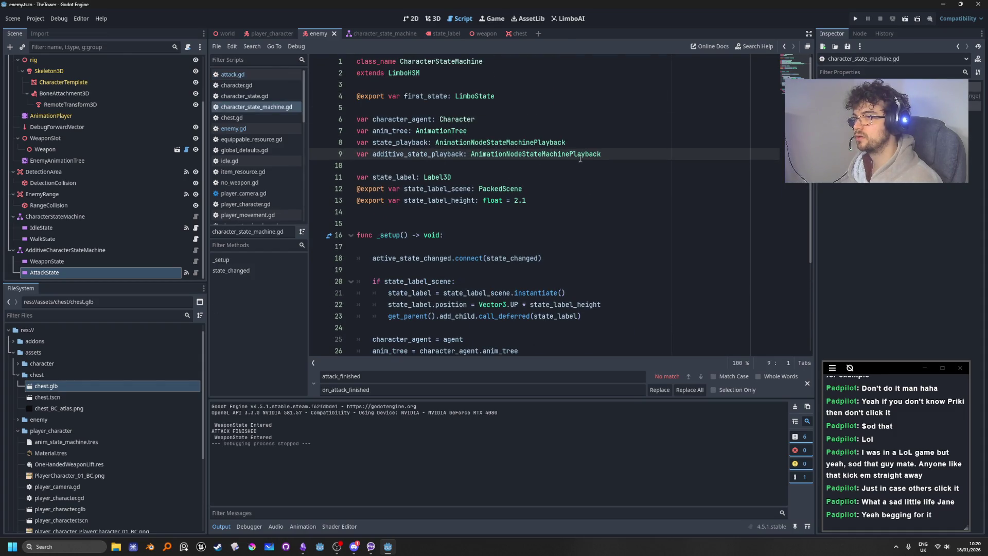
# Review the additive_state_playback declaration and anim_tree setup in character_state_machine.gd
pyautogui.scroll(-2, 672, 176)
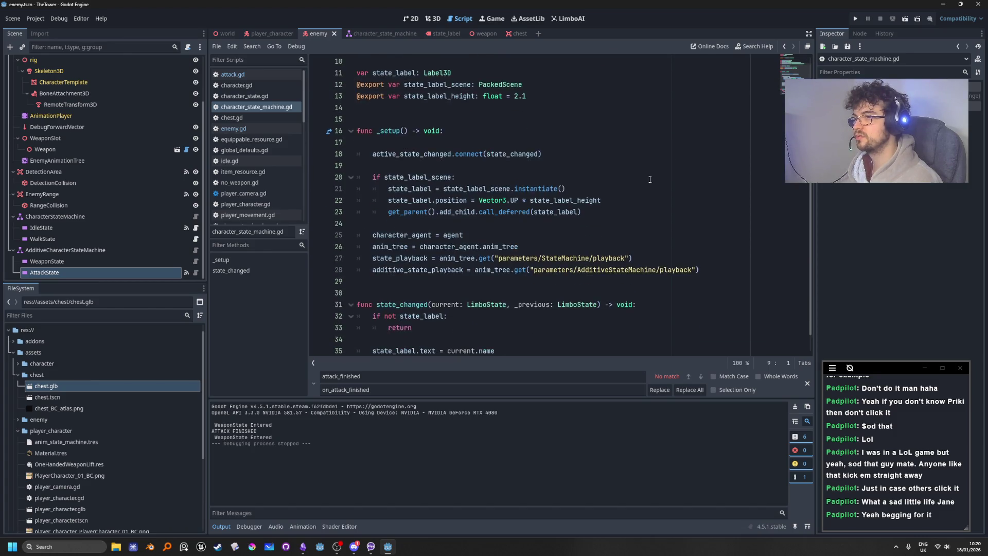
pyautogui.scroll(2, 446, 175)
pyautogui.doubleClick(430, 154)
pyautogui.scroll(-4, 726, 306)
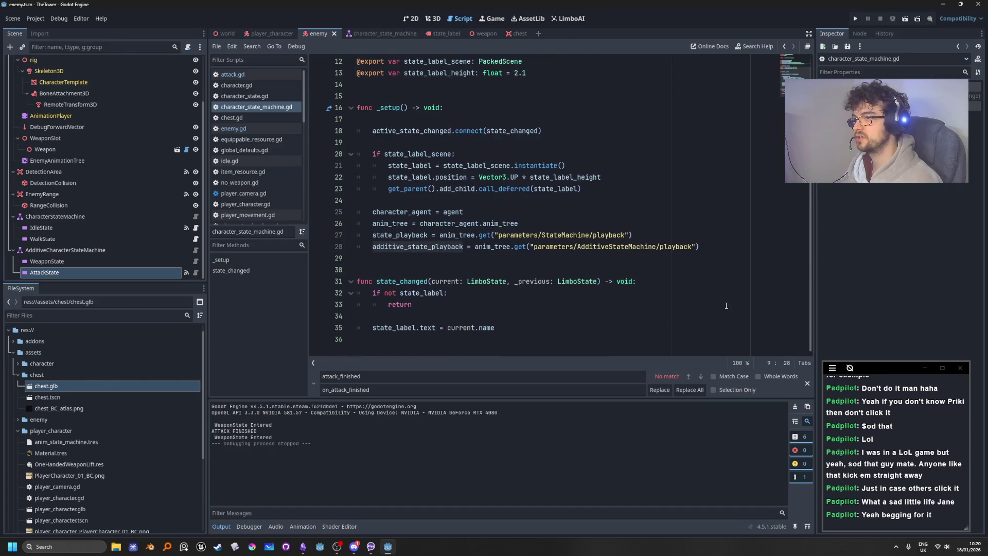
pyautogui.scroll(1, 656, 321)
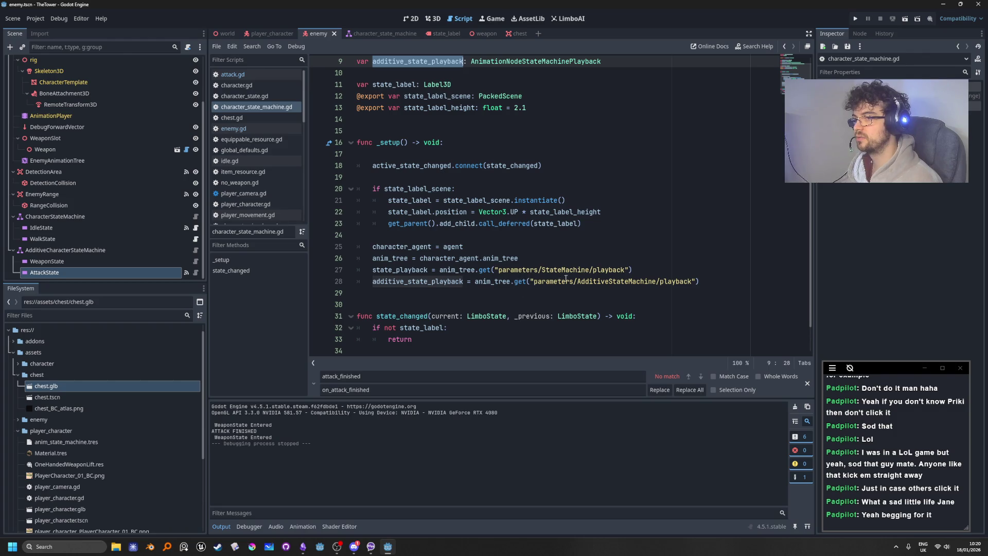
pyautogui.doubleClick(489, 281)
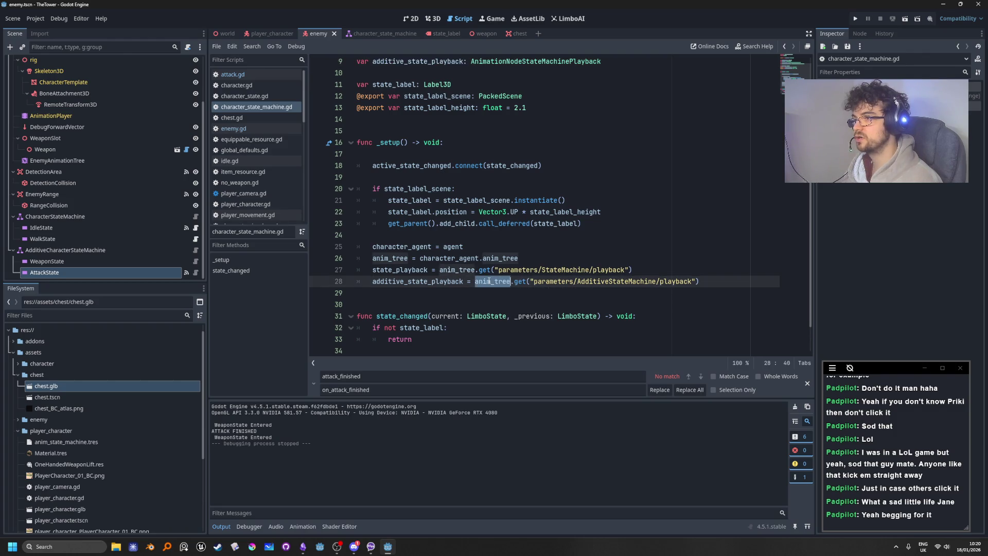
pyautogui.doubleClick(499, 258)
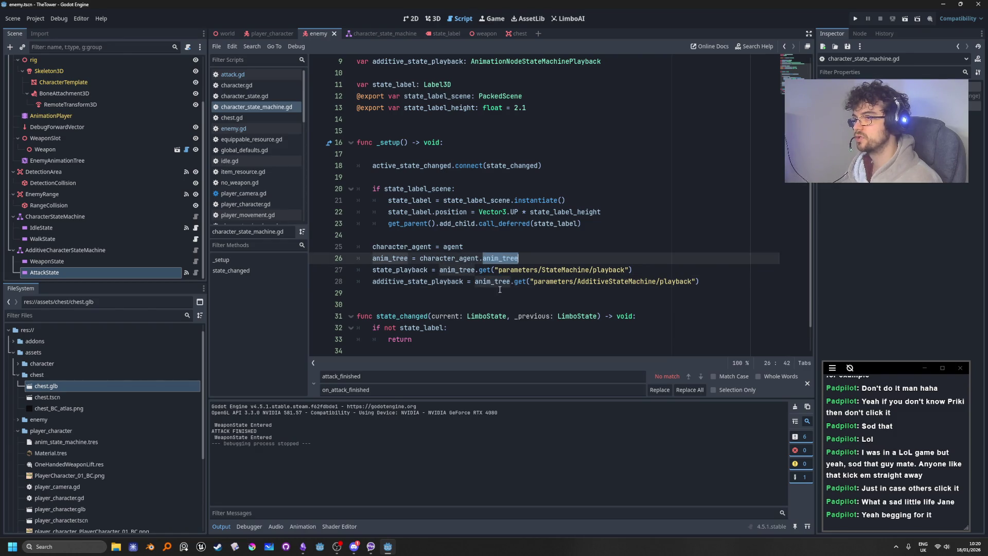
pyautogui.scroll(5, 125, 225)
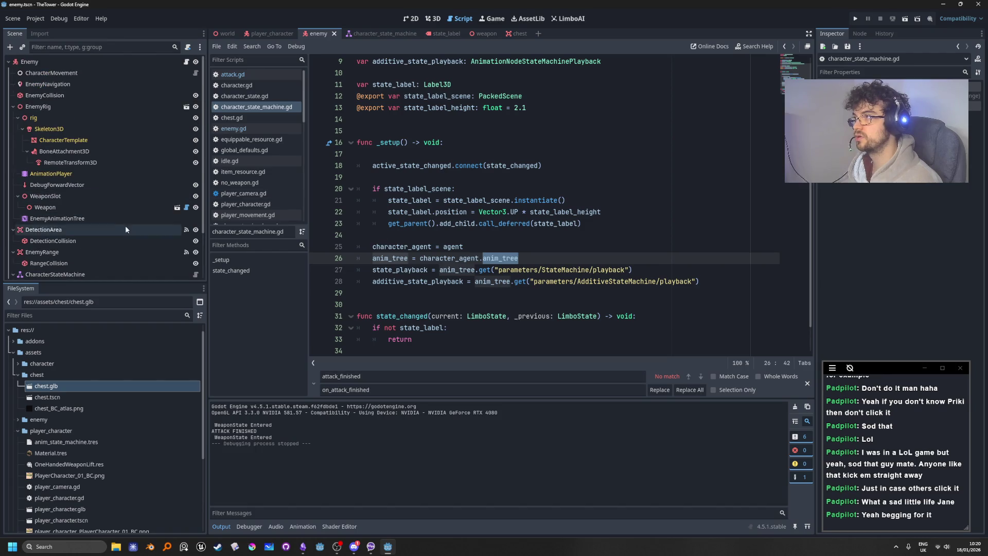
# Select the Enemy root node and switch back to attack.gd
pyautogui.click(95, 62)
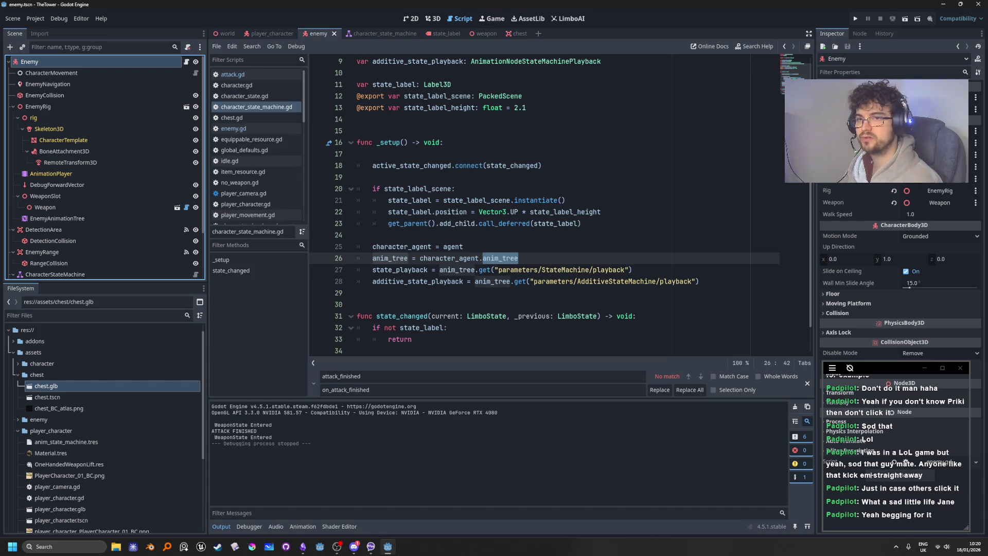
pyautogui.scroll(-1, 605, 244)
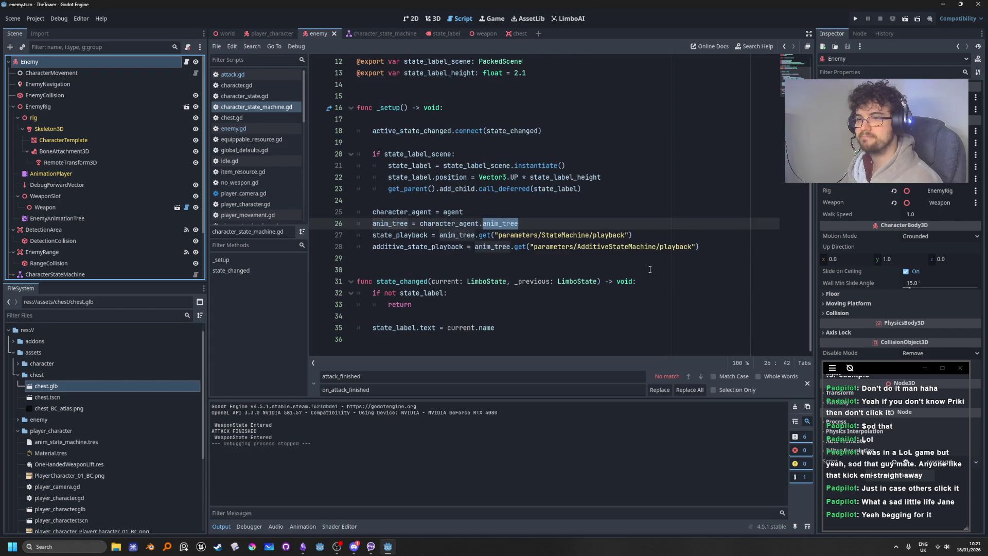
pyautogui.click(650, 290)
pyautogui.scroll(-3, 110, 242)
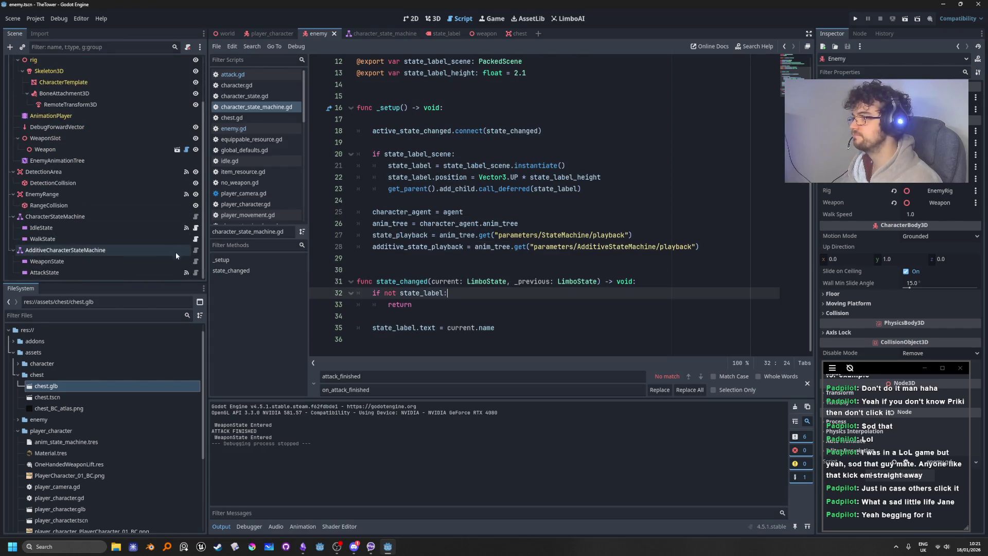
pyautogui.click(232, 74)
pyautogui.scroll(-2, 594, 267)
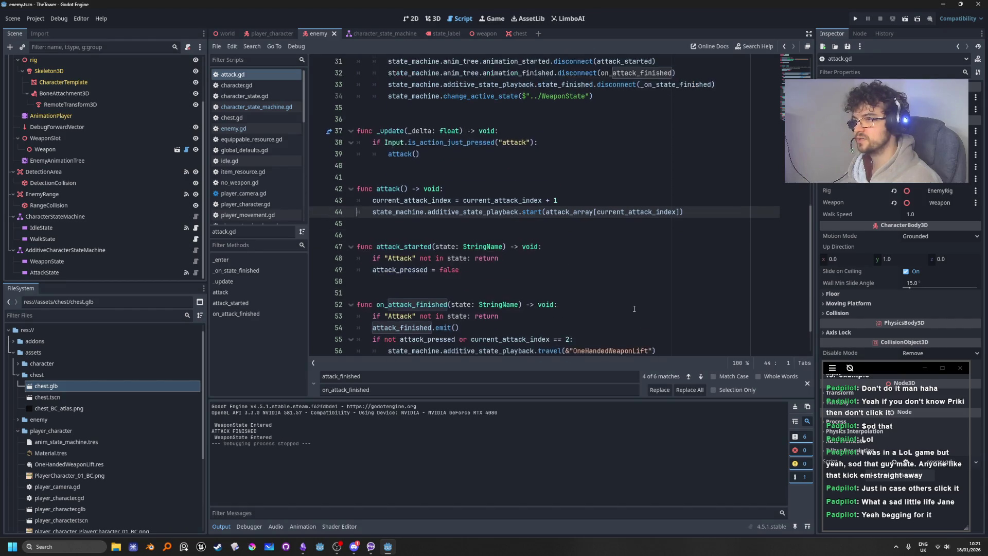
# Examine current_attack_index, additive_state_playback's start() and attack_pressed in attack.gd's attack code
pyautogui.doubleClick(538, 166)
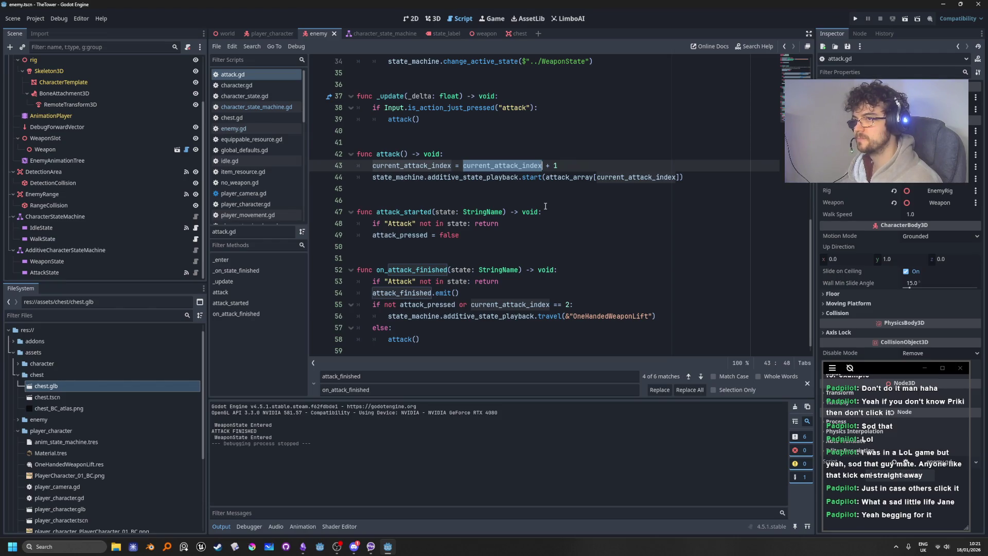
pyautogui.doubleClick(469, 177)
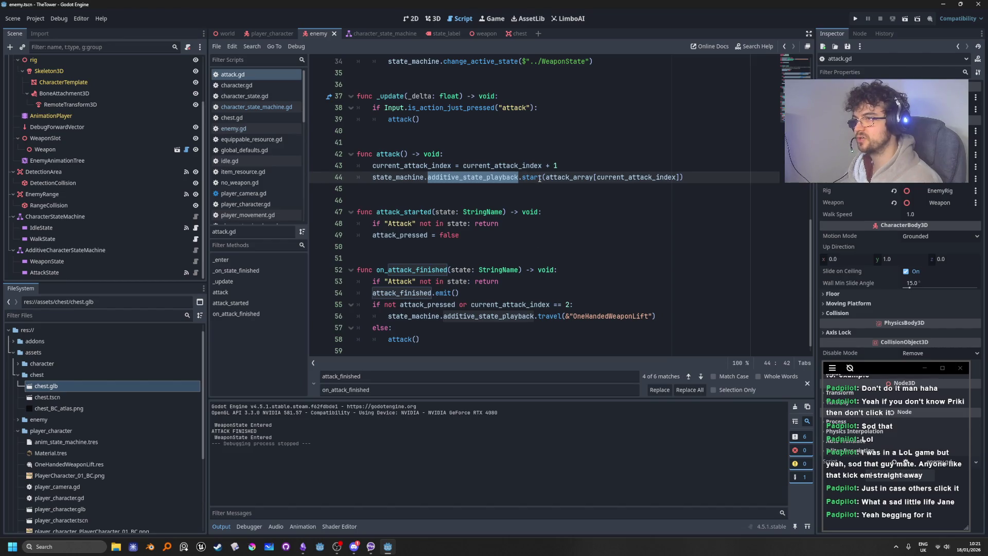
pyautogui.moveTo(540, 179)
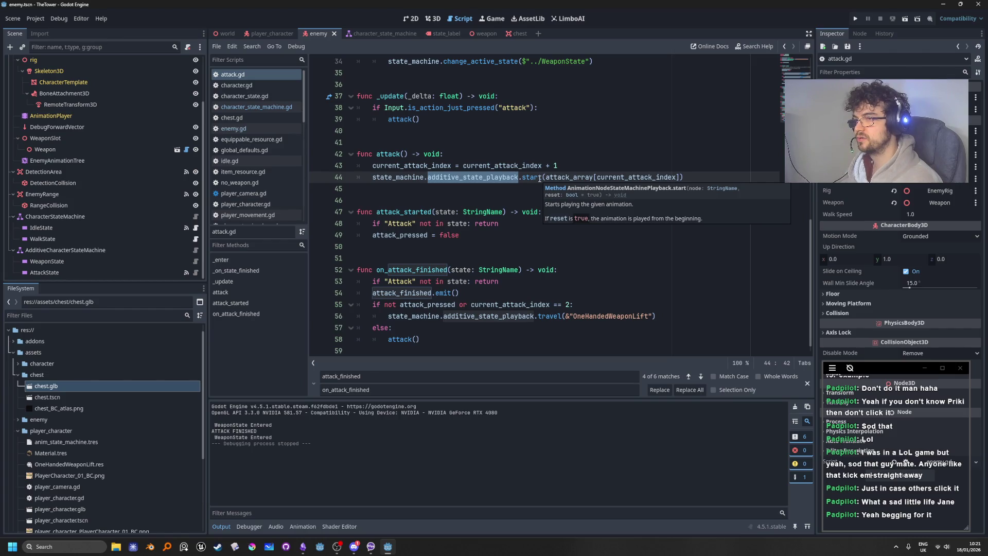
pyautogui.click(600, 169)
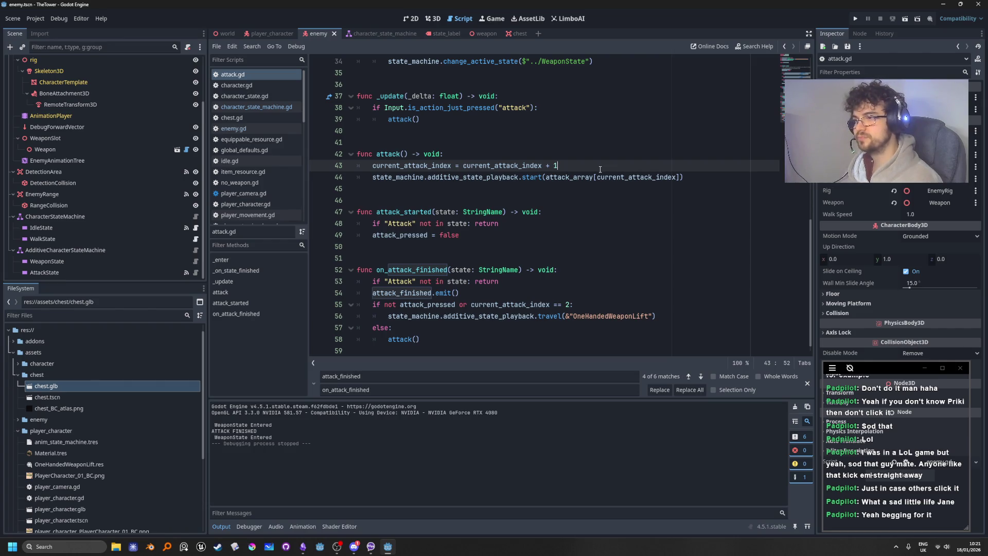
pyautogui.scroll(3, 537, 320)
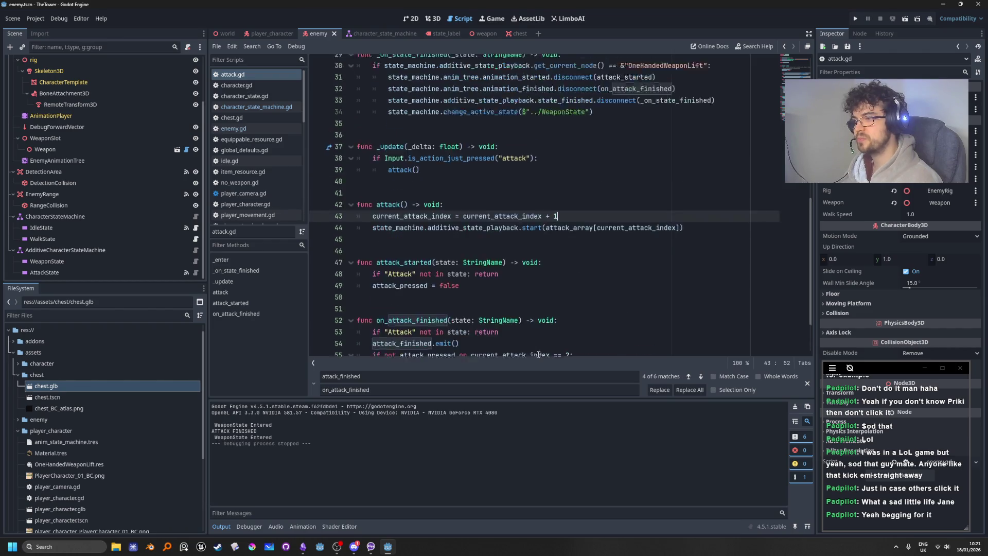
pyautogui.scroll(8, 537, 320)
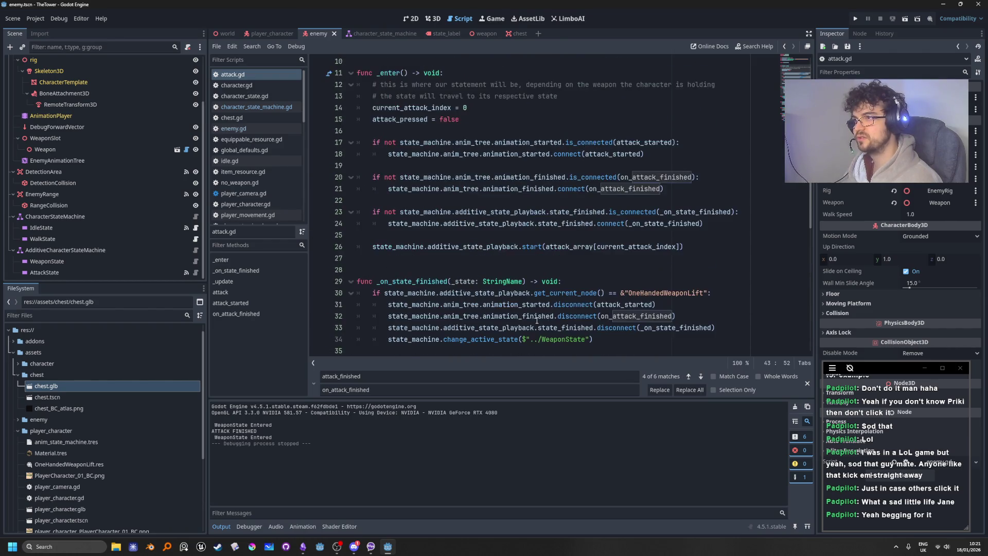
pyautogui.scroll(-11, 537, 321)
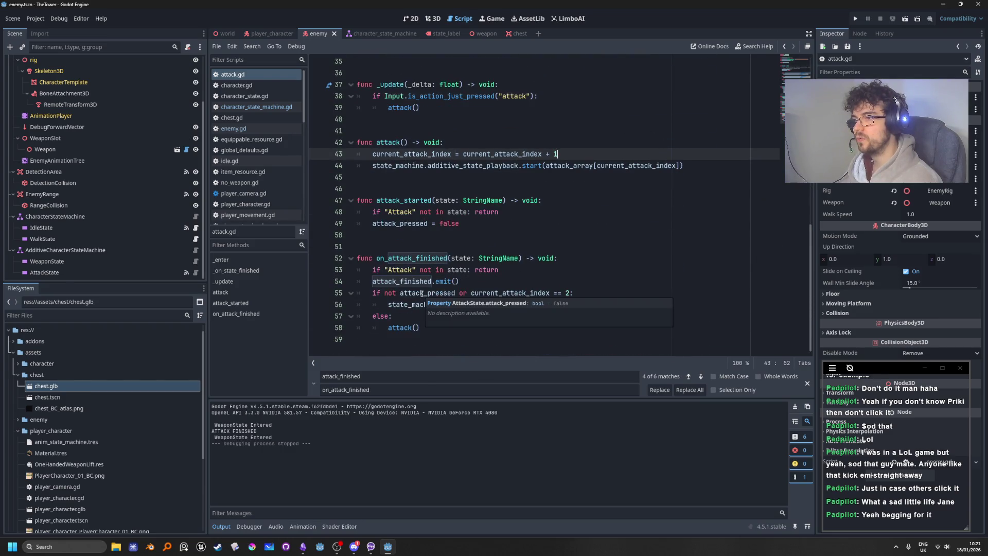
pyautogui.doubleClick(423, 293)
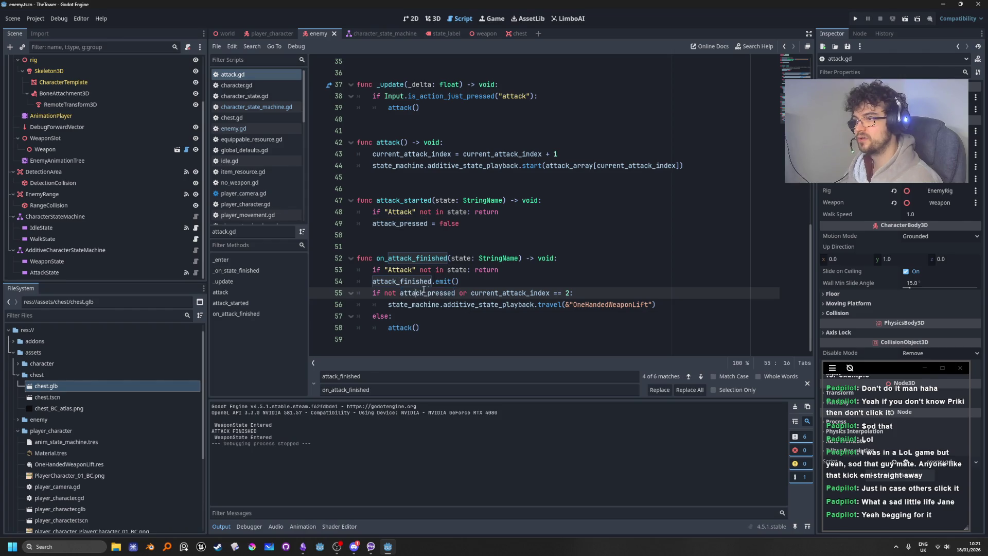
pyautogui.click(477, 282)
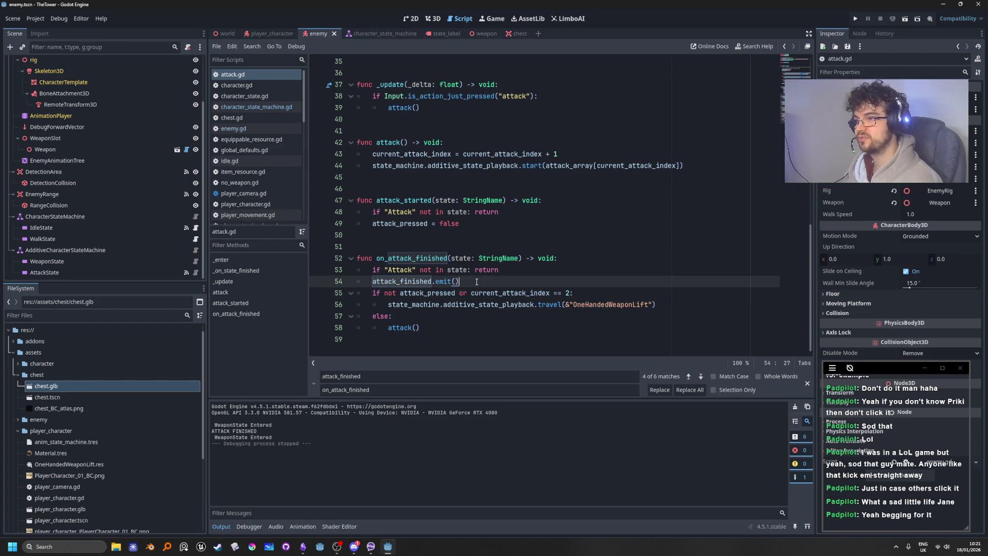
pyautogui.moveTo(443, 284)
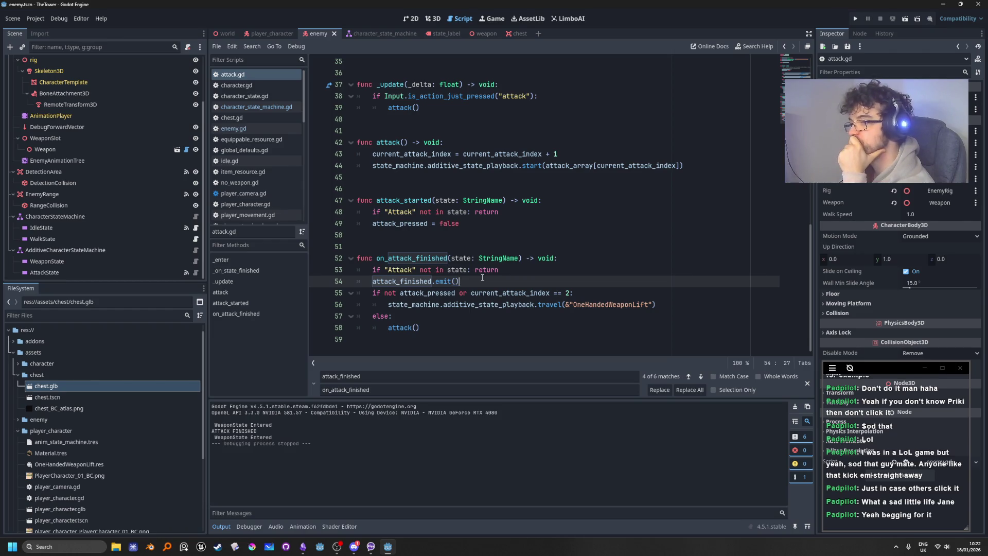
pyautogui.click(499, 304)
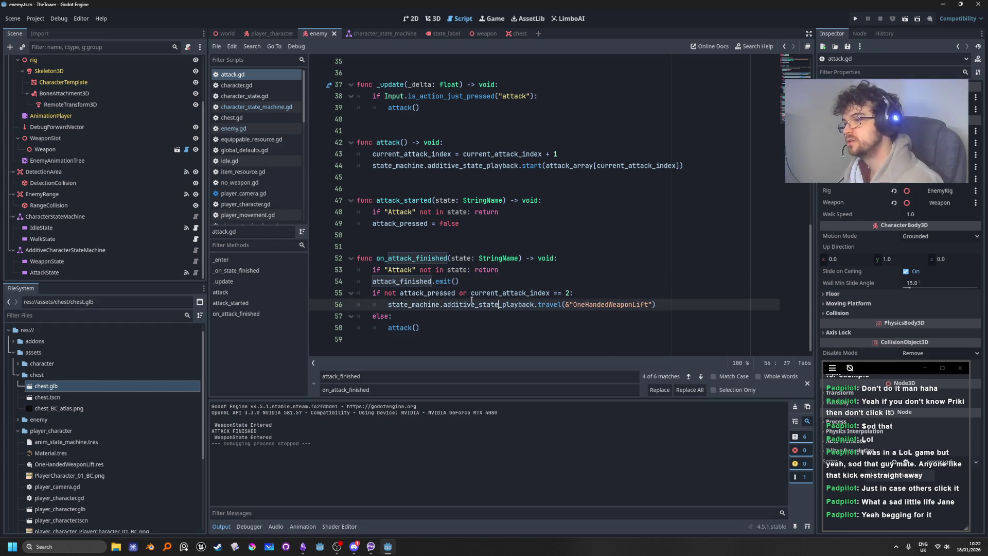
pyautogui.moveTo(371, 295)
pyautogui.mouseDown()
pyautogui.moveTo(571, 306)
pyautogui.moveTo(495, 329)
pyautogui.mouseUp()
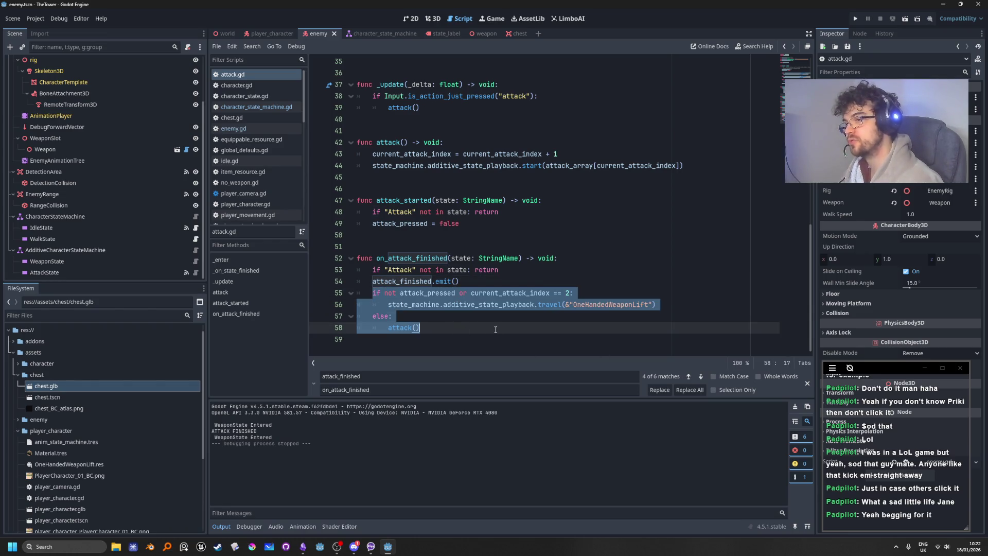
pyautogui.click(623, 309)
pyautogui.click(614, 297)
pyautogui.doubleClick(613, 304)
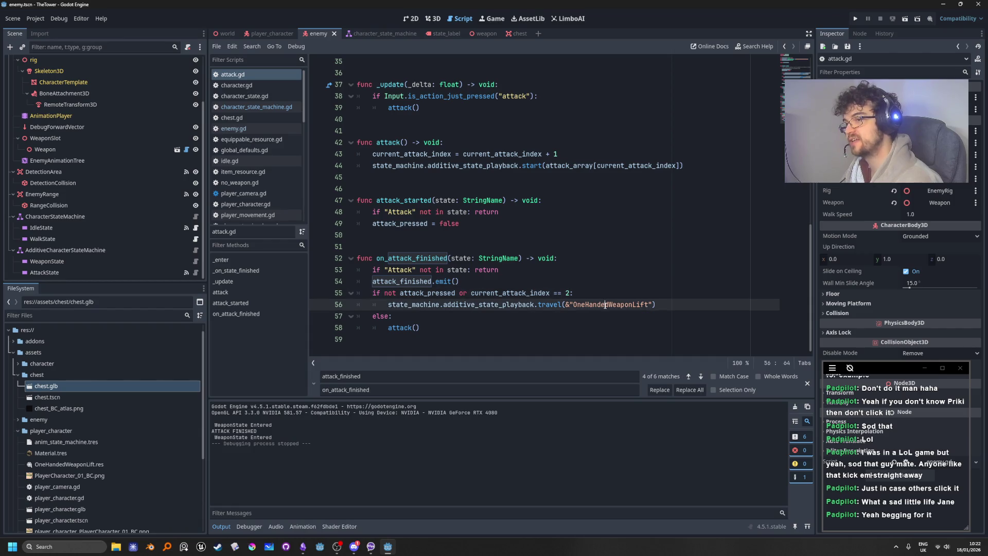
pyautogui.click(548, 335)
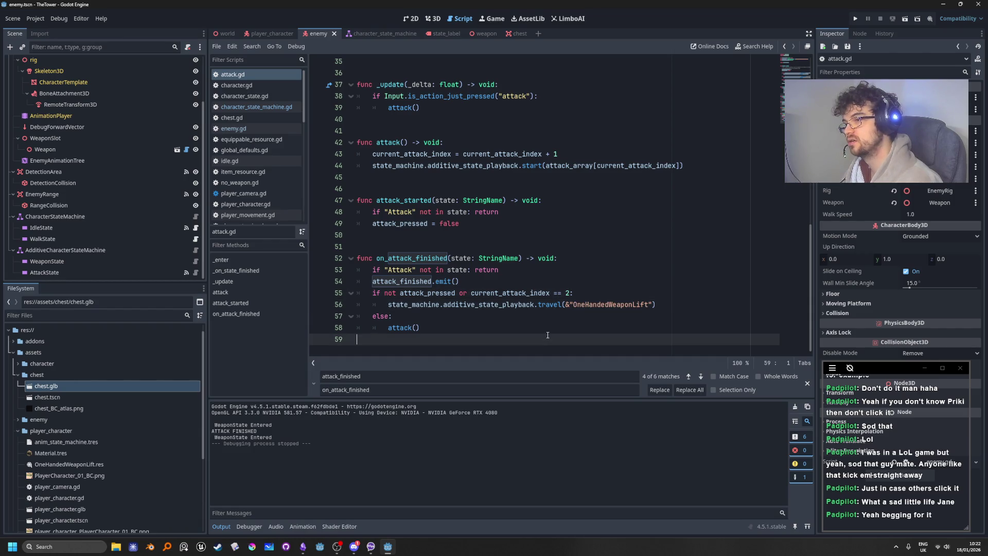
pyautogui.click(549, 317)
pyautogui.click(542, 326)
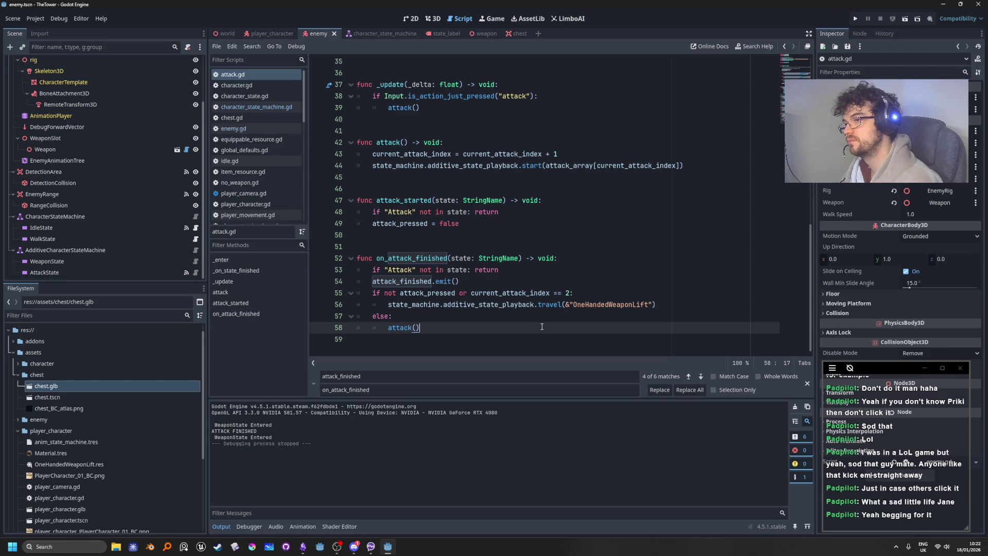
pyautogui.click(455, 293)
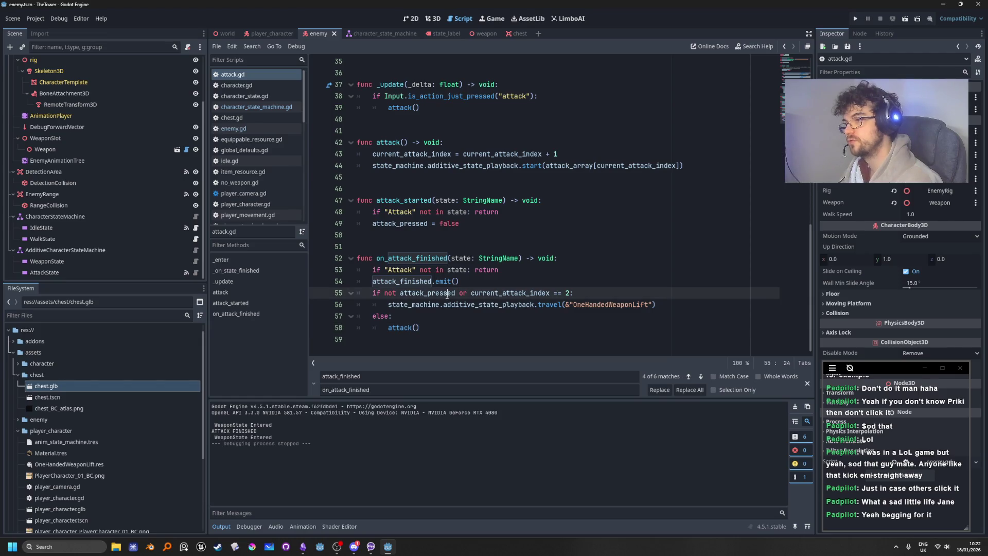
pyautogui.scroll(3, 128, 163)
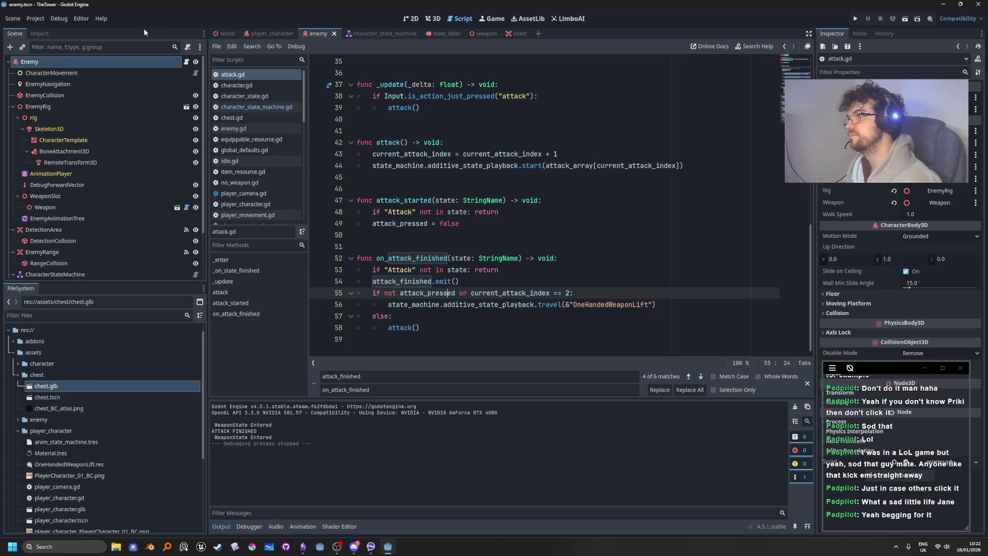
# Replace attack_state.attack() on enemy.gd line 69 with attack_state.attack_pressed = true and run the game
pyautogui.click(187, 61)
pyautogui.moveTo(456, 340); pyautogui.dragTo(424, 339)
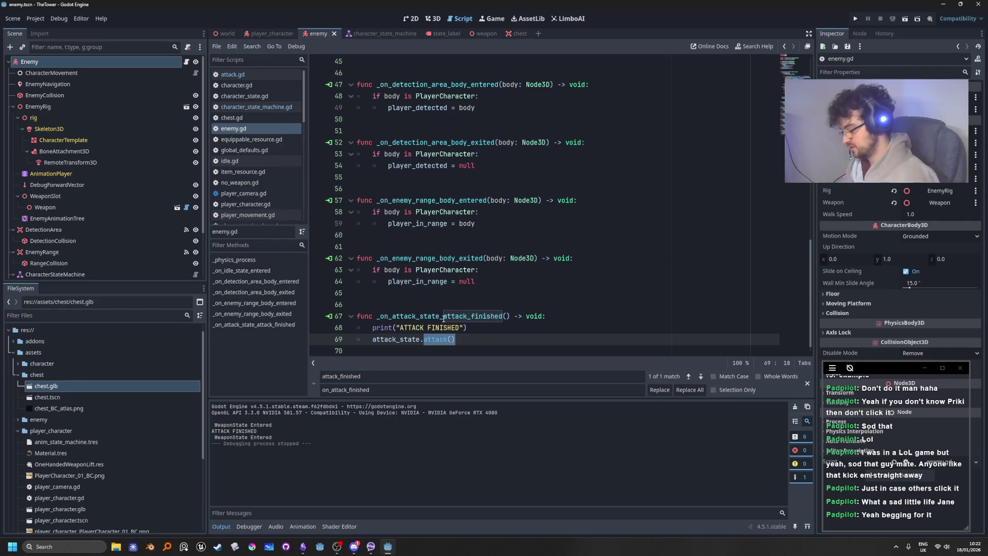
pyautogui.write('atta')
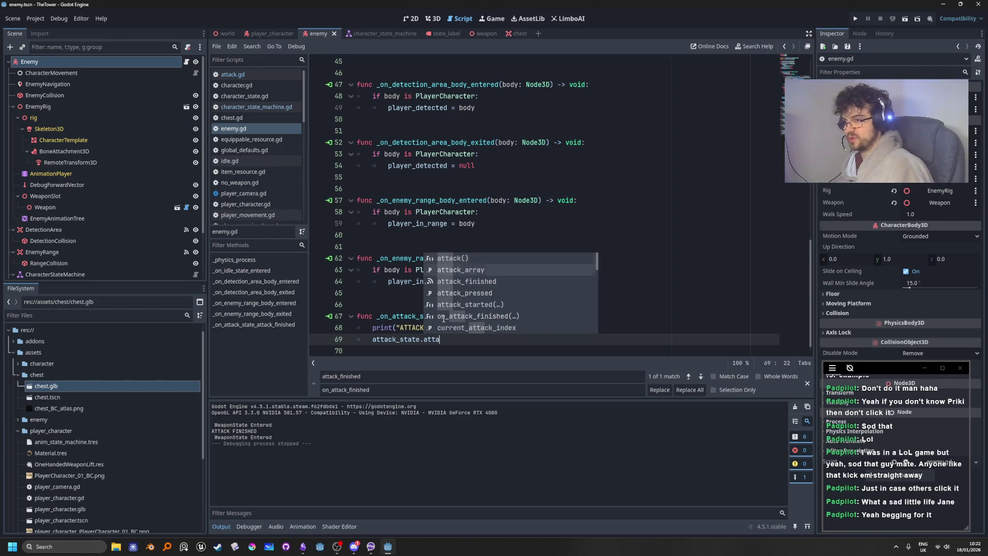
pyautogui.press('Down')
pyautogui.press('Down')
pyautogui.press('Down')
pyautogui.press('Return')
pyautogui.write('= true')
pyautogui.moveTo(515, 270); pyautogui.dragTo(515, 281)
pyautogui.click(855, 18)
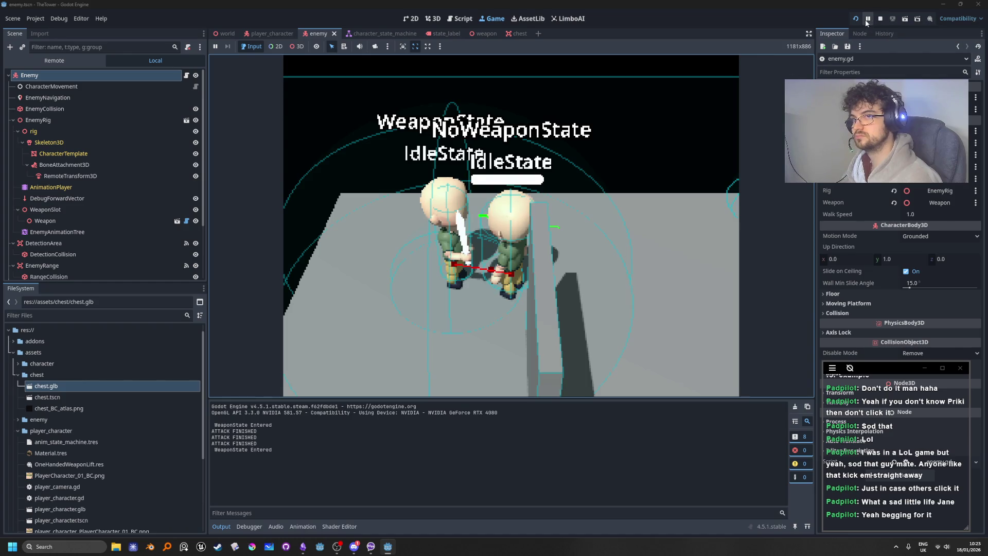
# Delete the print("ATTACK FINISHED") line from the handler, then run and stop the game
pyautogui.click(878, 21)
pyautogui.press('Up')
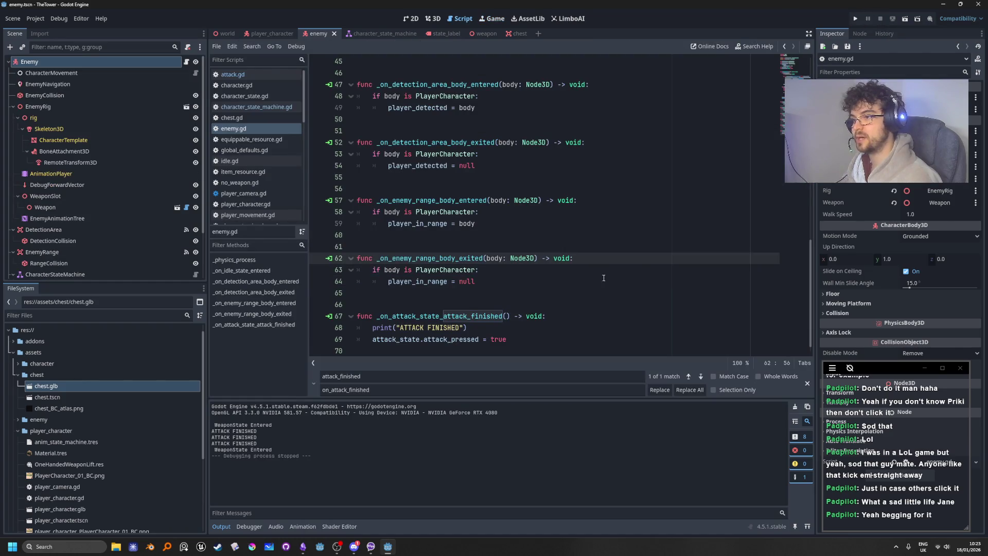
pyautogui.press('Up')
pyautogui.click(679, 200)
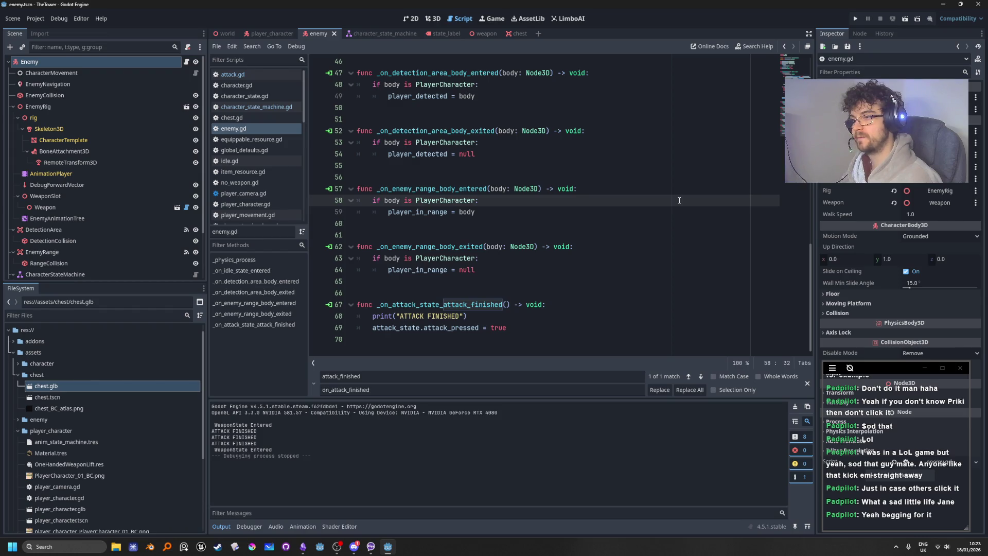
pyautogui.tripleClick(470, 312)
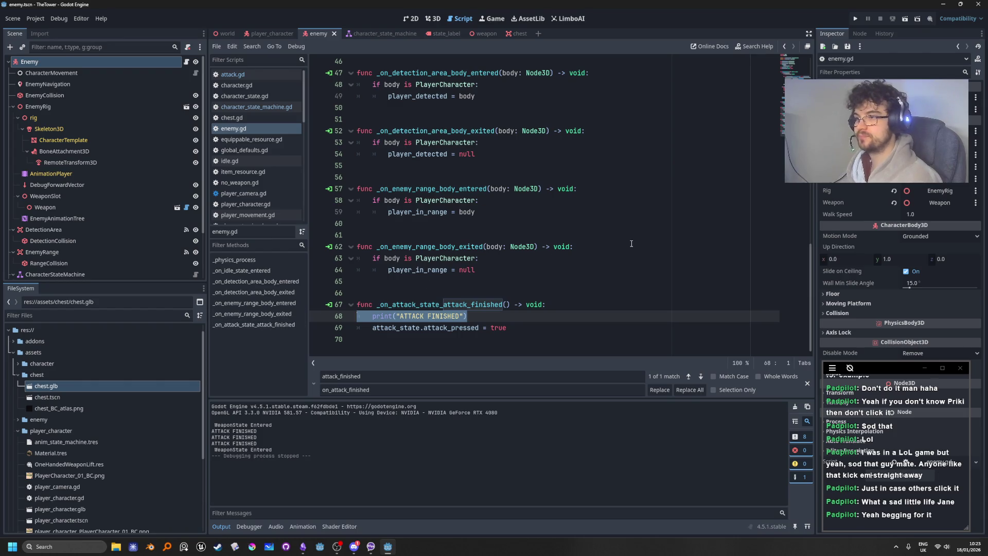
pyautogui.press('BackSpace')
pyautogui.press('BackSpace')
pyautogui.press('F5')
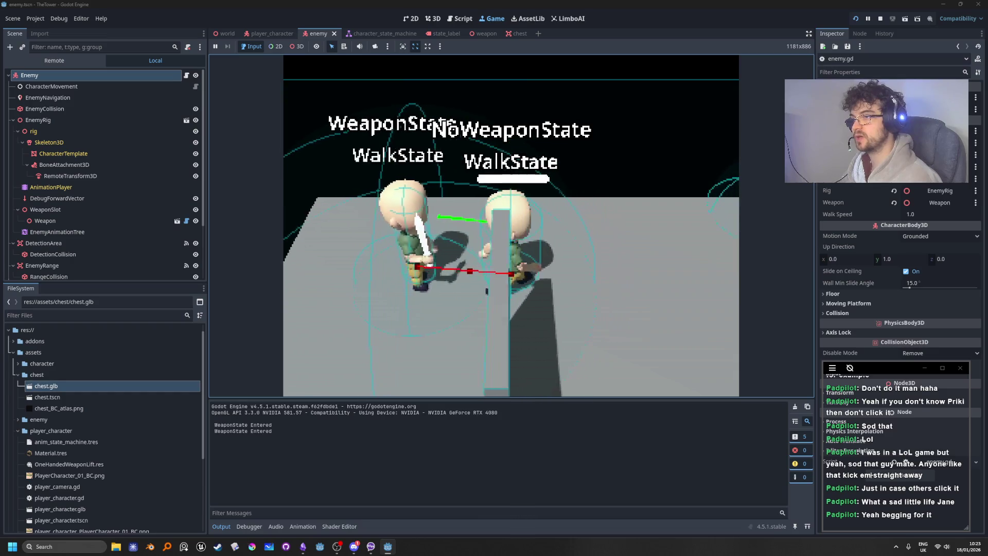
pyautogui.click(880, 18)
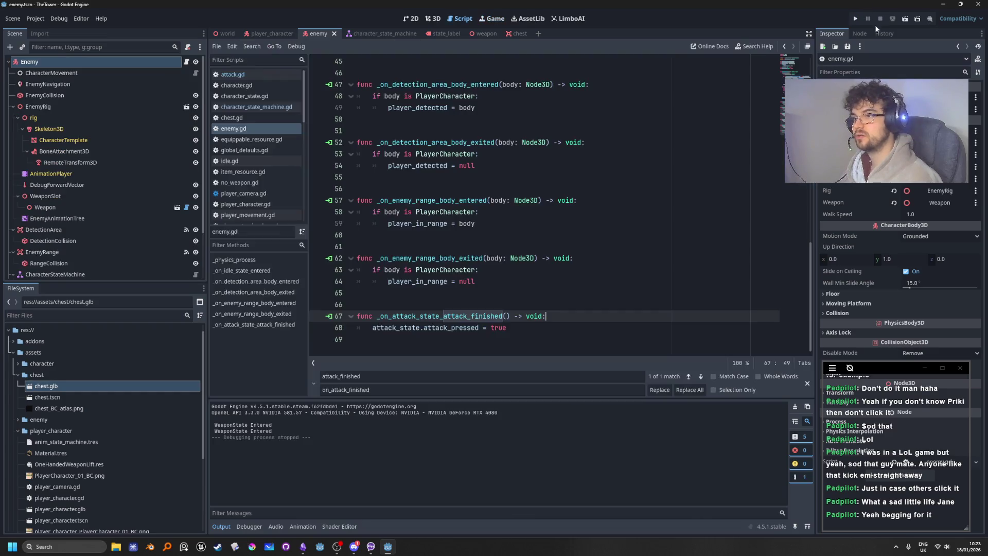
pyautogui.click(539, 236)
pyautogui.click(547, 331)
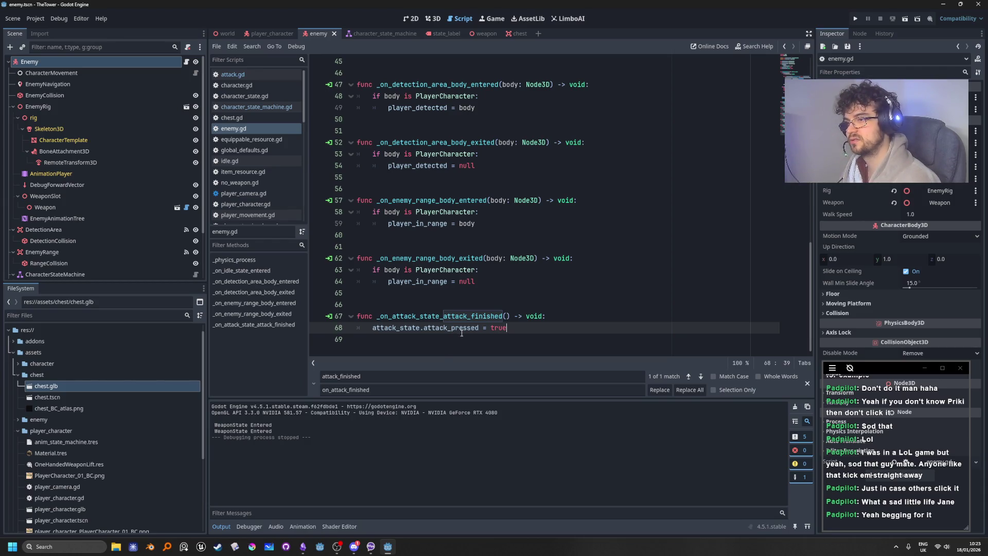
# Leave enemy.gd's attack_pressed handler and switch the script editor to attack.gd
pyautogui.click(534, 339)
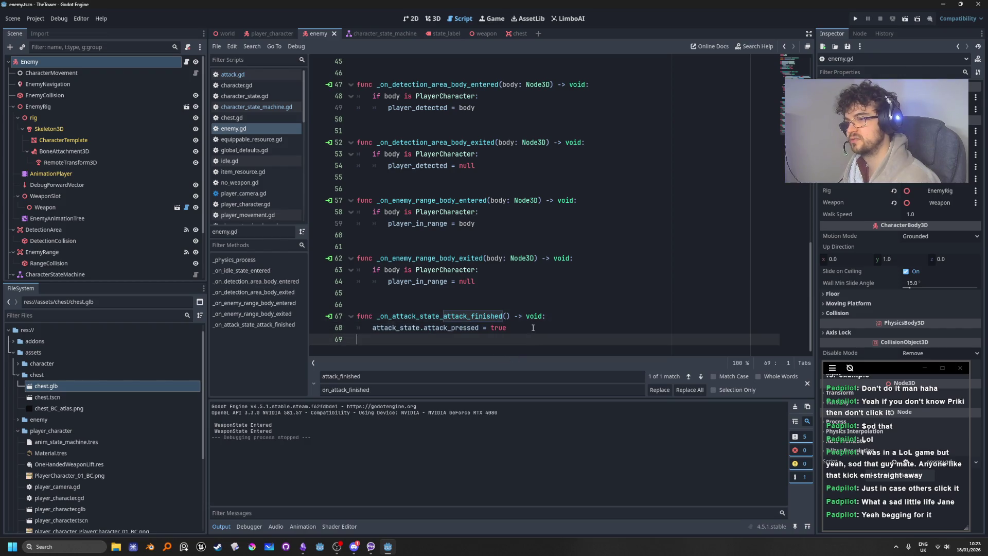
pyautogui.click(534, 328)
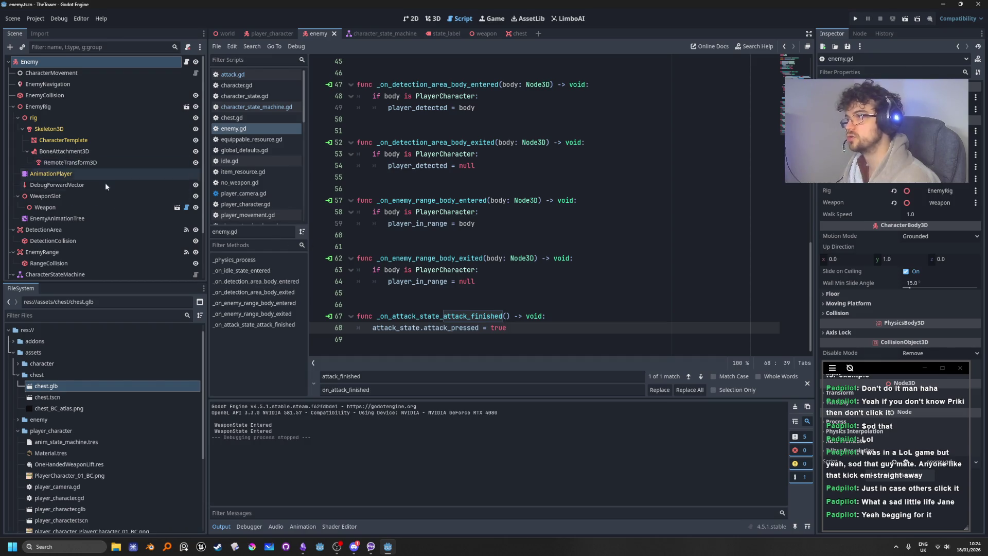
pyautogui.scroll(-3, 114, 195)
pyautogui.click(195, 272)
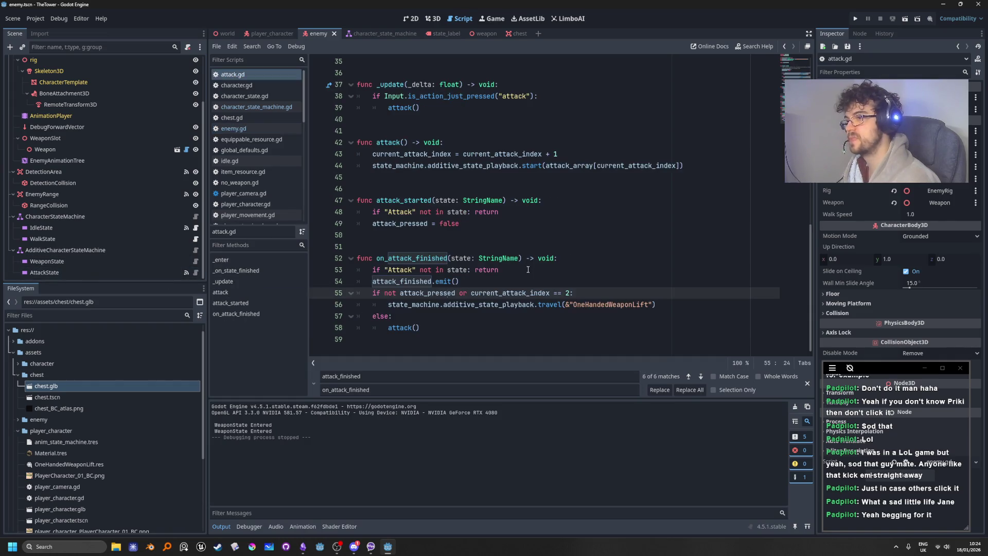
# Check the combo-end condition current_attack_index == 2 on line 55 of attack.gd
pyautogui.click(497, 293)
pyautogui.doubleClick(537, 293)
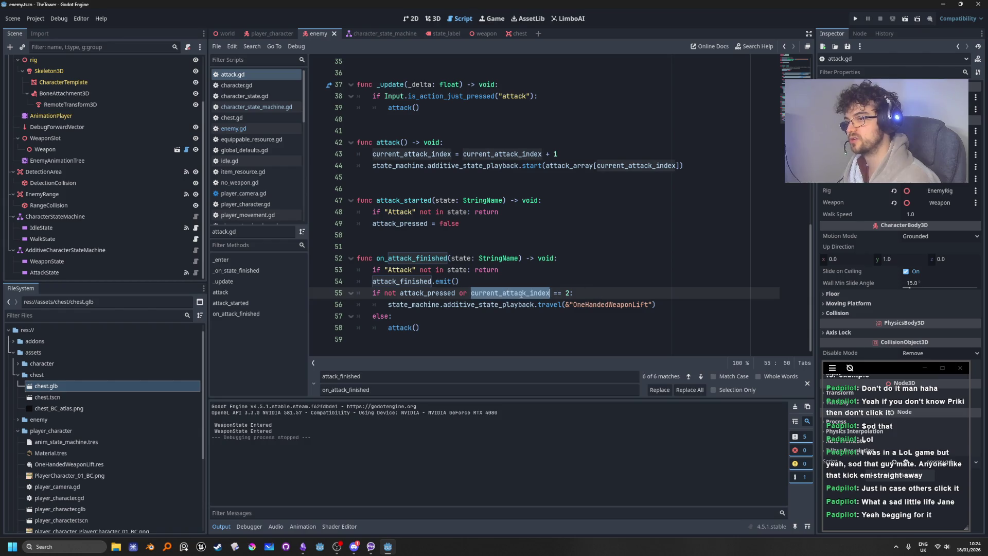
pyautogui.doubleClick(567, 293)
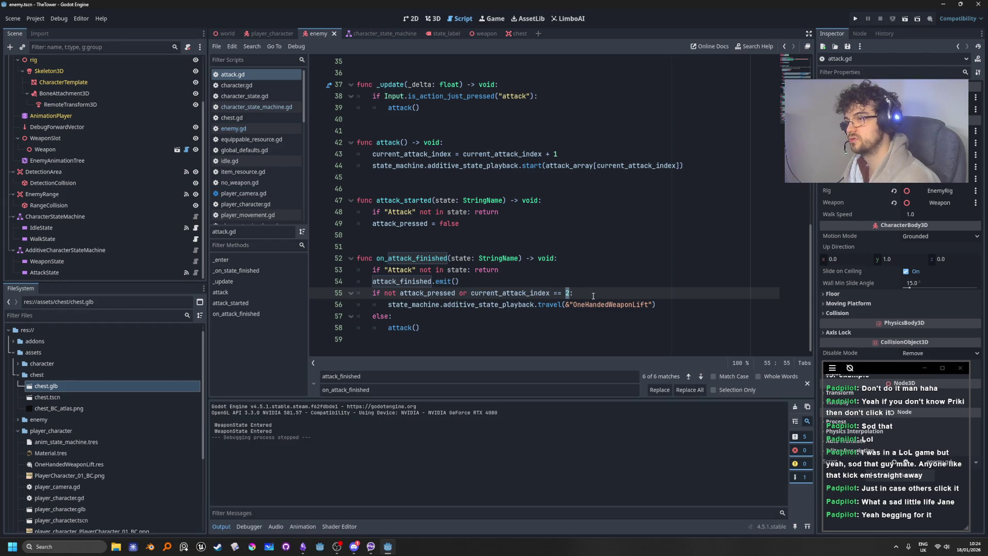
pyautogui.click(593, 296)
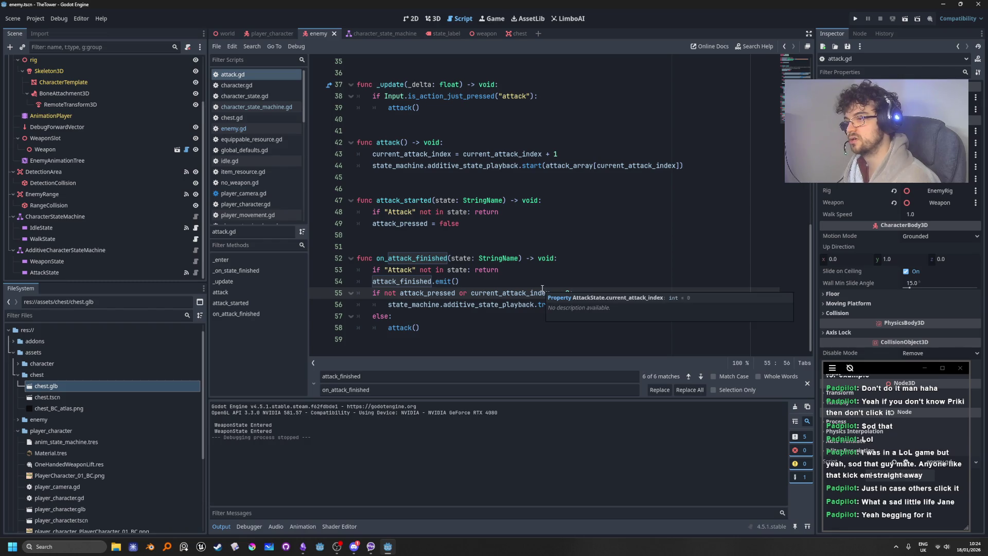
# Review the Attack state check and the attack_finished.emit() line, then run the project
pyautogui.click(620, 267)
pyautogui.click(591, 279)
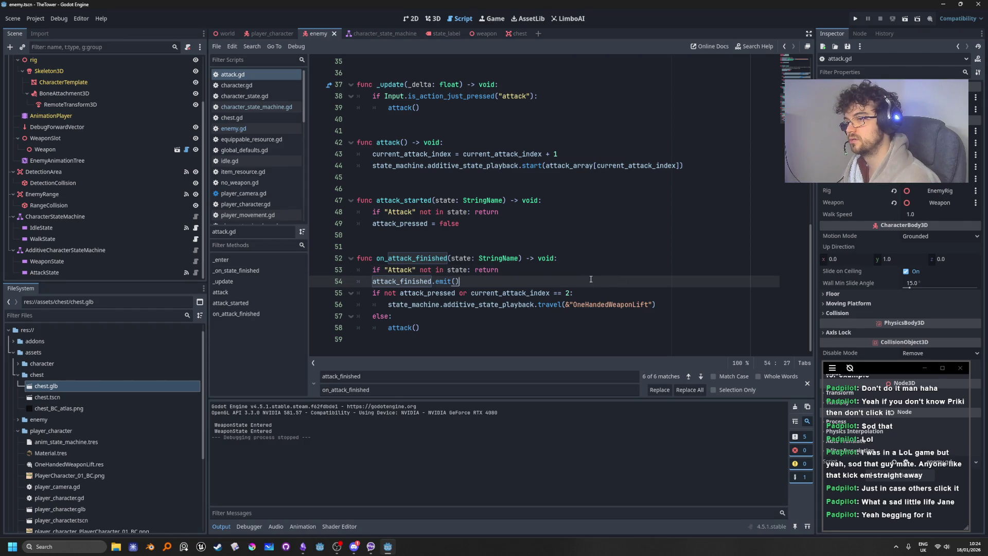
pyautogui.click(592, 291)
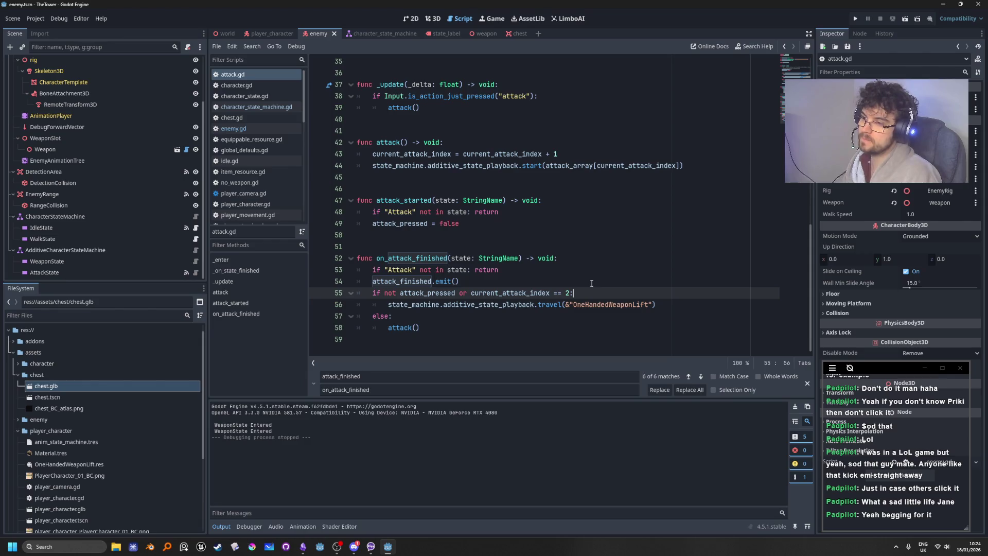
pyautogui.click(850, 18)
# Move the player right, down and left with WASD toward the enemy
pyautogui.press('shift')
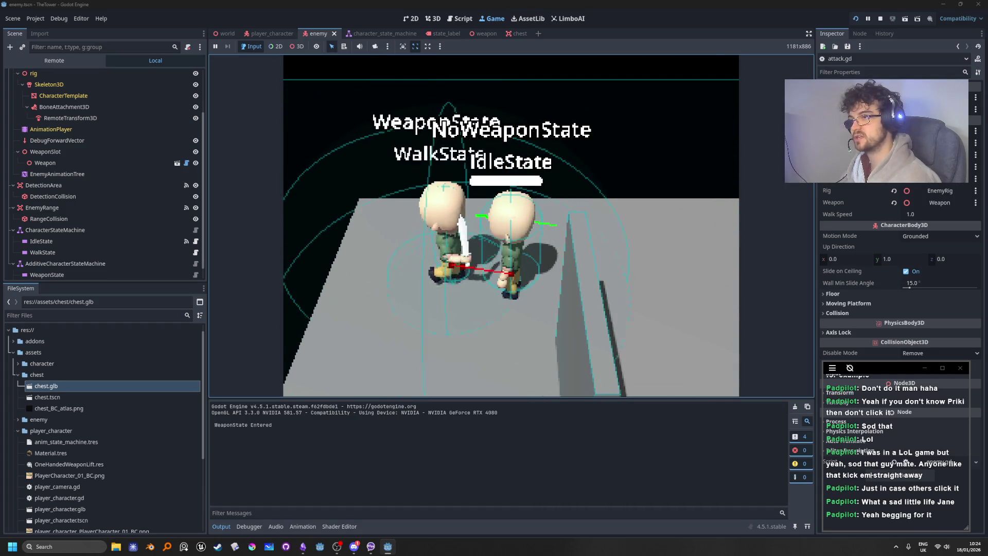
pyautogui.press('d')
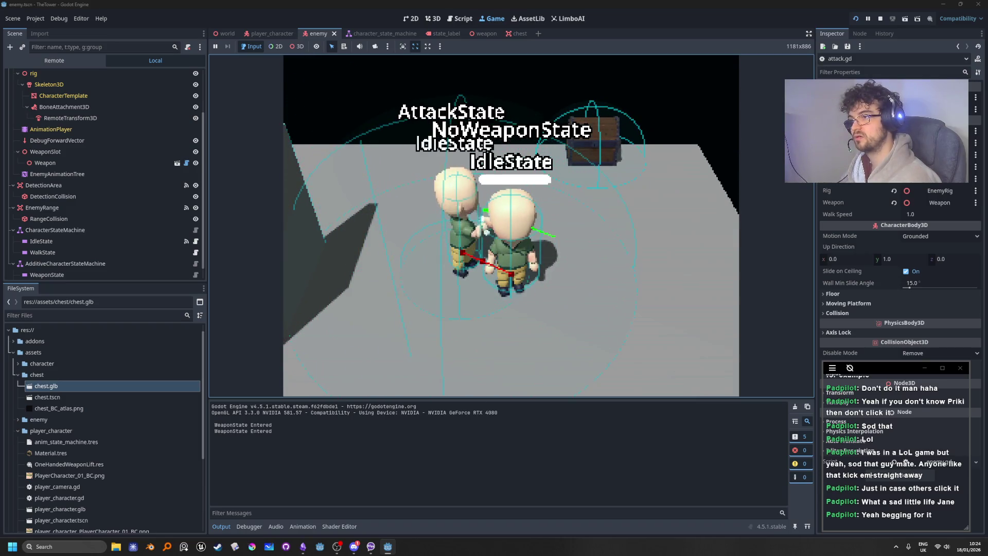
pyautogui.press('s')
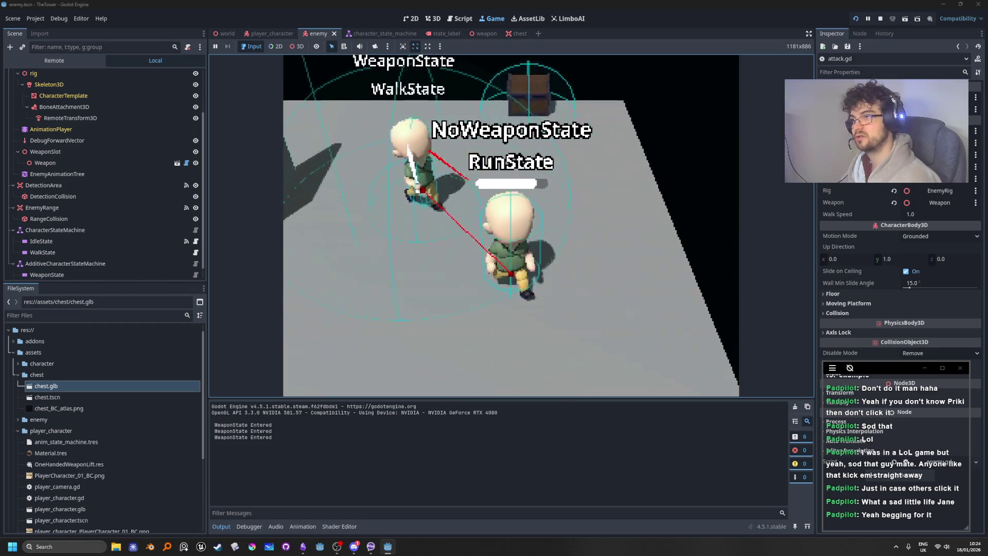
pyautogui.press('a')
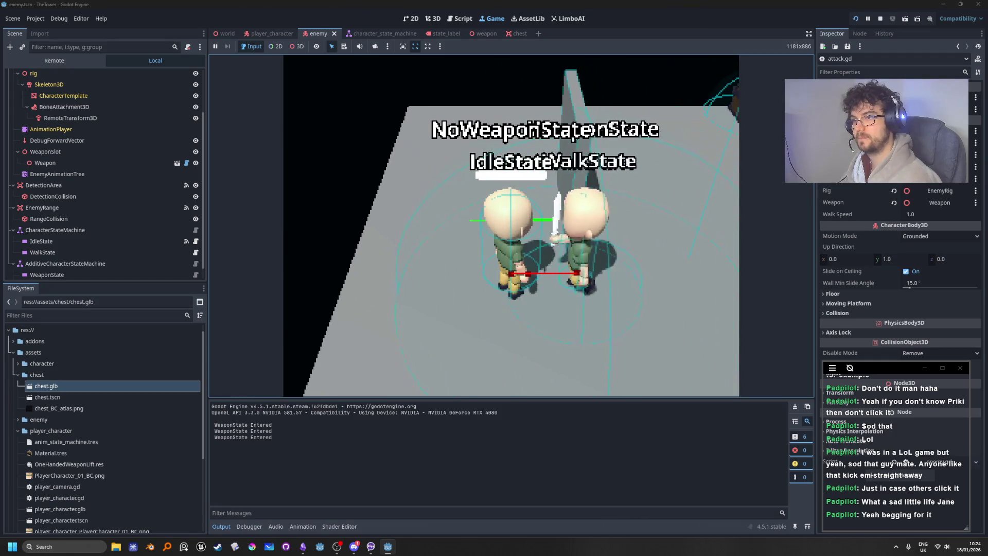
# Run the player past the attacking enemy, stop the game, and return to on_attack_finished
pyautogui.press('a')
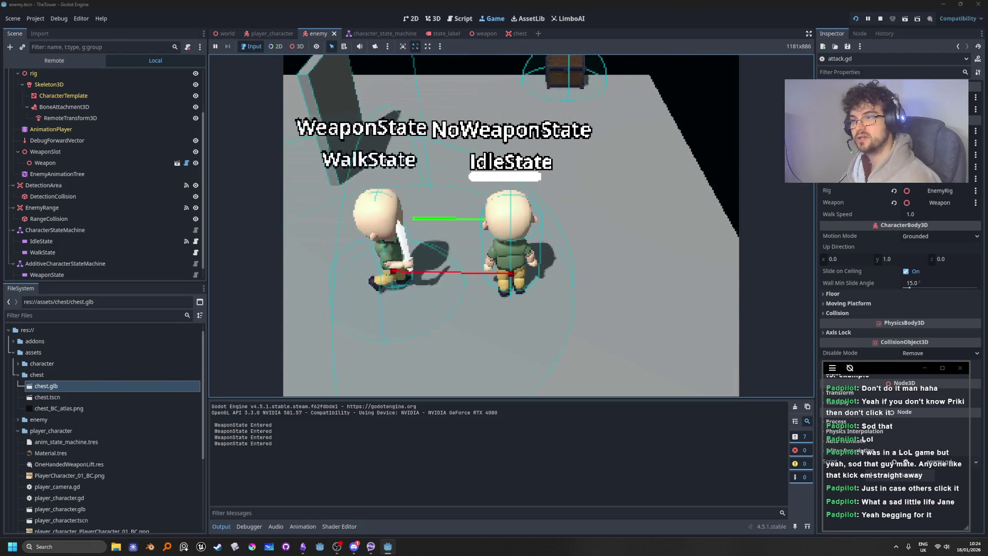
pyautogui.click(881, 18)
pyautogui.click(644, 253)
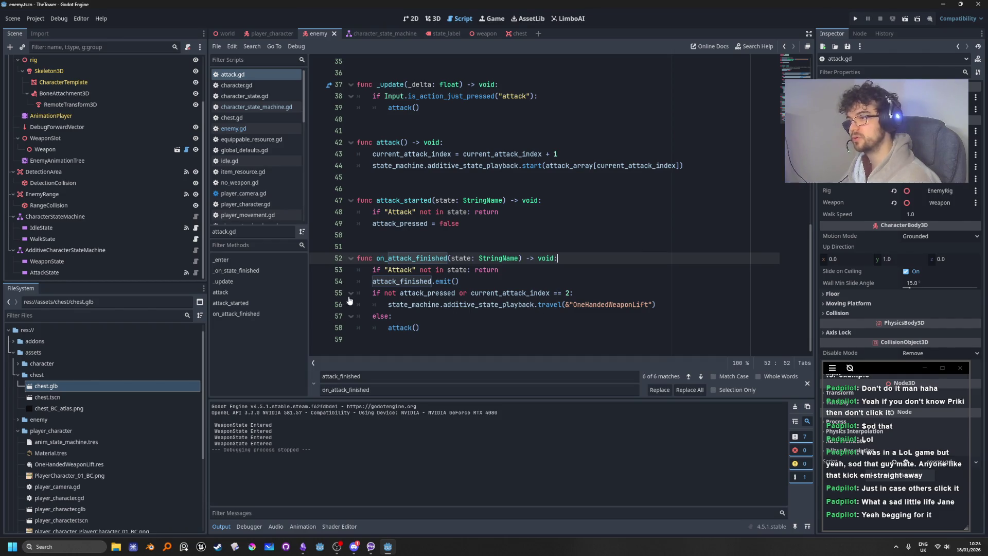
pyautogui.moveTo(417, 282)
pyautogui.press('Down')
pyautogui.press('Down')
pyautogui.press('Down')
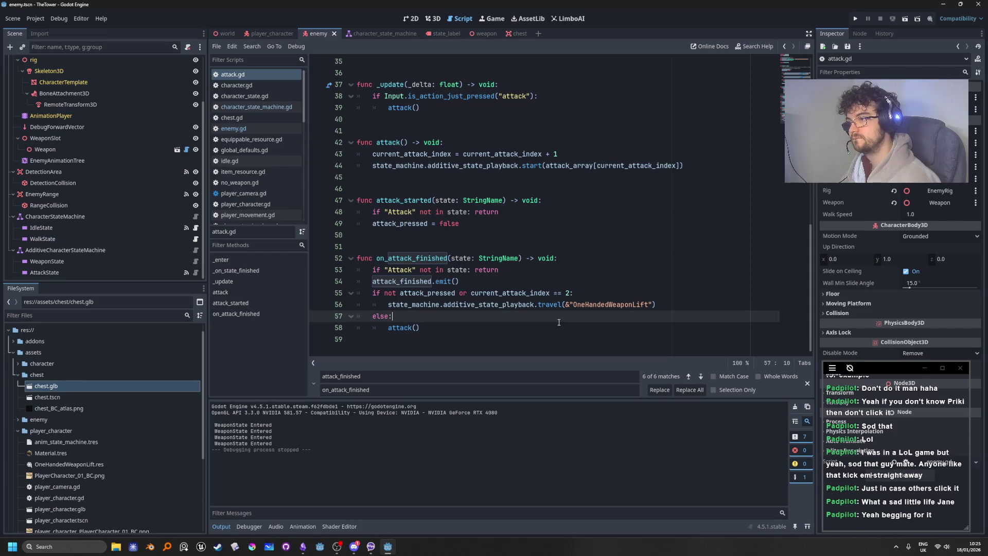
pyautogui.tripleClick(559, 322)
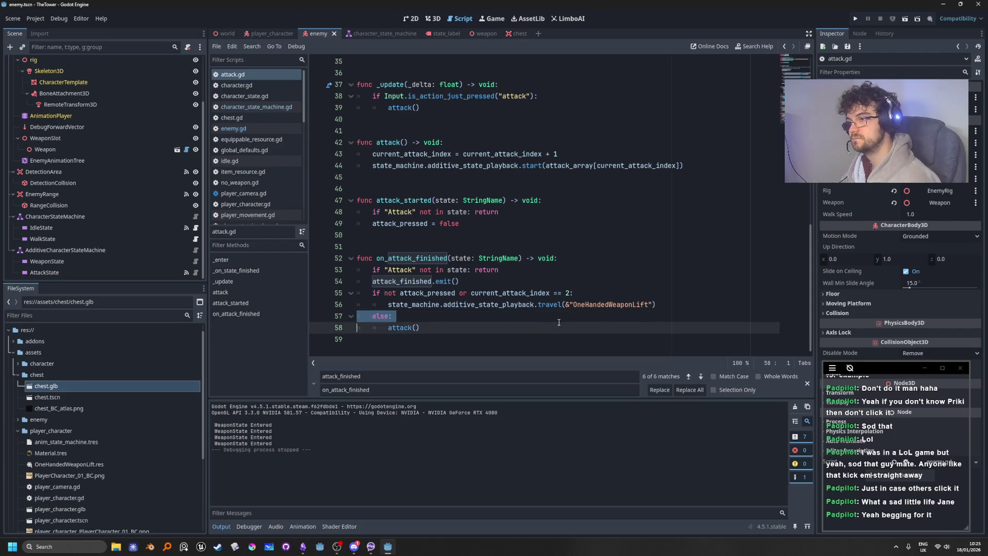
pyautogui.click(559, 322)
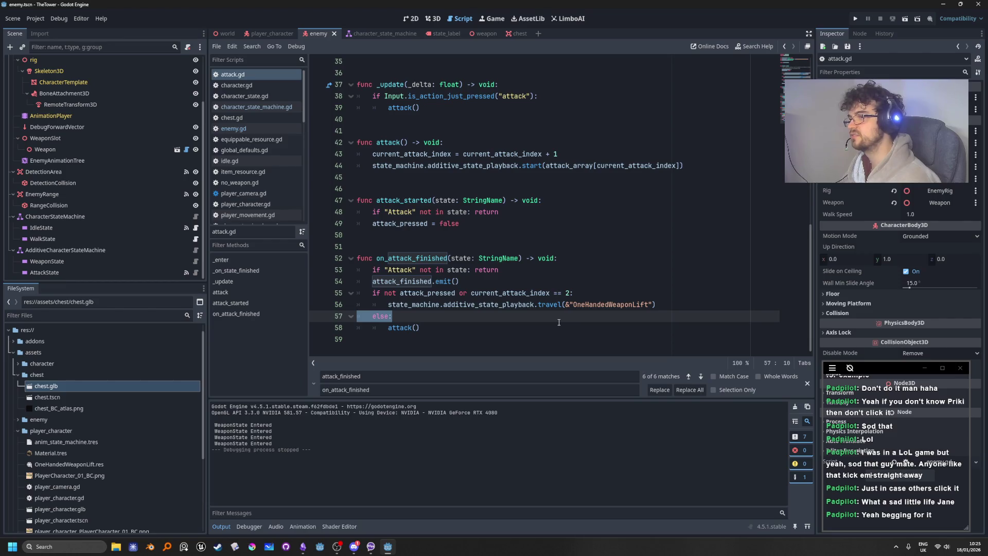
pyautogui.click(605, 292)
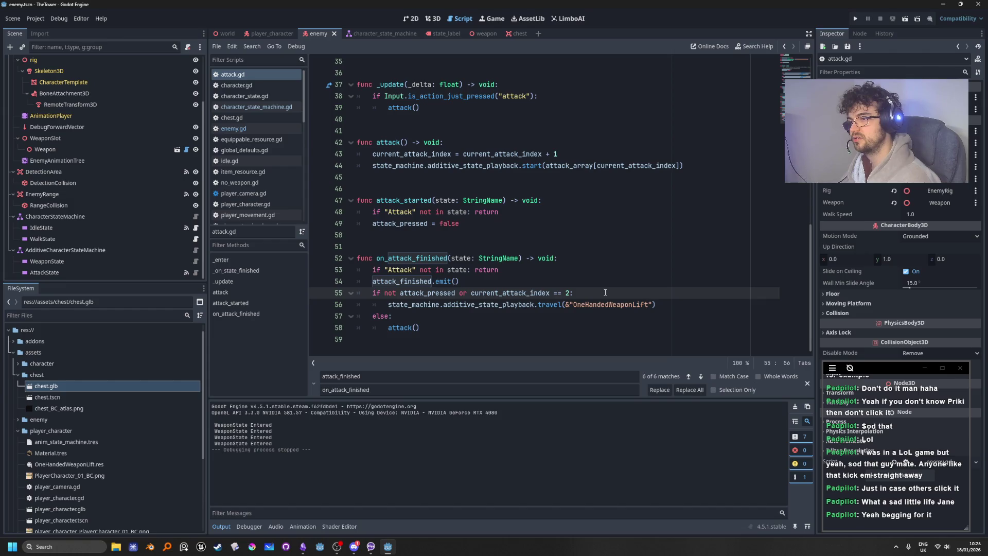
pyautogui.scroll(10, 426, 186)
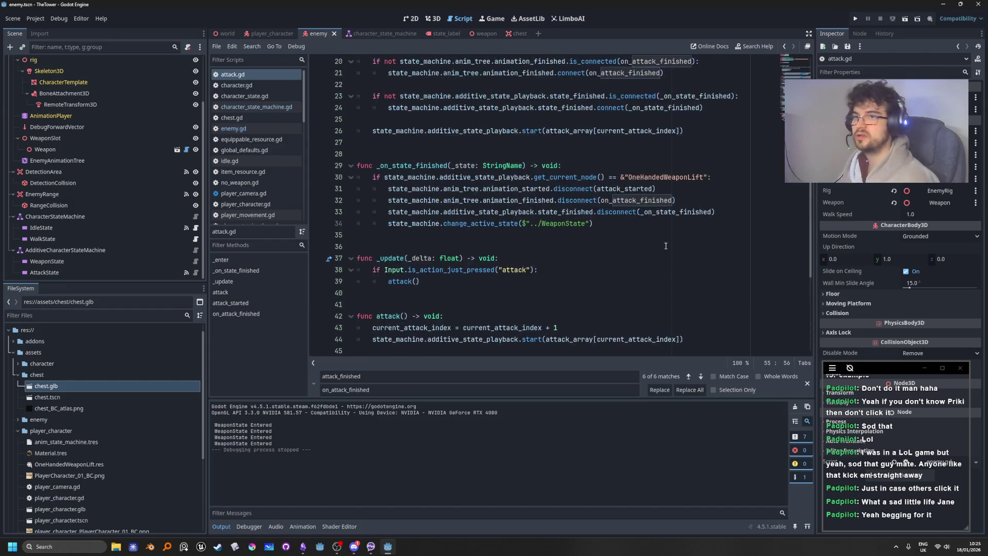
pyautogui.scroll(1, 427, 186)
pyautogui.click(474, 139)
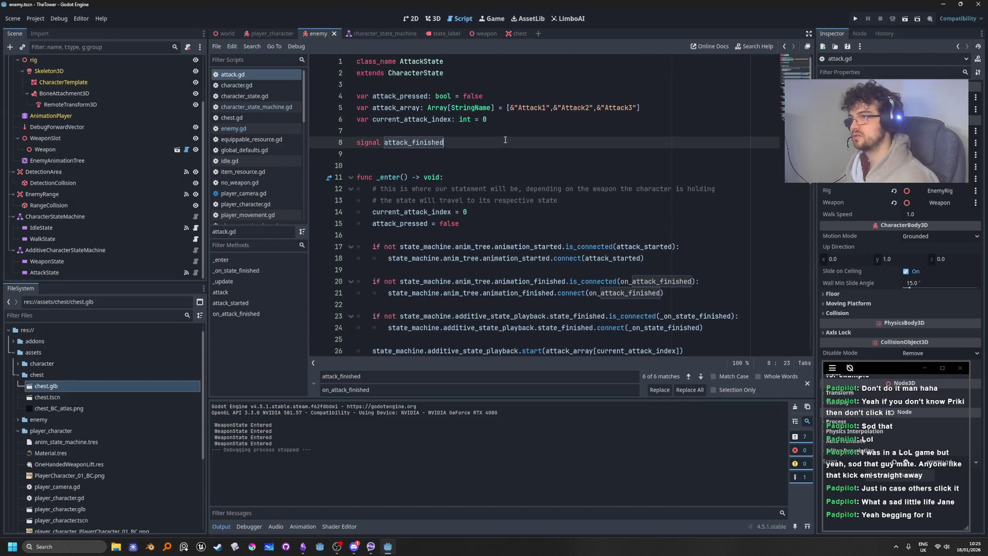
# Add 'signal attack_chain_finished' on a new line below attack_finished
pyautogui.press('Return')
pyautogui.write('signal attack_')
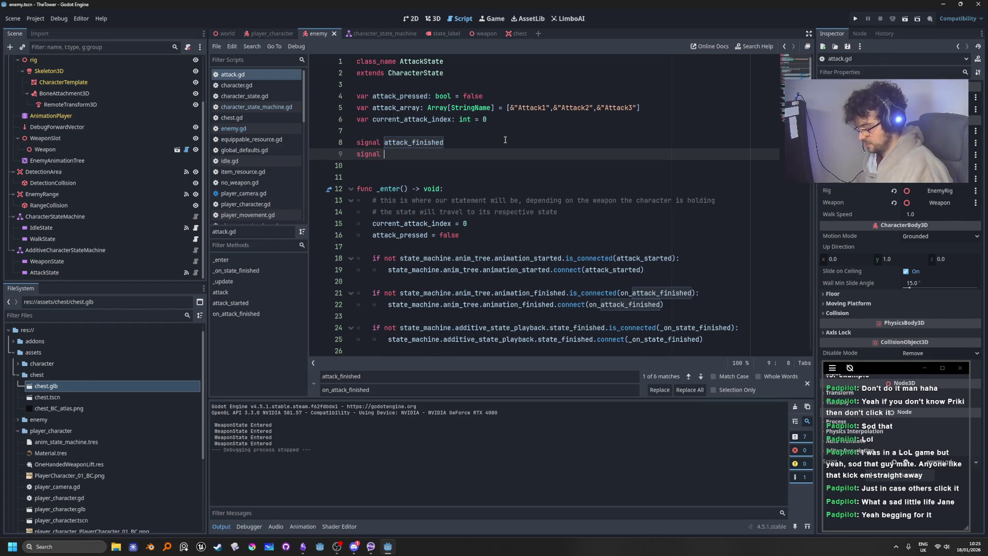
pyautogui.write('cha')
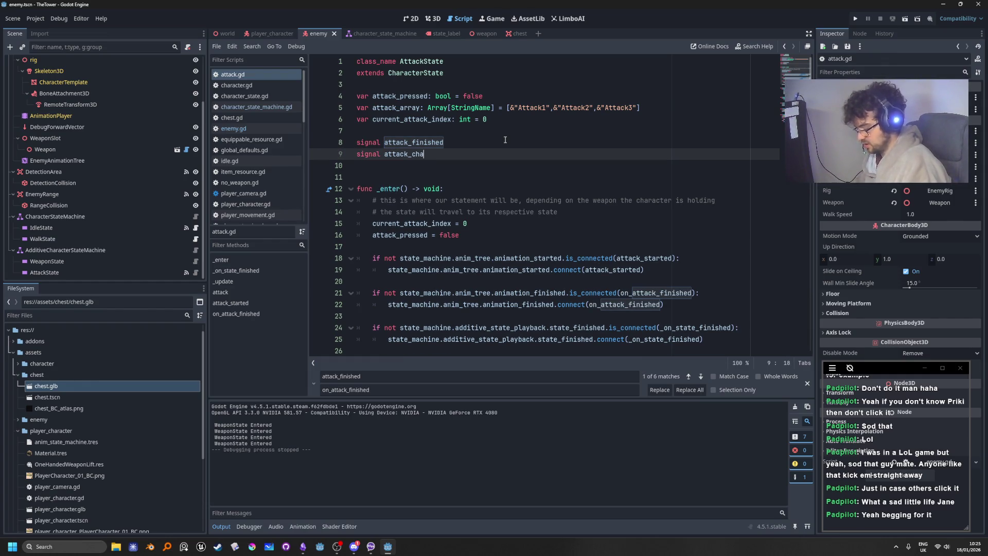
pyautogui.write('in_finished')
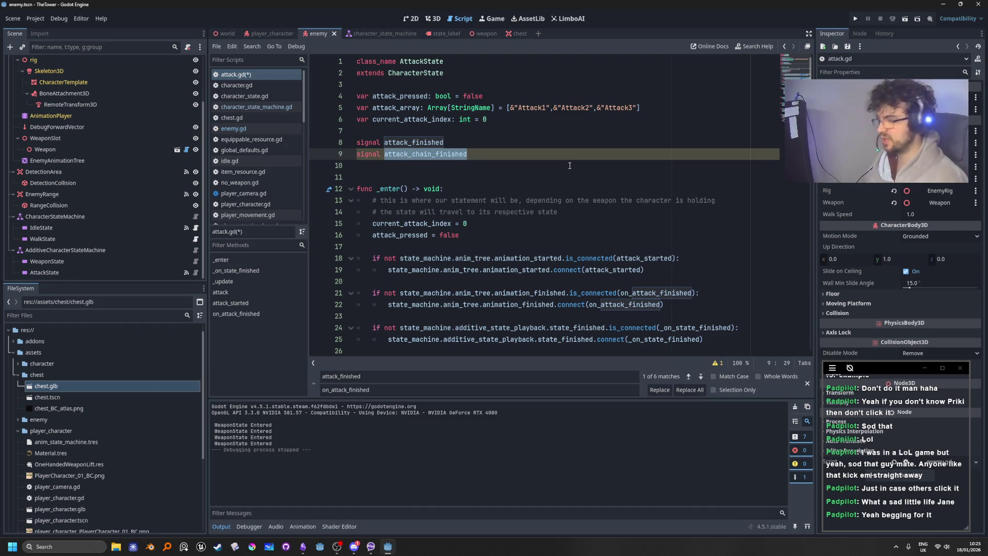
pyautogui.scroll(-5, 550, 261)
pyautogui.scroll(-7, 550, 261)
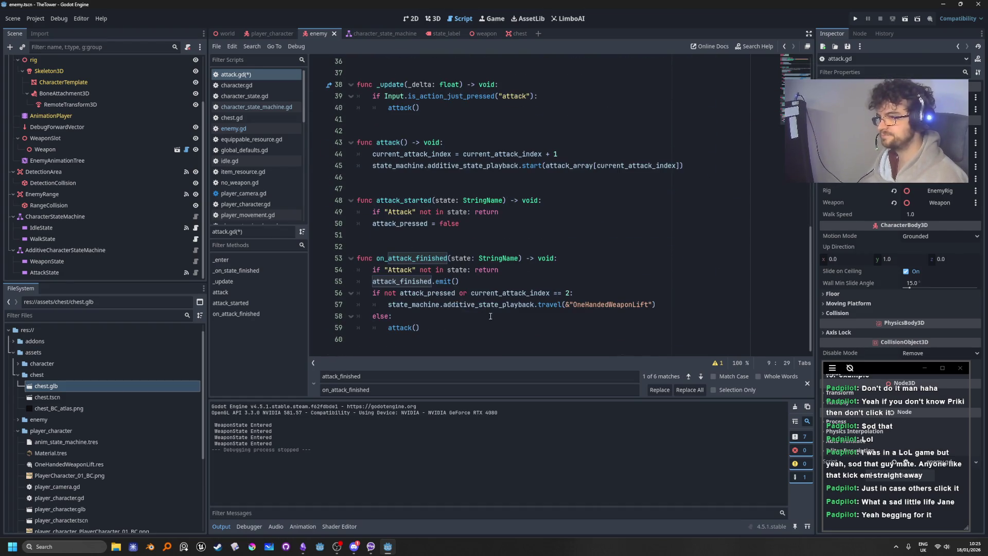
# Place the caret at the end of the travel line in the combo-end branch
pyautogui.click(497, 304)
pyautogui.click(601, 292)
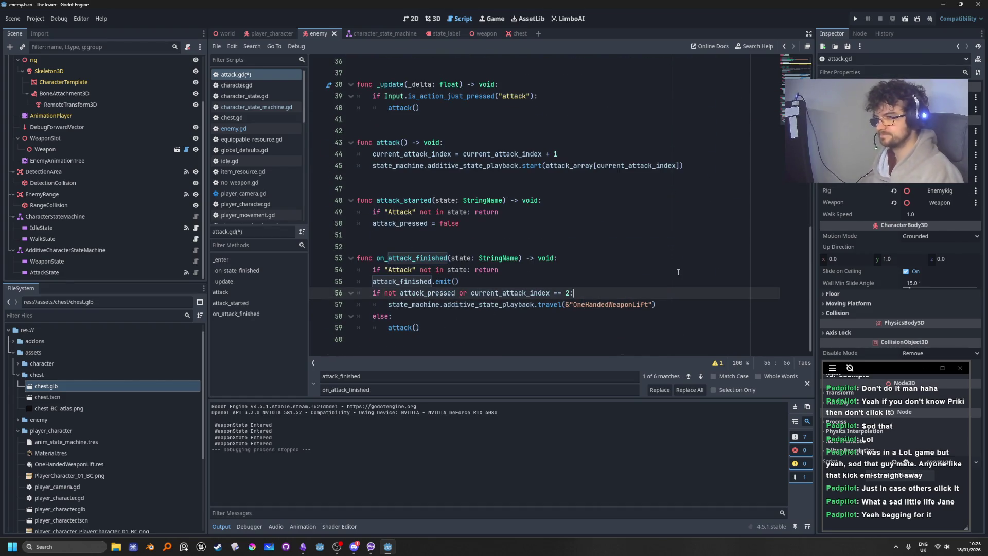
pyautogui.click(670, 302)
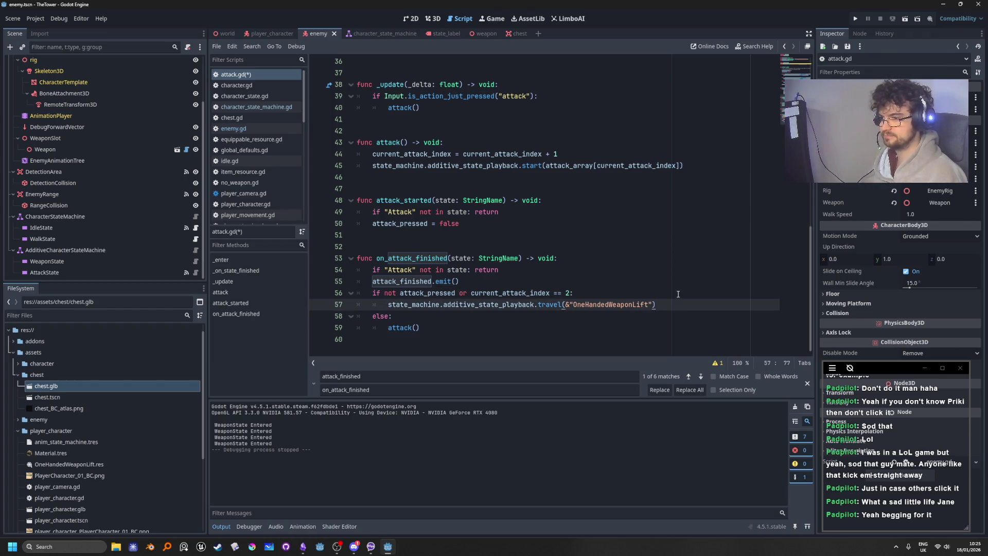
# Insert attack_chain_finished.emit() after the travel(&"OneHandedWeaponLift") line
pyautogui.press('Return')
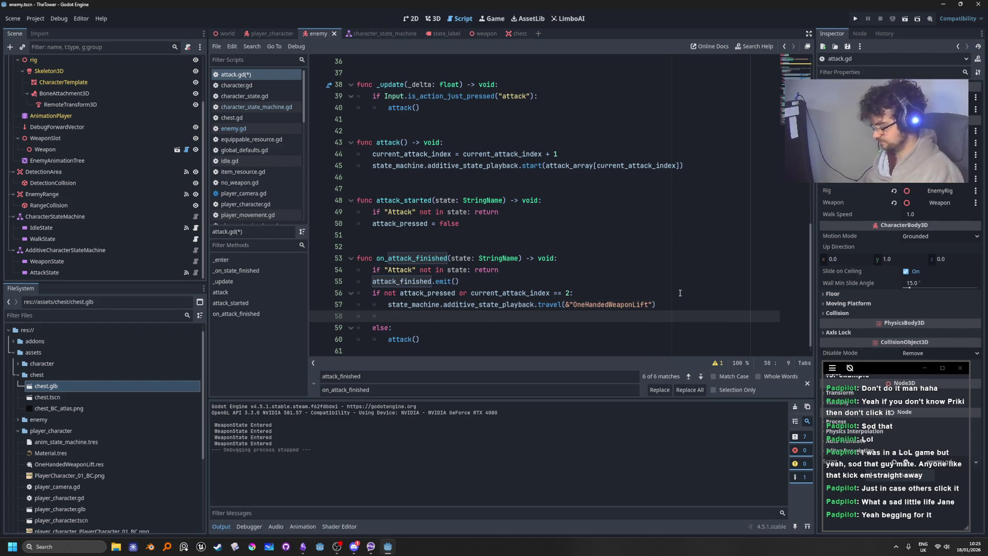
pyautogui.write('attack_chain_finished.')
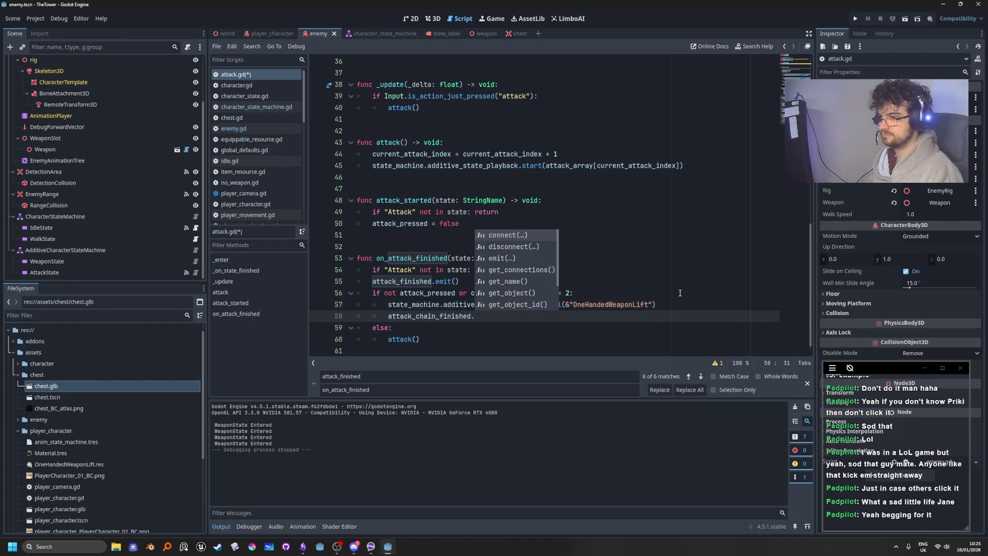
pyautogui.press('Down')
pyautogui.press('Down')
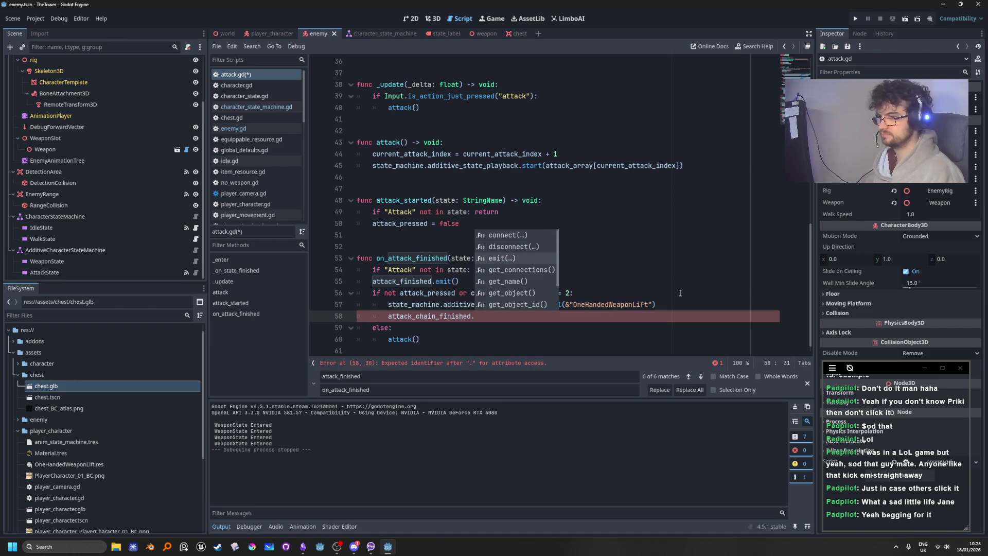
pyautogui.press('Return')
pyautogui.click(676, 285)
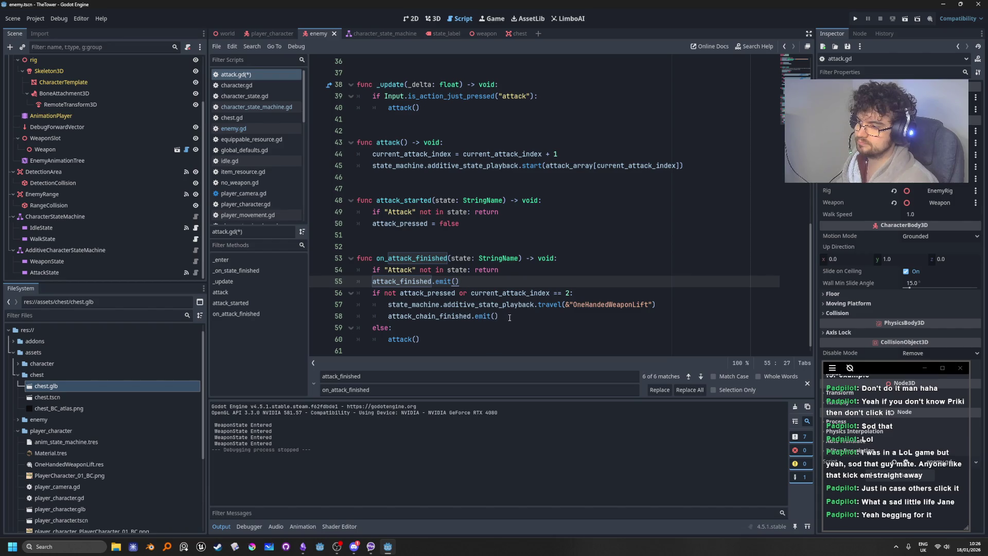
pyautogui.click(509, 317)
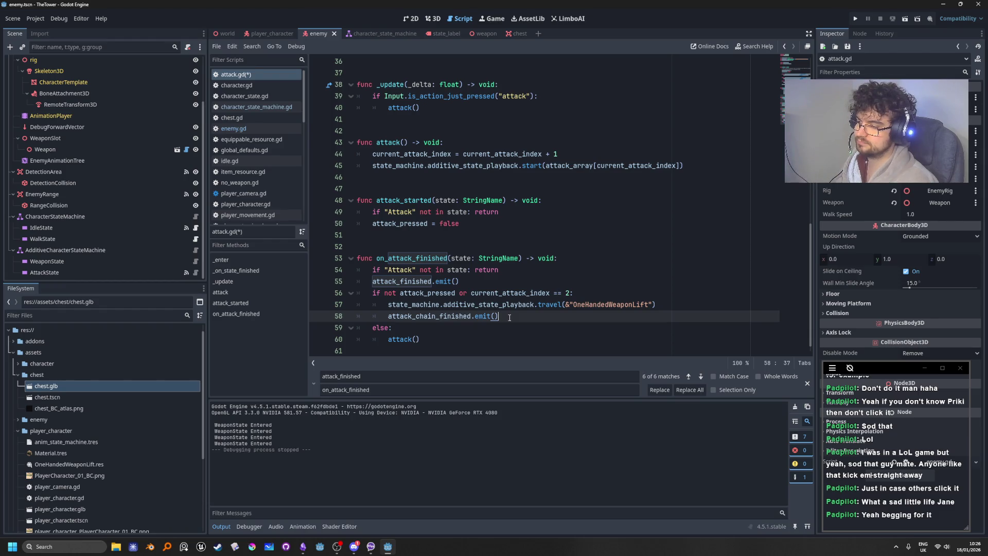
pyautogui.doubleClick(449, 316)
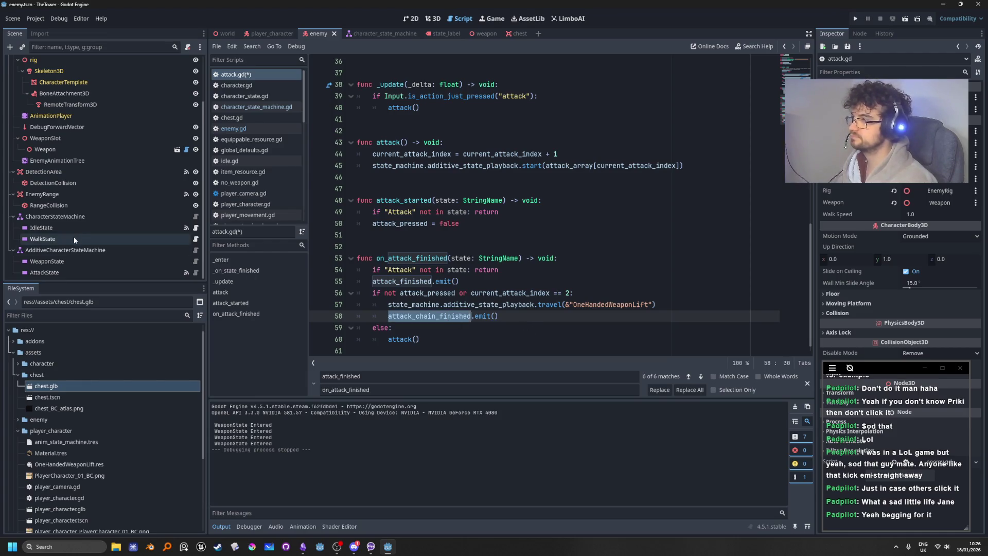
# Select the Enemy node in the scene tree
pyautogui.scroll(3, 76, 236)
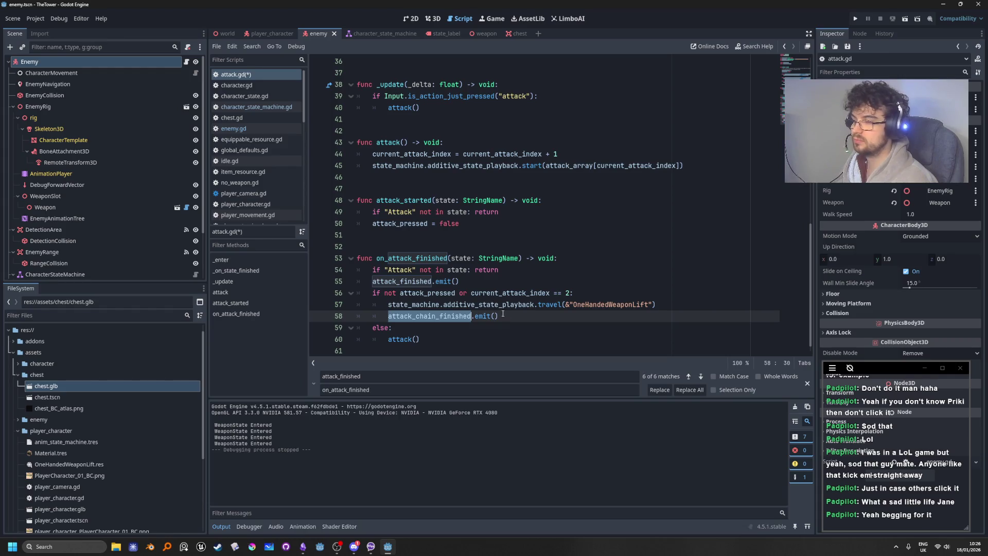
pyautogui.click(63, 61)
pyautogui.scroll(9, 545, 281)
pyautogui.scroll(3, 546, 281)
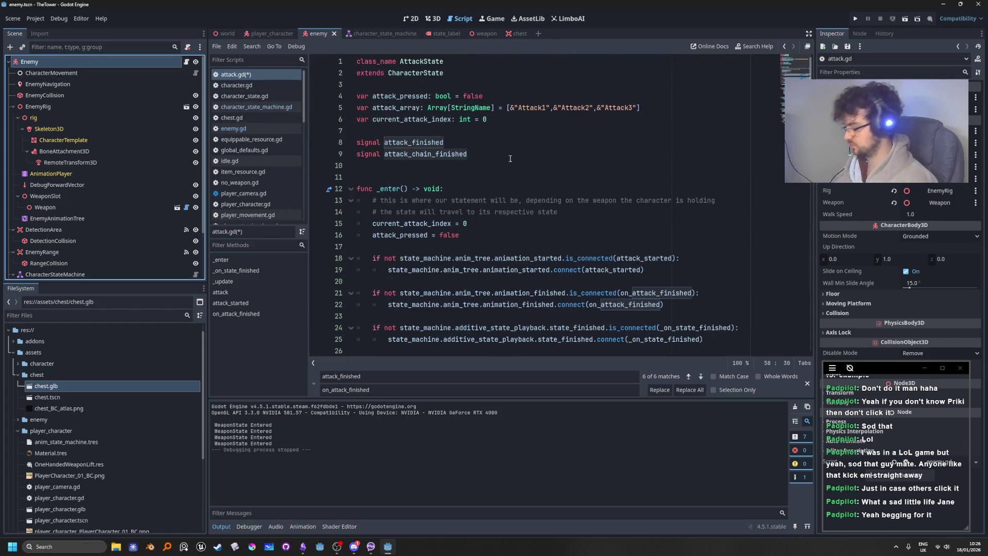
# Save attack.gd and switch to the enemy.gd script
pyautogui.click(494, 96)
pyautogui.hotkey('ctrl', 's')
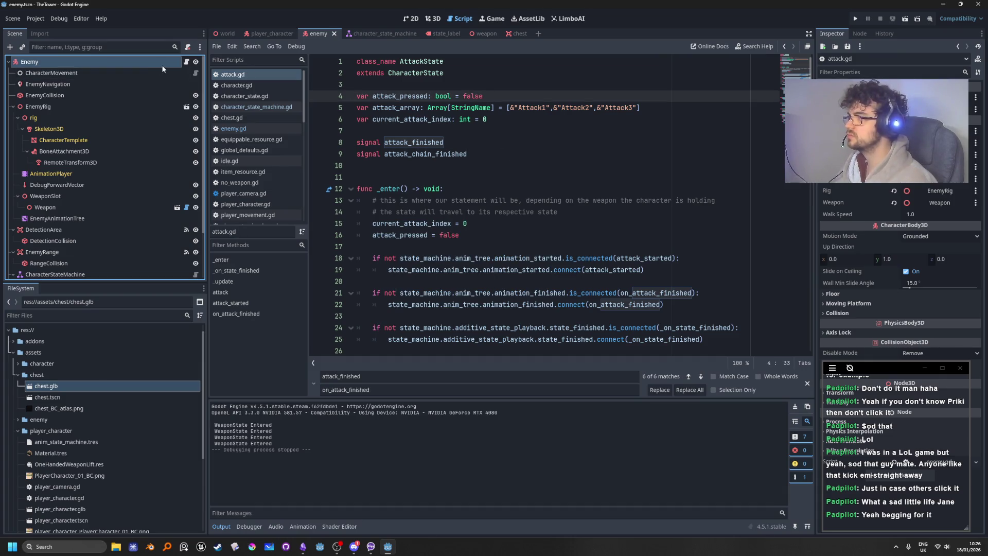
pyautogui.click(186, 61)
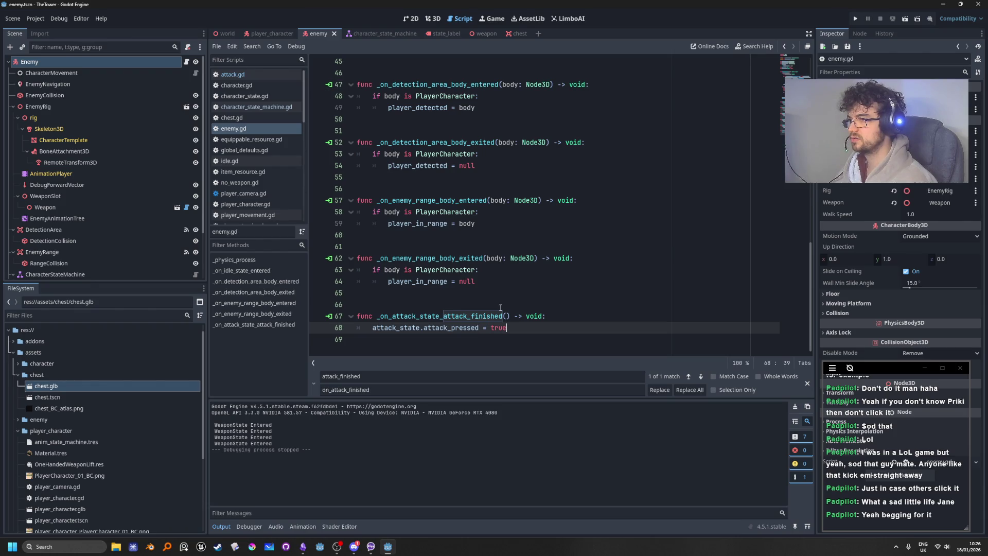
pyautogui.scroll(-2, 146, 270)
# Connect AttackState's attack_chain_finished signal to a new handler in enemy.gd, selecting its pass line
pyautogui.click(96, 272)
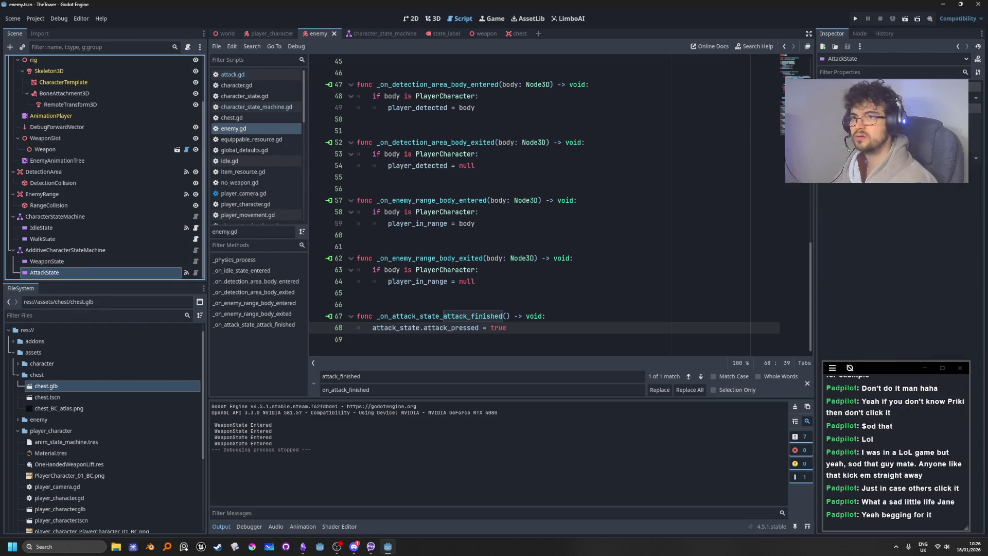
pyautogui.click(859, 33)
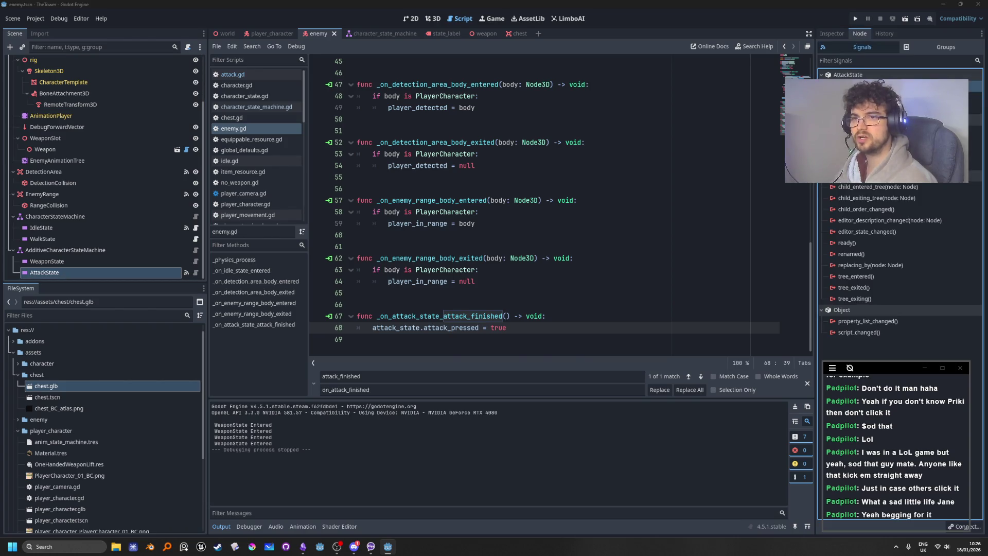
pyautogui.doubleClick(875, 86)
pyautogui.click(458, 367)
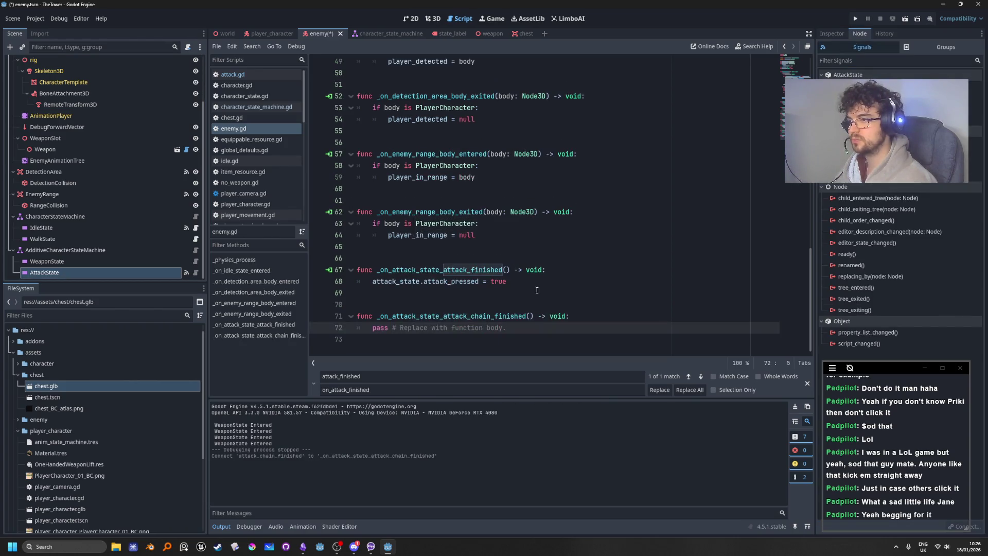
pyautogui.moveTo(507, 328); pyautogui.dragTo(370, 330)
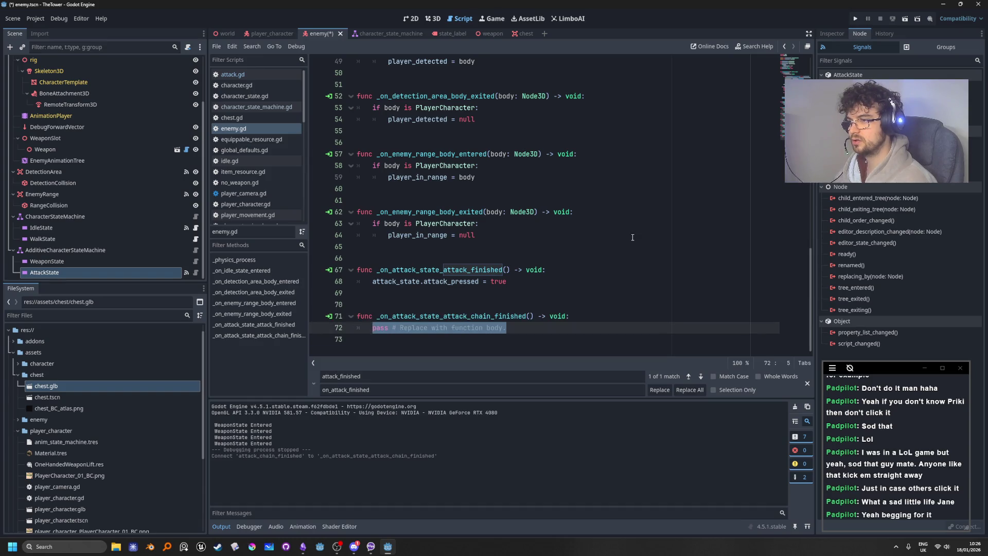